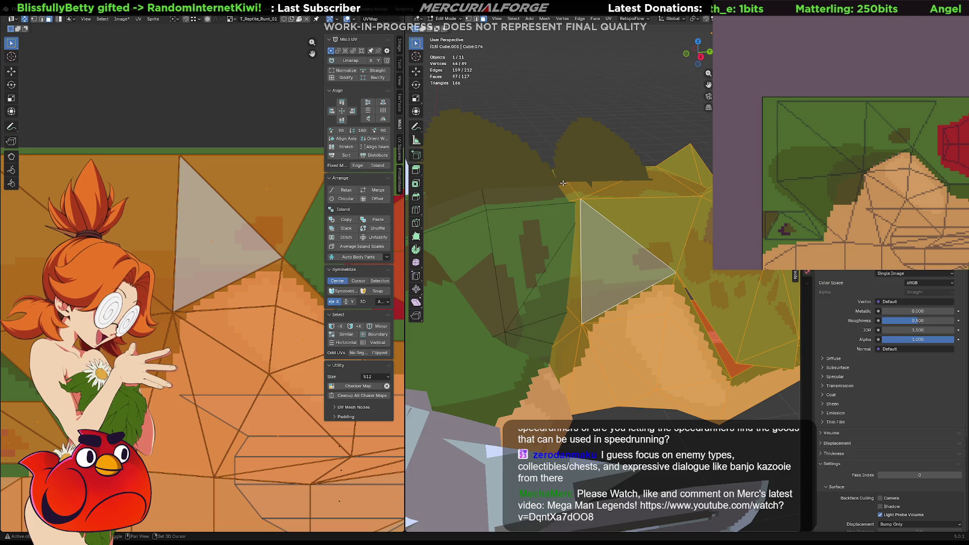
- Rotate the head's crest spike 58.2° around the vertical Z axis
{"action": "scroll", "coordinate": [561, 182], "scroll_direction": "down", "scroll_amount": 5}
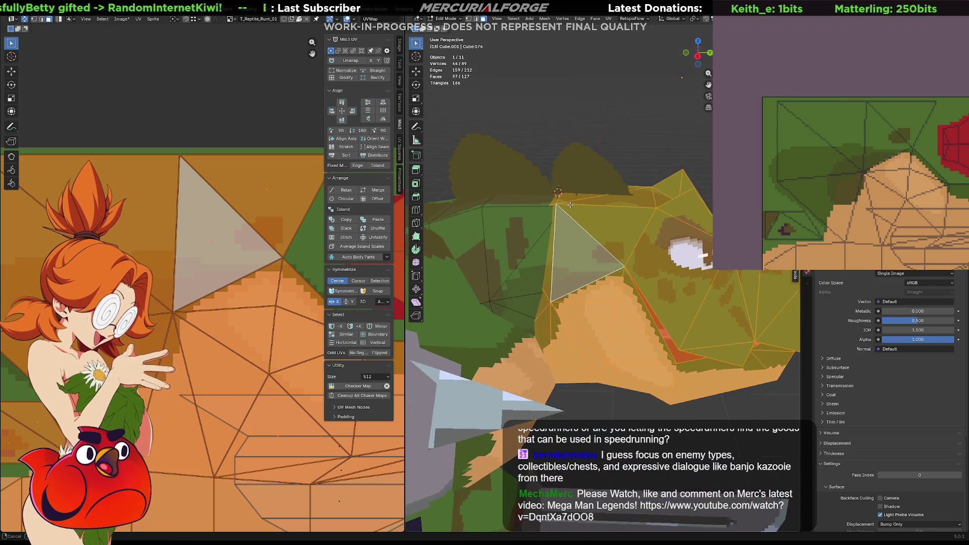
{"action": "middle_click_drag", "start_coordinate": [608, 239], "coordinate": [602, 254]}
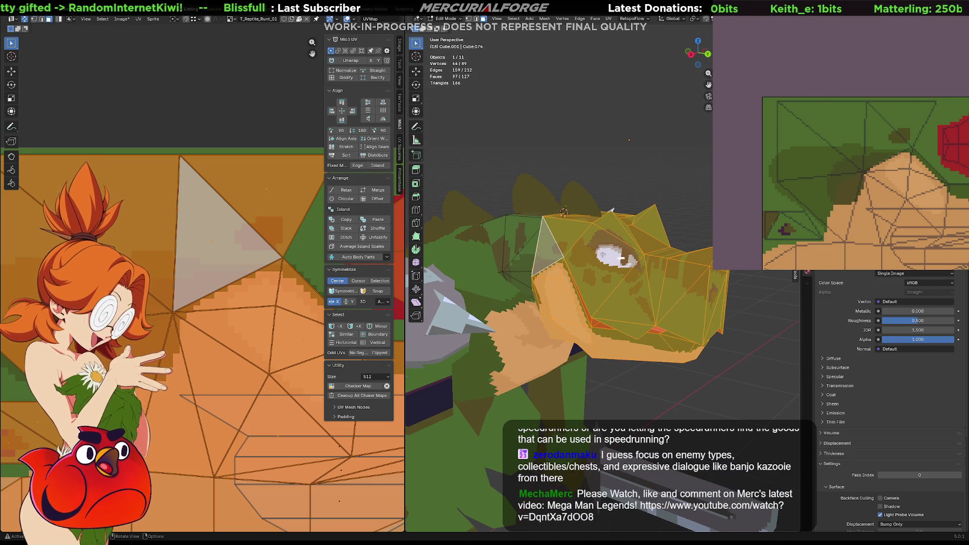
{"action": "key", "text": "r"}
{"action": "key", "text": "z"}
{"action": "left_click", "coordinate": [601, 255]}
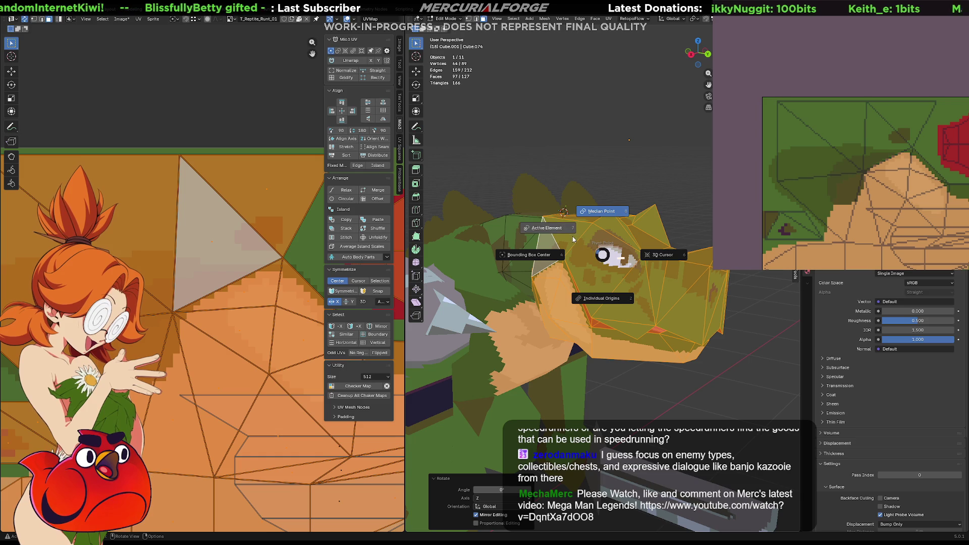
{"action": "key", "text": "r"}
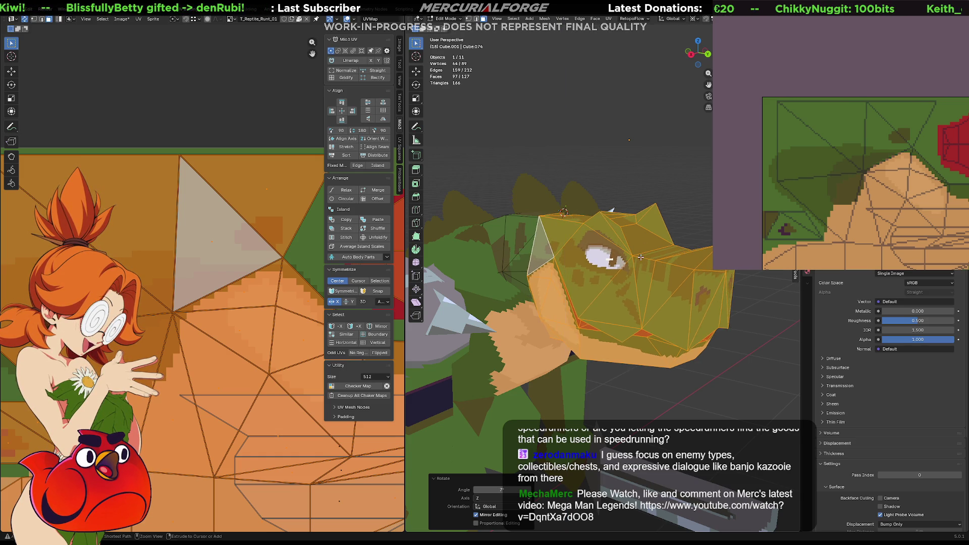
{"action": "right_click", "coordinate": [622, 257]}
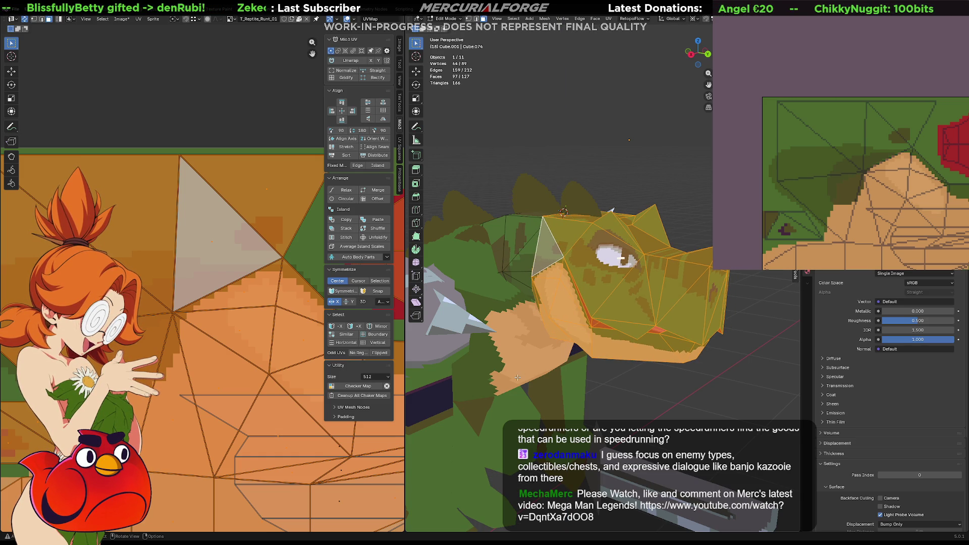
{"action": "key", "text": "r"}
{"action": "key", "text": "z"}
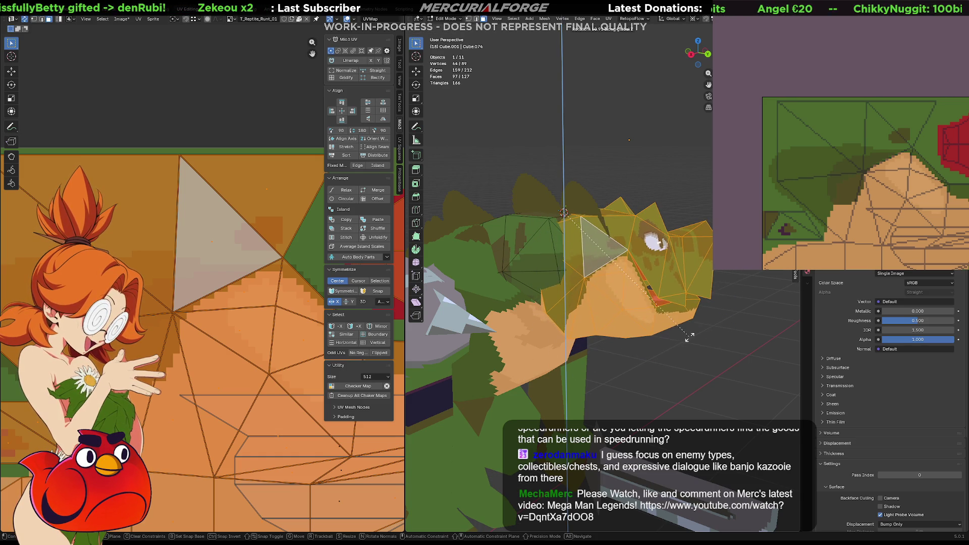
{"action": "left_click", "coordinate": [661, 337]}
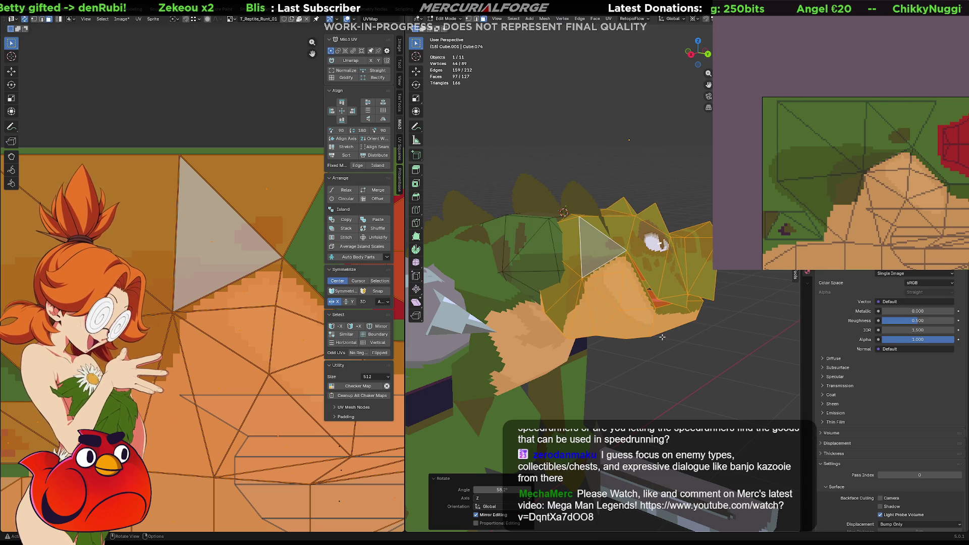
- Return to Object Mode and orbit around the reptile
{"action": "key", "text": "Tab"}
{"action": "mouse_move", "coordinate": [662, 337]}
{"action": "middle_mouse_down"}
{"action": "mouse_move", "coordinate": [703, 296]}
{"action": "mouse_move", "coordinate": [681, 284]}
{"action": "middle_mouse_up"}
{"action": "scroll", "coordinate": [521, 252], "scroll_direction": "up", "scroll_amount": 4}
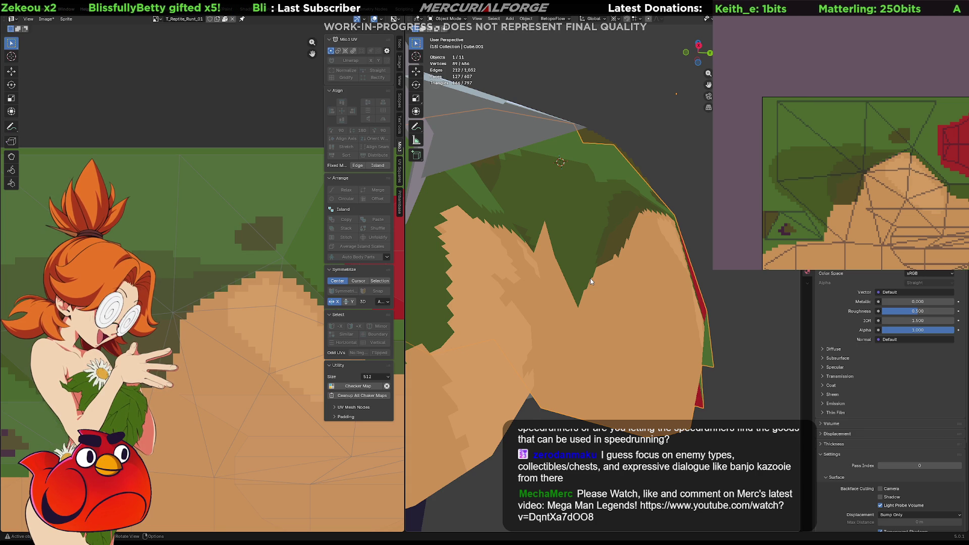
- Brush green strokes down the tan strip on the texture's left edge
{"action": "scroll", "coordinate": [900, 153], "scroll_direction": "down", "scroll_amount": 3}
{"action": "middle_click_drag", "start_coordinate": [900, 152], "coordinate": [920, 186]}
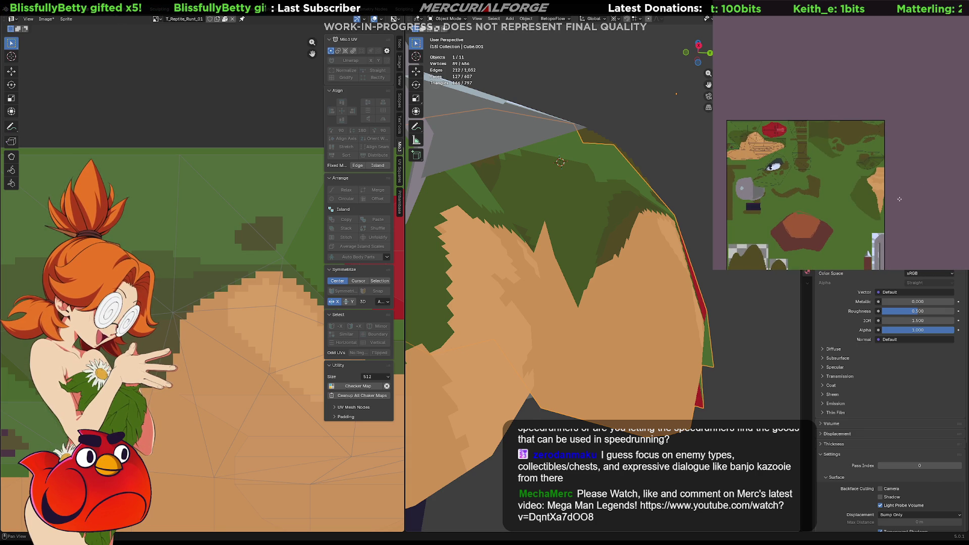
{"action": "scroll", "coordinate": [858, 186], "scroll_direction": "up", "scroll_amount": 5}
{"action": "mouse_move", "coordinate": [837, 183]}
{"action": "middle_mouse_down"}
{"action": "mouse_move", "coordinate": [822, 180]}
{"action": "mouse_move", "coordinate": [862, 177]}
{"action": "middle_mouse_up"}
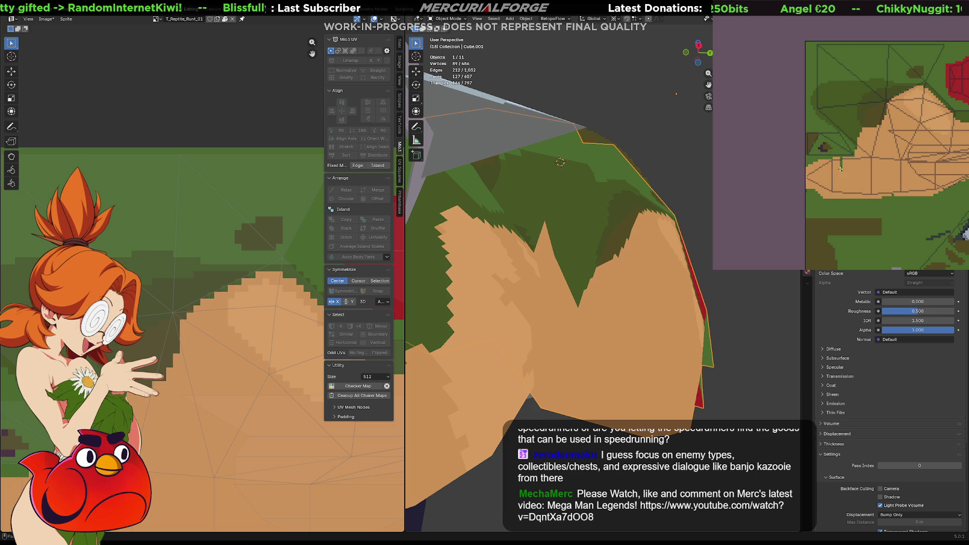
{"action": "left_click", "coordinate": [841, 202]}
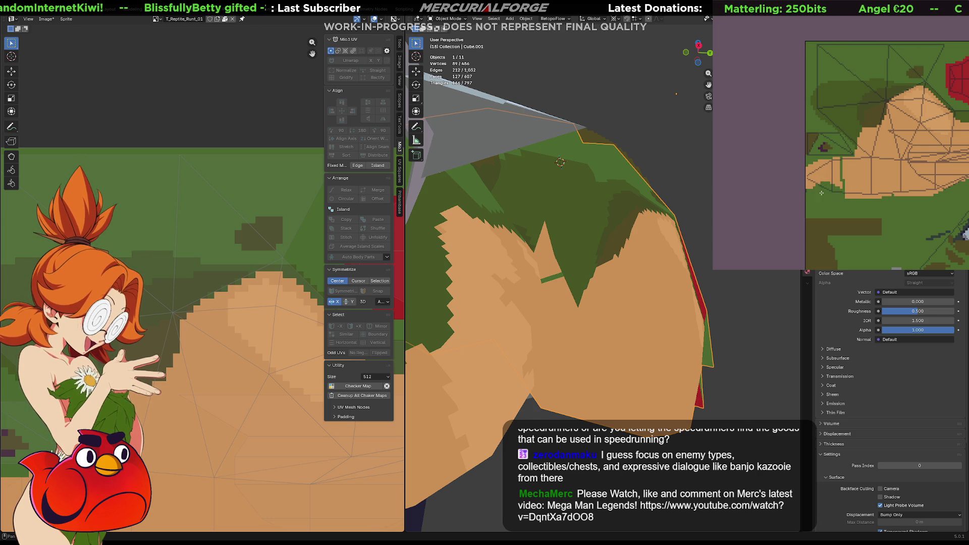
{"action": "left_click_drag", "start_coordinate": [822, 166], "coordinate": [820, 185]}
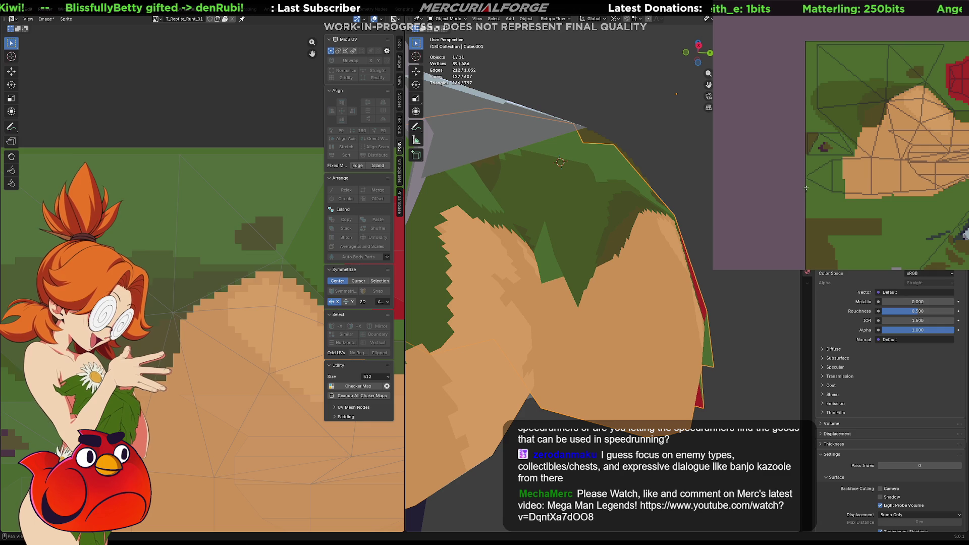
{"action": "middle_click_drag", "start_coordinate": [827, 185], "coordinate": [817, 188]}
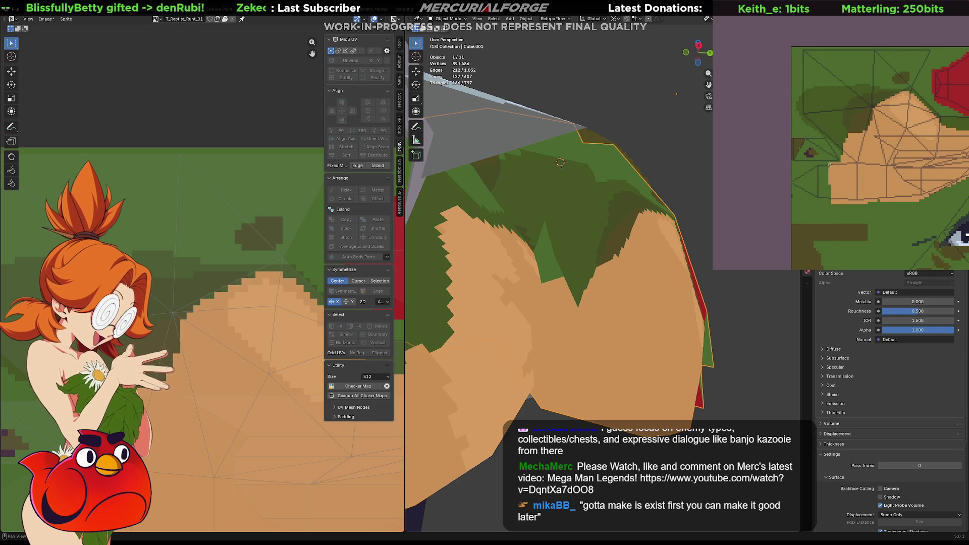
{"action": "left_click_drag", "start_coordinate": [838, 165], "coordinate": [833, 197]}
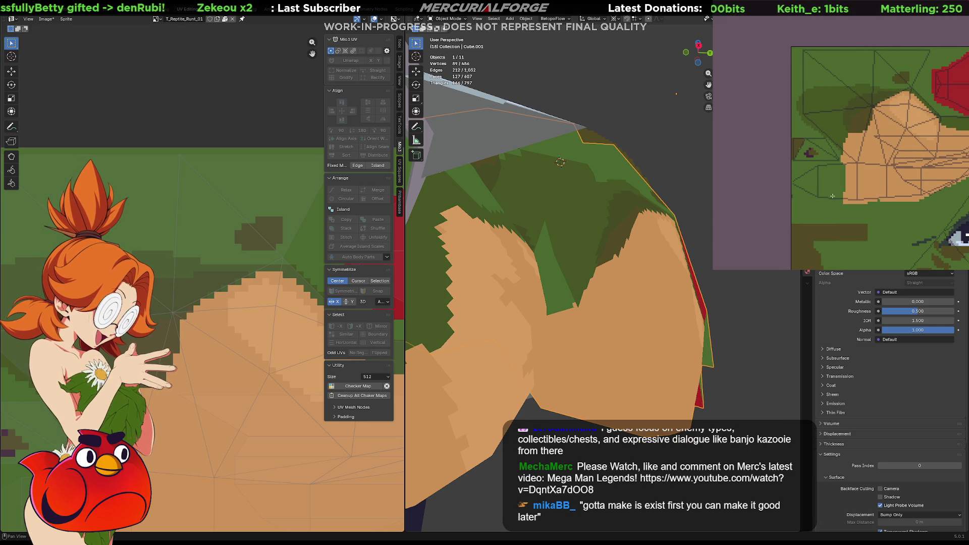
{"action": "left_click_drag", "start_coordinate": [837, 163], "coordinate": [835, 205]}
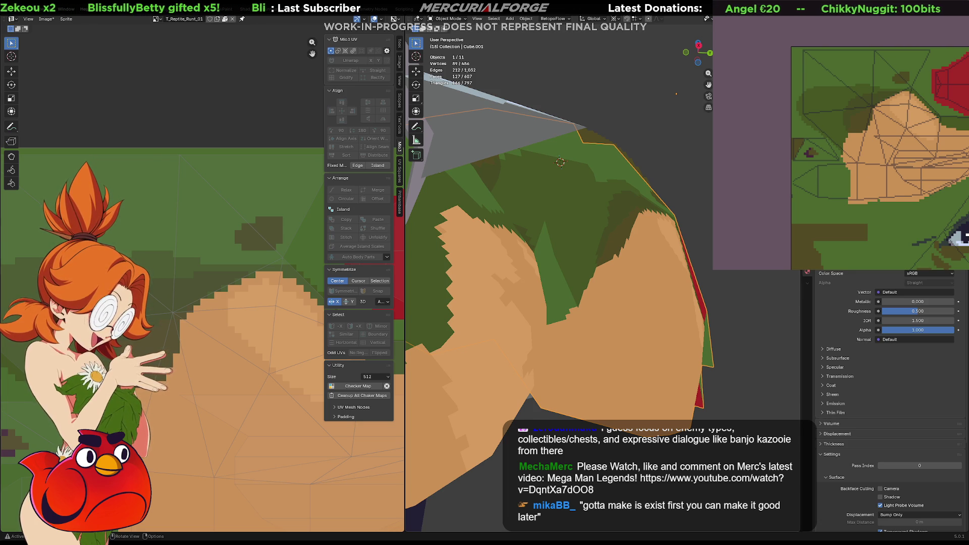
{"action": "mouse_move", "coordinate": [484, 272]}
{"action": "middle_mouse_down"}
{"action": "mouse_move", "coordinate": [489, 256]}
{"action": "mouse_move", "coordinate": [477, 250]}
{"action": "mouse_move", "coordinate": [482, 273]}
{"action": "middle_mouse_up"}
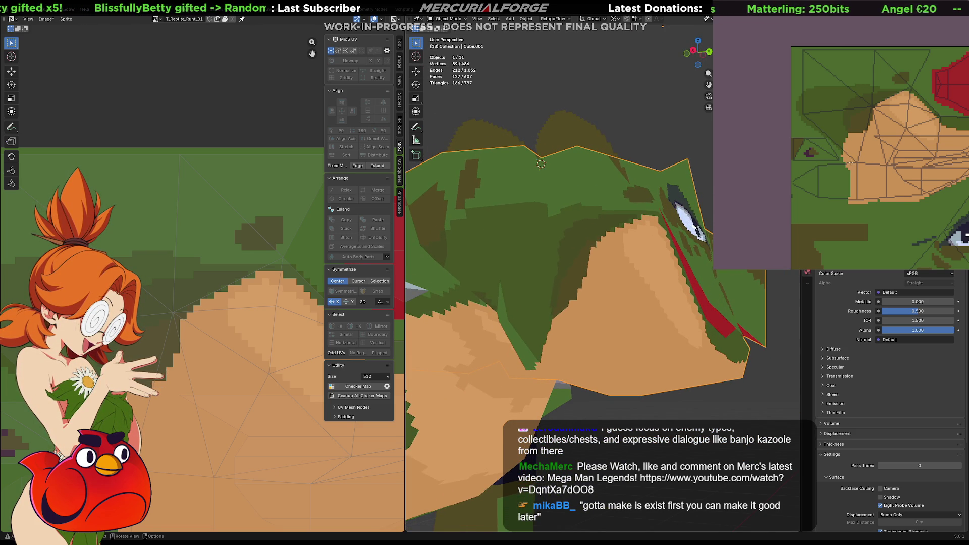
- Paint a green strip on the texture, then restore tan along its edge
{"action": "left_click", "coordinate": [863, 192]}
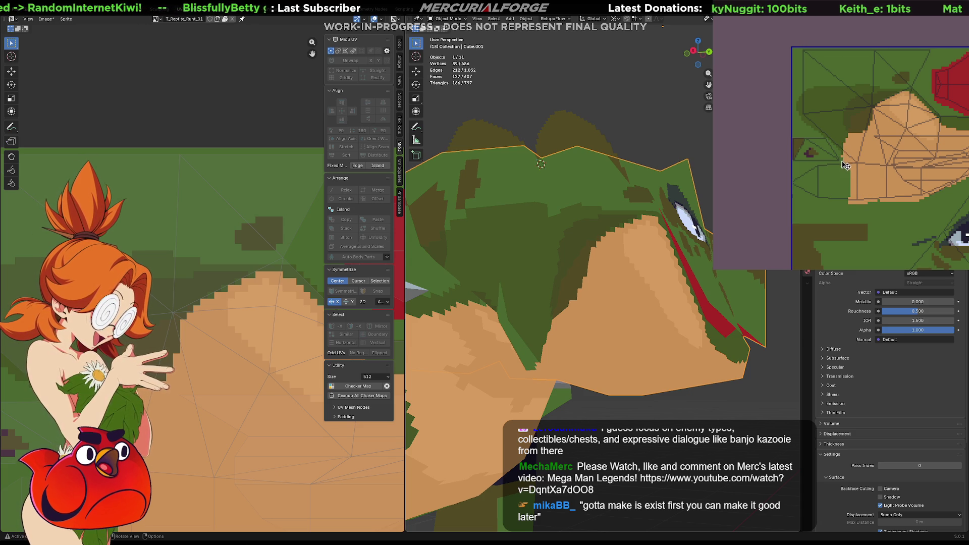
{"action": "mouse_move", "coordinate": [854, 137]}
{"action": "left_mouse_down"}
{"action": "mouse_move", "coordinate": [844, 174]}
{"action": "mouse_move", "coordinate": [859, 192]}
{"action": "left_mouse_up"}
{"action": "mouse_move", "coordinate": [863, 137]}
{"action": "left_mouse_down"}
{"action": "mouse_move", "coordinate": [837, 152]}
{"action": "mouse_move", "coordinate": [855, 159]}
{"action": "left_mouse_up"}
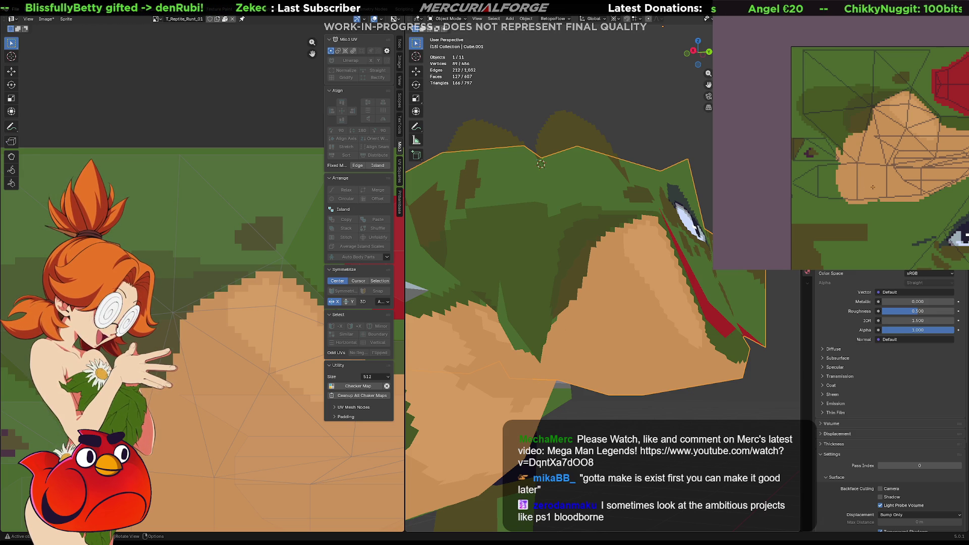
{"action": "mouse_move", "coordinate": [594, 318]}
{"action": "middle_mouse_down"}
{"action": "mouse_move", "coordinate": [596, 291]}
{"action": "mouse_move", "coordinate": [605, 351]}
{"action": "middle_mouse_up"}
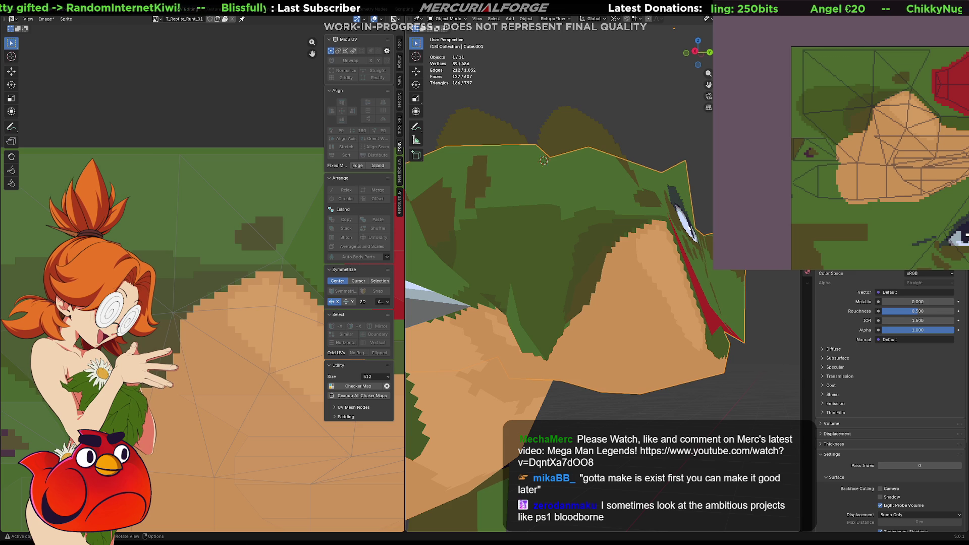
{"action": "middle_click_drag", "start_coordinate": [540, 293], "coordinate": [557, 290]}
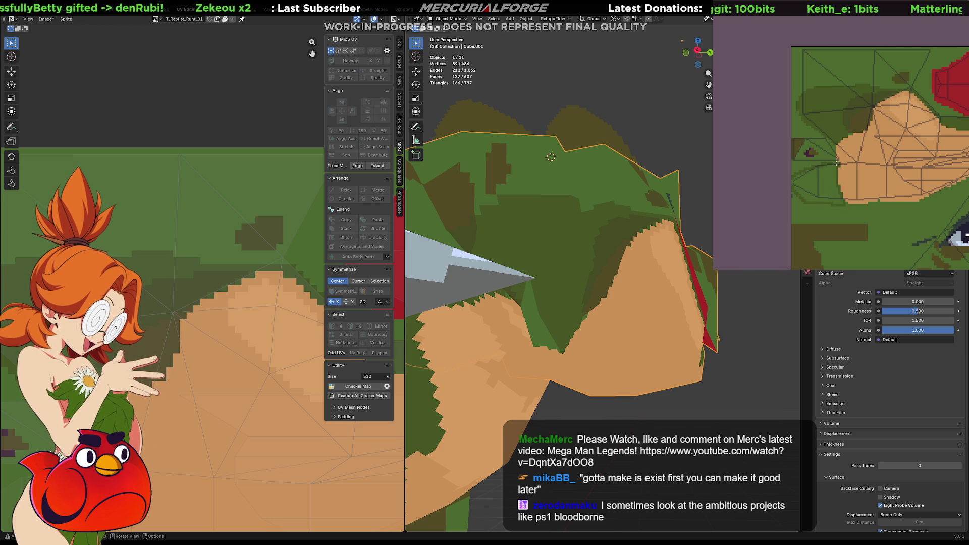
- Darken a texture patch green and enter Edit Mode on the head mesh
{"action": "left_click", "coordinate": [836, 188]}
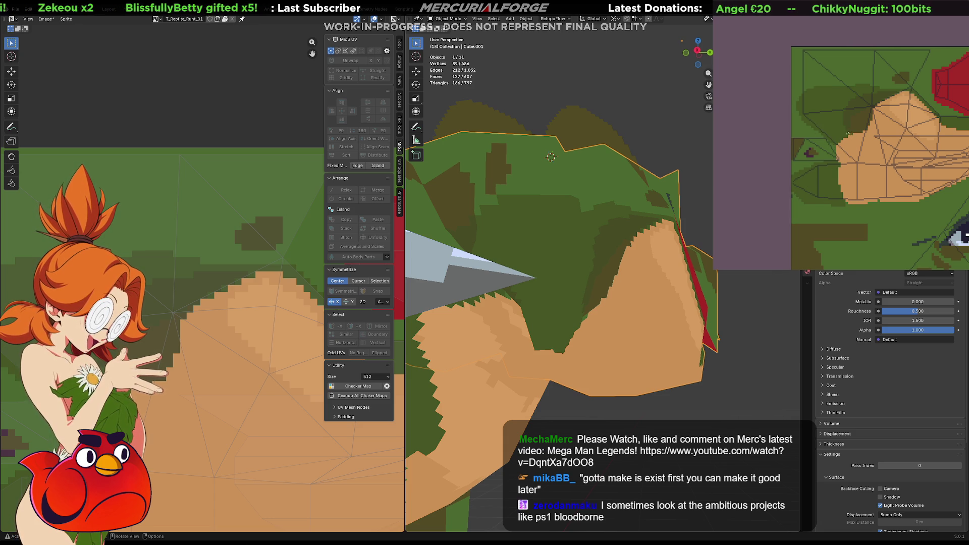
{"action": "mouse_move", "coordinate": [651, 419]}
{"action": "middle_mouse_down"}
{"action": "mouse_move", "coordinate": [548, 339]}
{"action": "mouse_move", "coordinate": [525, 346]}
{"action": "mouse_move", "coordinate": [480, 413]}
{"action": "mouse_move", "coordinate": [647, 422]}
{"action": "mouse_move", "coordinate": [628, 405]}
{"action": "middle_mouse_up"}
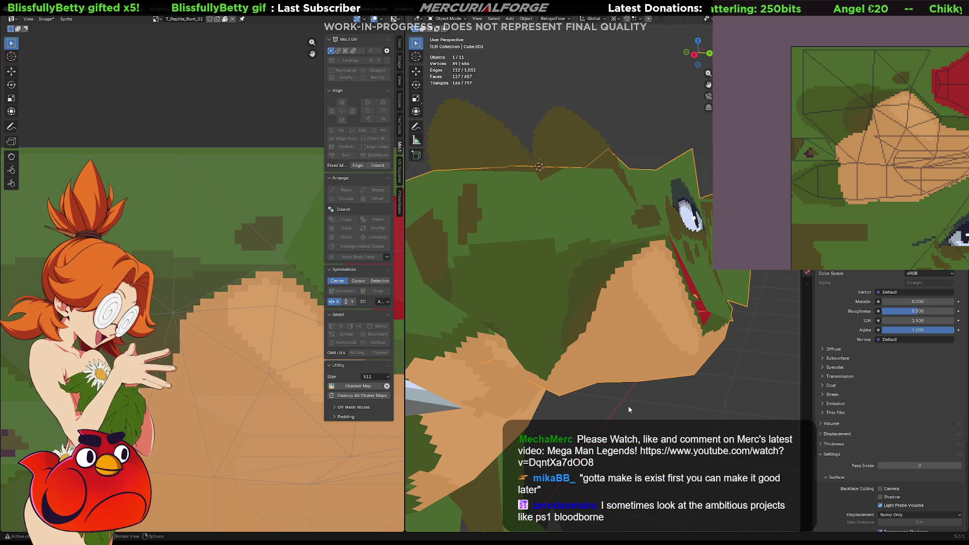
{"action": "key", "text": "Tab"}
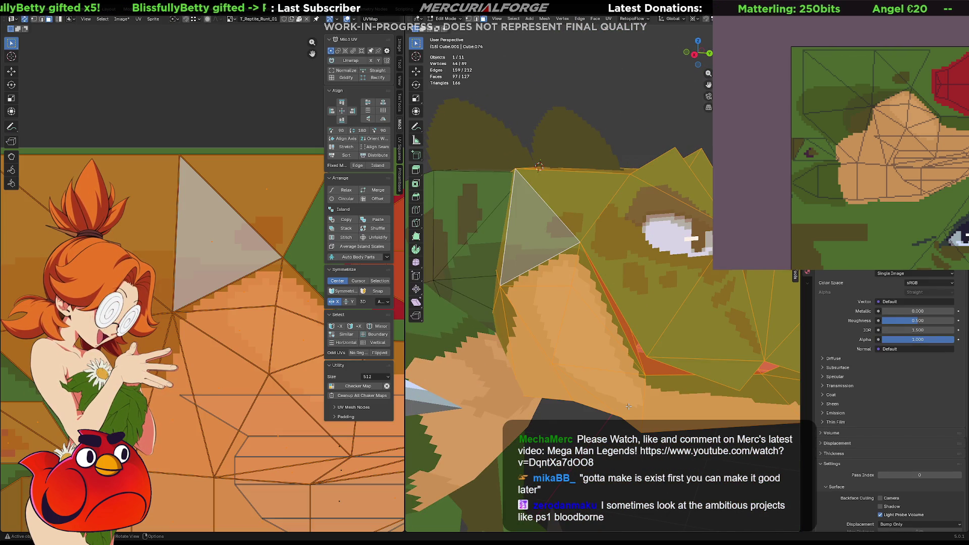
- Rotate the selected head faces -52.6° around the Z axis
{"action": "key", "text": "r"}
{"action": "key", "text": "z"}
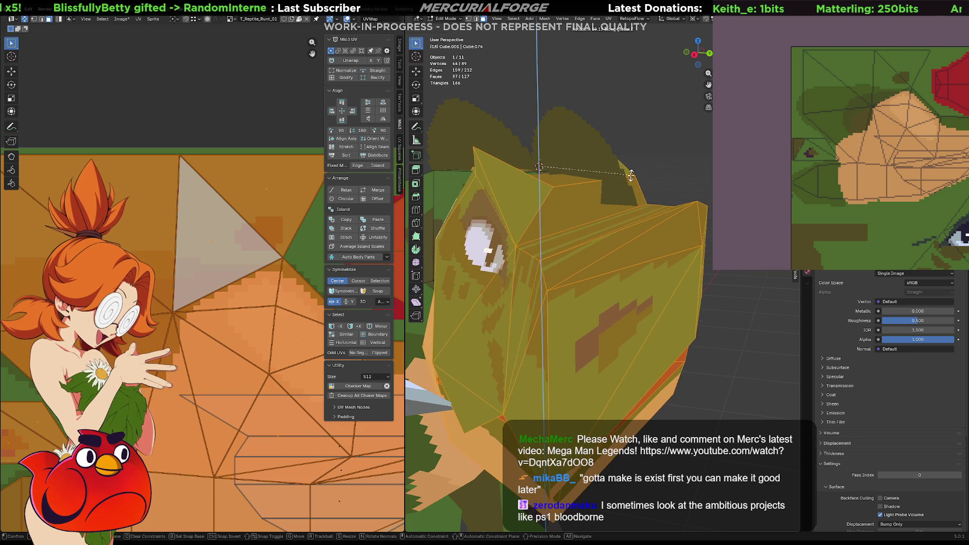
{"action": "left_click", "coordinate": [539, 167]}
{"action": "key", "text": "r"}
{"action": "key", "text": "z"}
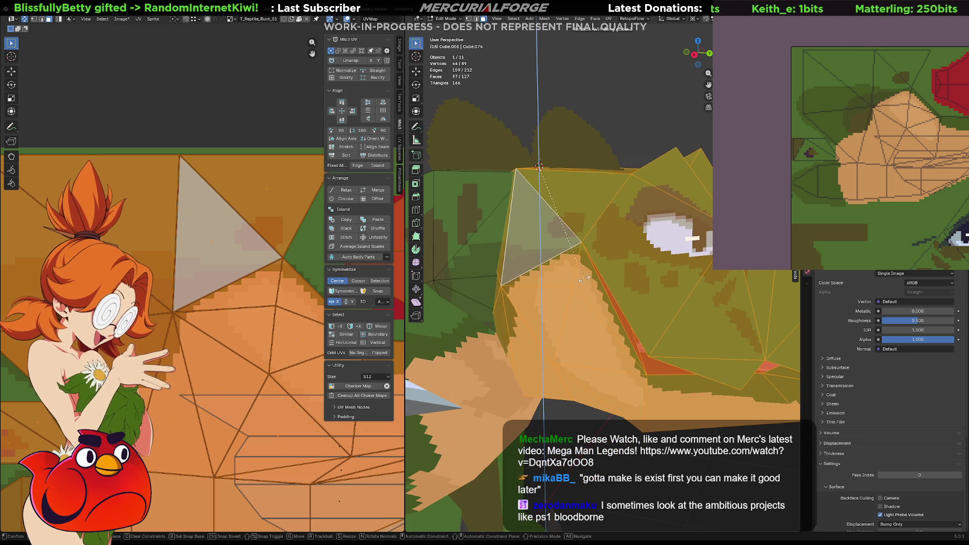
{"action": "left_click", "coordinate": [486, 267]}
{"action": "mouse_move", "coordinate": [486, 268]}
{"action": "middle_mouse_down"}
{"action": "mouse_move", "coordinate": [428, 268]}
{"action": "mouse_move", "coordinate": [555, 264]}
{"action": "middle_mouse_up"}
- Move the jaw faces 0.41279 m along Y and return to Object Mode
{"action": "key", "text": "g"}
{"action": "key", "text": "x"}
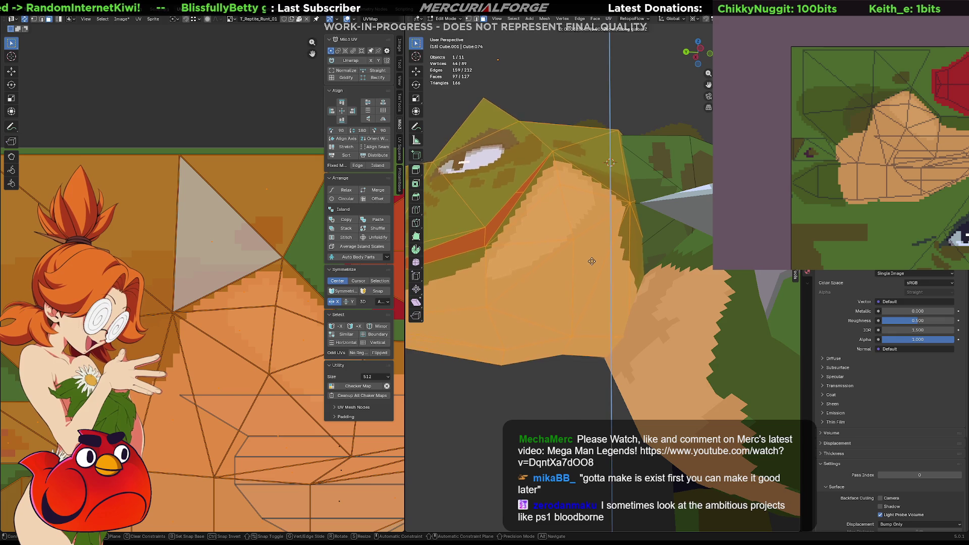
{"action": "key", "text": "y"}
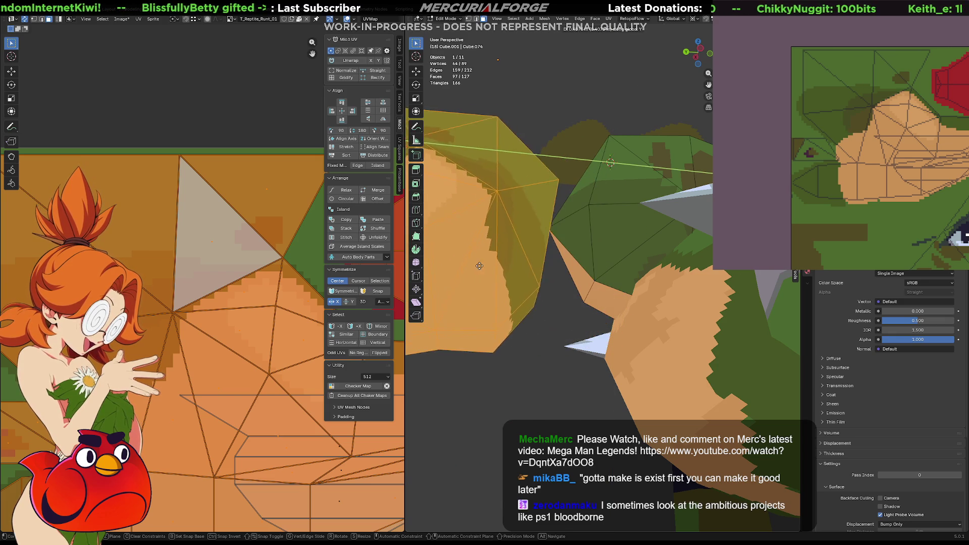
{"action": "left_click", "coordinate": [530, 237]}
{"action": "mouse_move", "coordinate": [530, 237]}
{"action": "middle_mouse_down"}
{"action": "mouse_move", "coordinate": [514, 215]}
{"action": "mouse_move", "coordinate": [382, 276]}
{"action": "mouse_move", "coordinate": [608, 250]}
{"action": "mouse_move", "coordinate": [622, 291]}
{"action": "mouse_move", "coordinate": [643, 283]}
{"action": "mouse_move", "coordinate": [592, 264]}
{"action": "mouse_move", "coordinate": [634, 291]}
{"action": "mouse_move", "coordinate": [567, 250]}
{"action": "mouse_move", "coordinate": [591, 271]}
{"action": "middle_mouse_up"}
{"action": "key", "text": "Tab"}
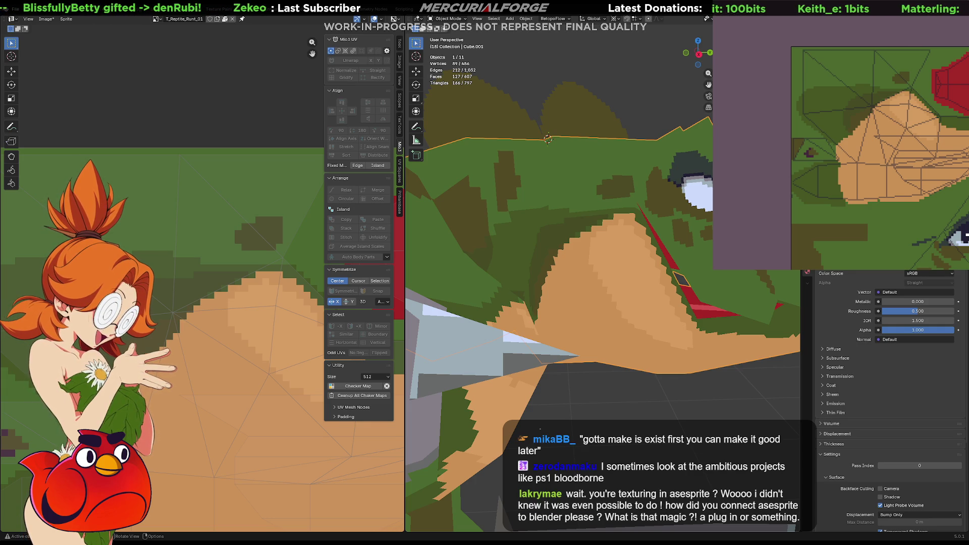
- Check the head and texture canvas, then deselect all with Alt+A
{"action": "middle_click_drag", "start_coordinate": [560, 221], "coordinate": [578, 222]}
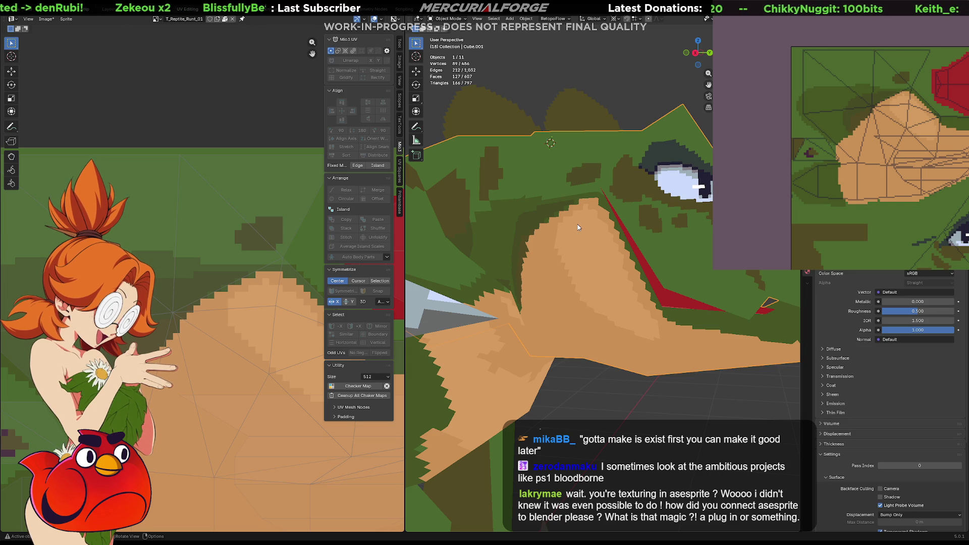
{"action": "mouse_move", "coordinate": [928, 154]}
{"action": "middle_mouse_down"}
{"action": "mouse_move", "coordinate": [849, 125]}
{"action": "mouse_move", "coordinate": [860, 162]}
{"action": "mouse_move", "coordinate": [881, 142]}
{"action": "mouse_move", "coordinate": [873, 152]}
{"action": "middle_mouse_up"}
{"action": "scroll", "coordinate": [873, 153], "scroll_direction": "left", "scroll_amount": 2}
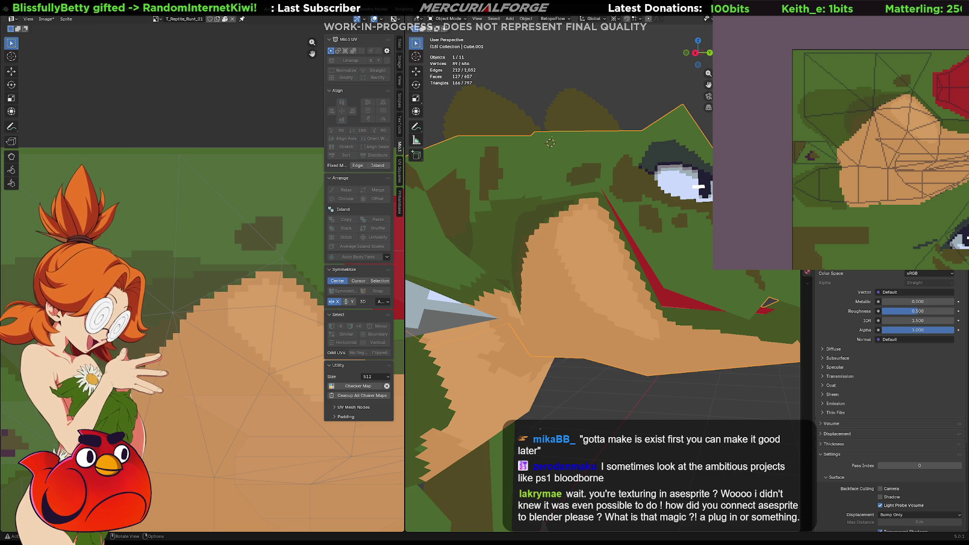
{"action": "key", "text": "alt+a"}
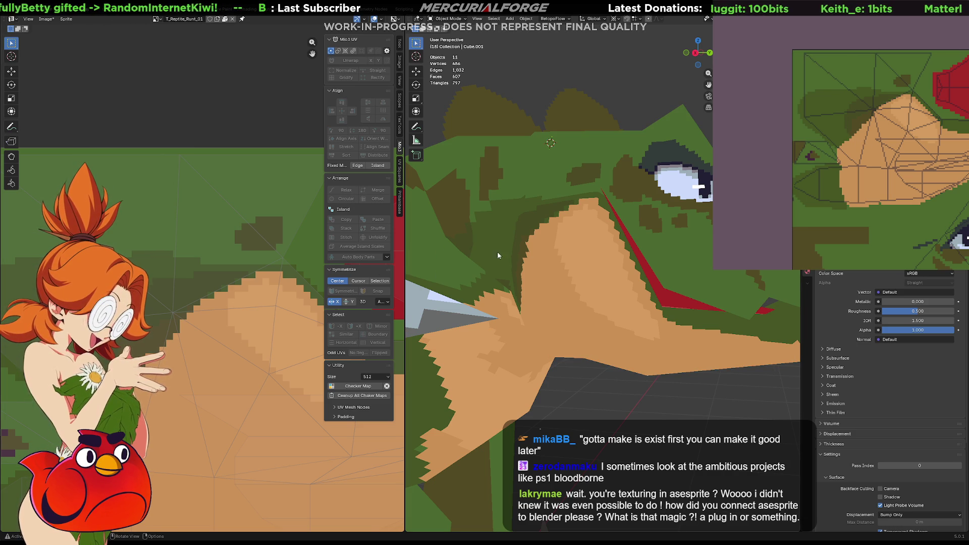
- Select the head mesh Cube.001 and enter Edit Mode
{"action": "left_click", "coordinate": [587, 257]}
{"action": "key", "text": "Tab"}
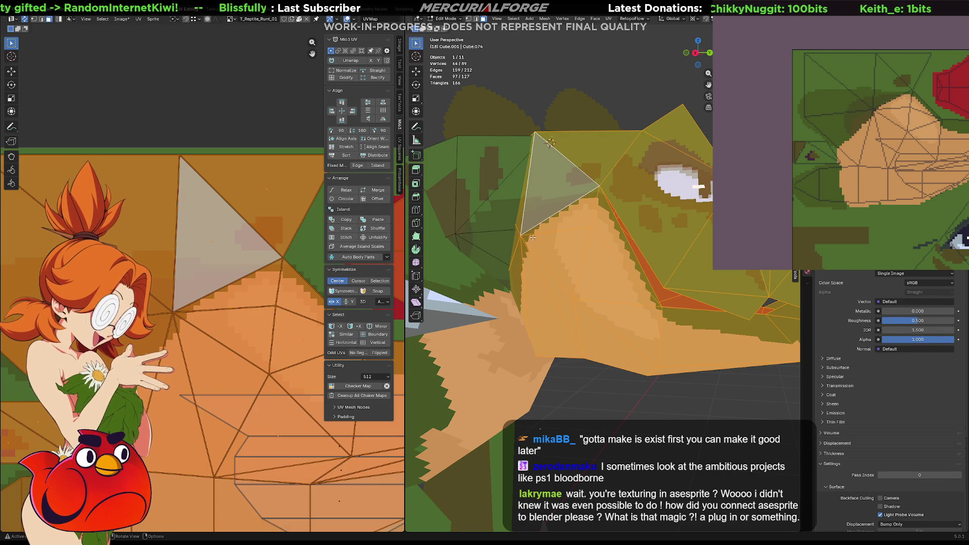
{"action": "middle_click_drag", "start_coordinate": [528, 239], "coordinate": [552, 236]}
- Move the cheek triangle's lower-corner UV to a new texture spot, then deselect it
{"action": "left_click", "coordinate": [543, 236]}
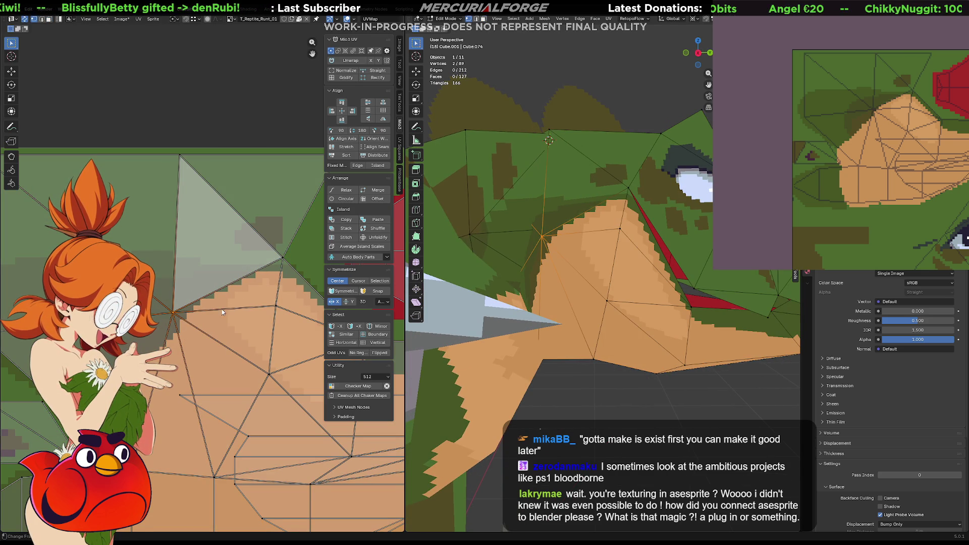
{"action": "key", "text": "g"}
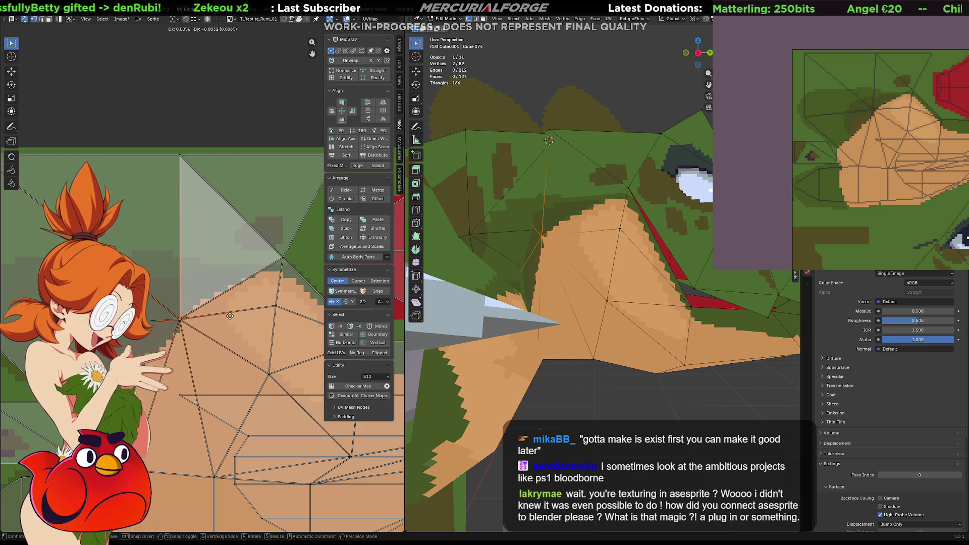
{"action": "left_click", "coordinate": [230, 319]}
{"action": "middle_click_drag", "start_coordinate": [555, 283], "coordinate": [571, 280]}
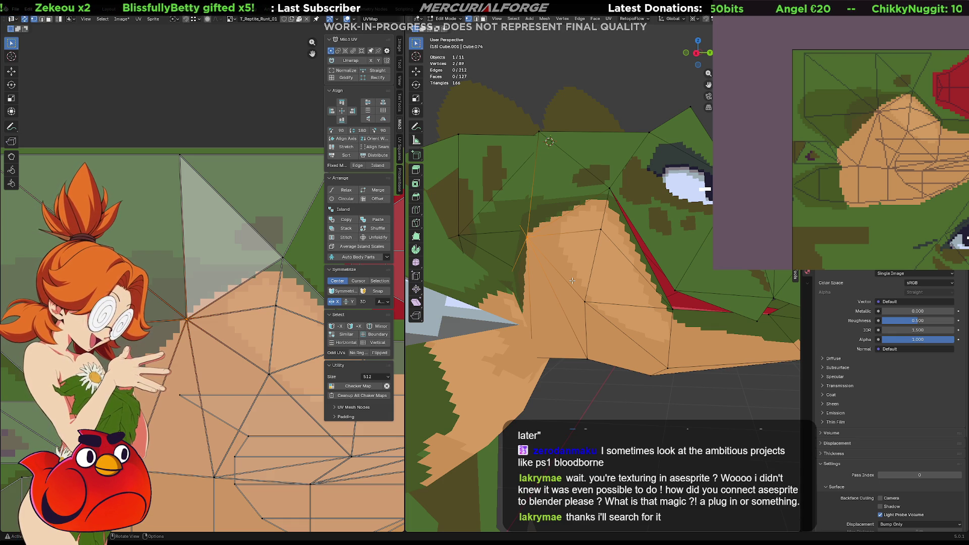
{"action": "left_click", "coordinate": [615, 401]}
{"action": "mouse_move", "coordinate": [600, 373]}
{"action": "middle_mouse_down"}
{"action": "mouse_move", "coordinate": [584, 370]}
{"action": "mouse_move", "coordinate": [551, 281]}
{"action": "mouse_move", "coordinate": [559, 291]}
{"action": "mouse_move", "coordinate": [650, 287]}
{"action": "mouse_move", "coordinate": [570, 297]}
{"action": "middle_mouse_up"}
- Zoom out to a side-on view of the whole head and return to Object Mode
{"action": "scroll", "coordinate": [602, 301], "scroll_direction": "down", "scroll_amount": 5}
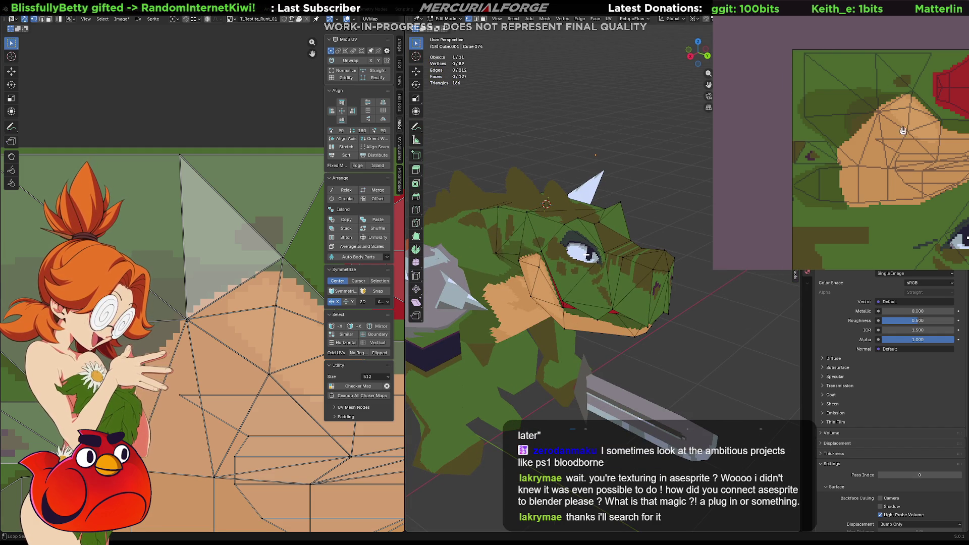
{"action": "middle_click_drag", "start_coordinate": [903, 130], "coordinate": [883, 130]}
{"action": "middle_click_drag", "start_coordinate": [581, 277], "coordinate": [605, 275]}
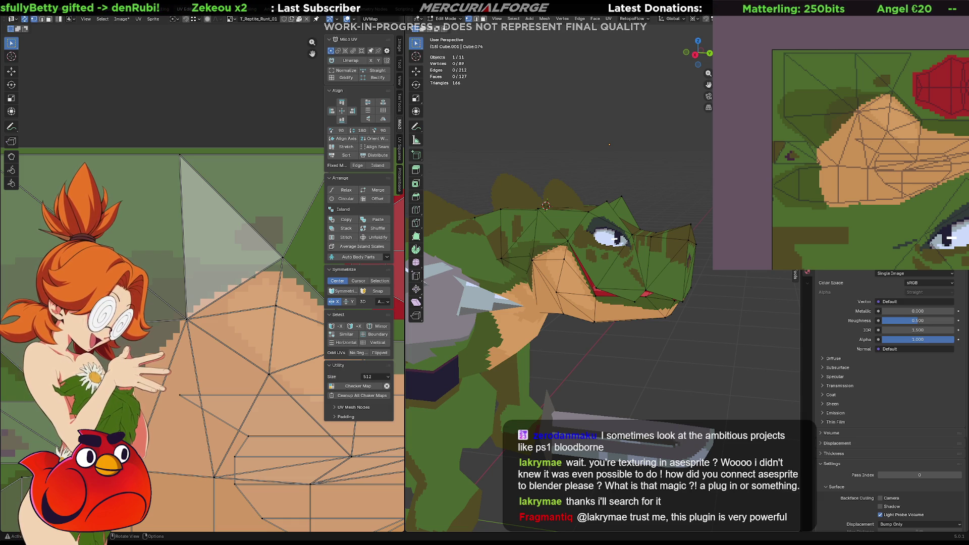
{"action": "key", "text": "Tab"}
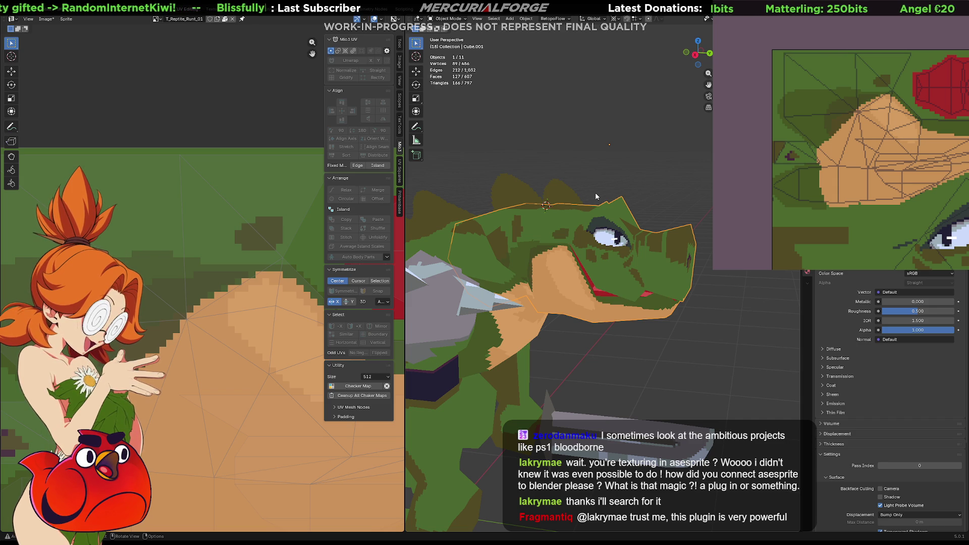
- Click empty viewport space to deselect Cube.001
{"action": "left_click", "coordinate": [681, 203]}
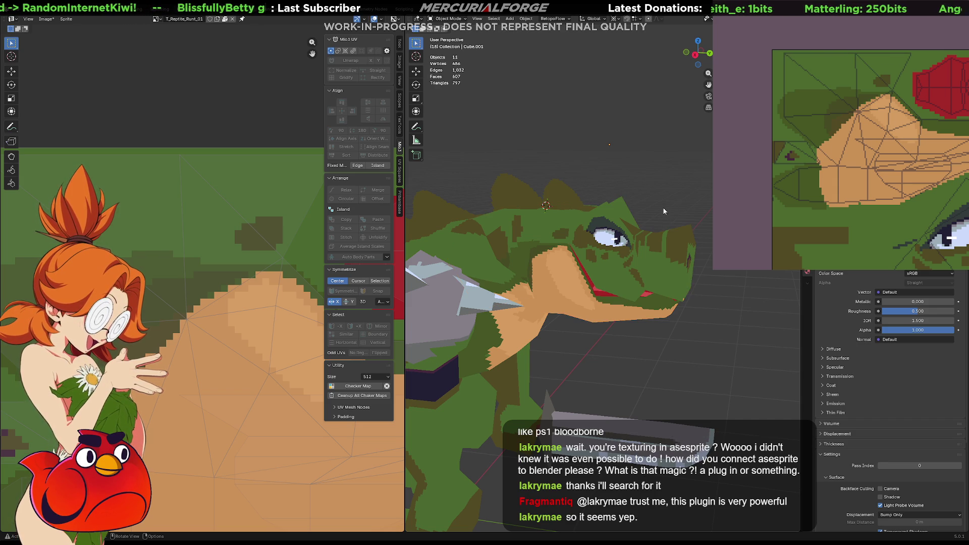
{"action": "mouse_move", "coordinate": [659, 209]}
{"action": "middle_mouse_down"}
{"action": "mouse_move", "coordinate": [618, 202]}
{"action": "mouse_move", "coordinate": [599, 218]}
{"action": "mouse_move", "coordinate": [629, 205]}
{"action": "mouse_move", "coordinate": [574, 213]}
{"action": "mouse_move", "coordinate": [671, 205]}
{"action": "mouse_move", "coordinate": [610, 215]}
{"action": "middle_mouse_up"}
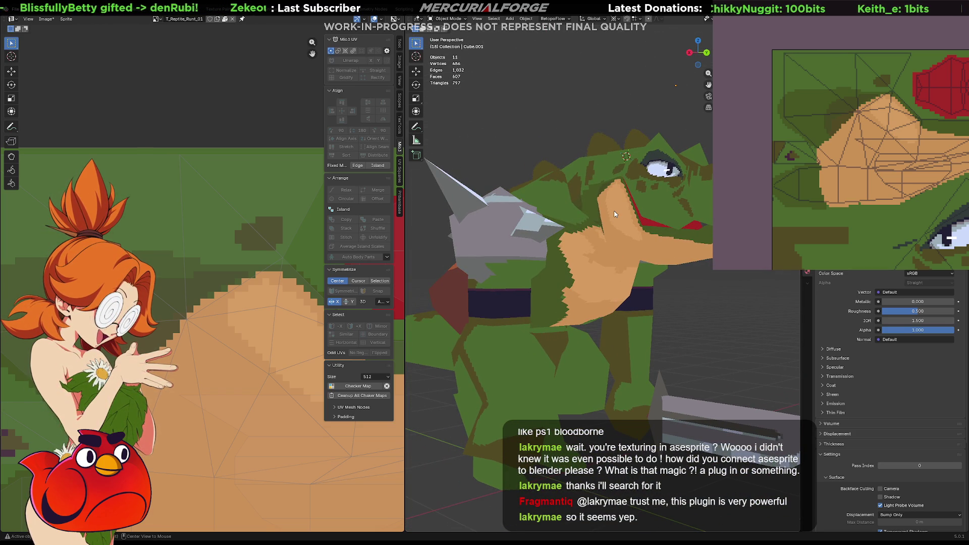
{"action": "mouse_move", "coordinate": [922, 150]}
{"action": "middle_mouse_down"}
{"action": "mouse_move", "coordinate": [893, 130]}
{"action": "mouse_move", "coordinate": [794, 128]}
{"action": "mouse_move", "coordinate": [855, 171]}
{"action": "middle_mouse_up"}
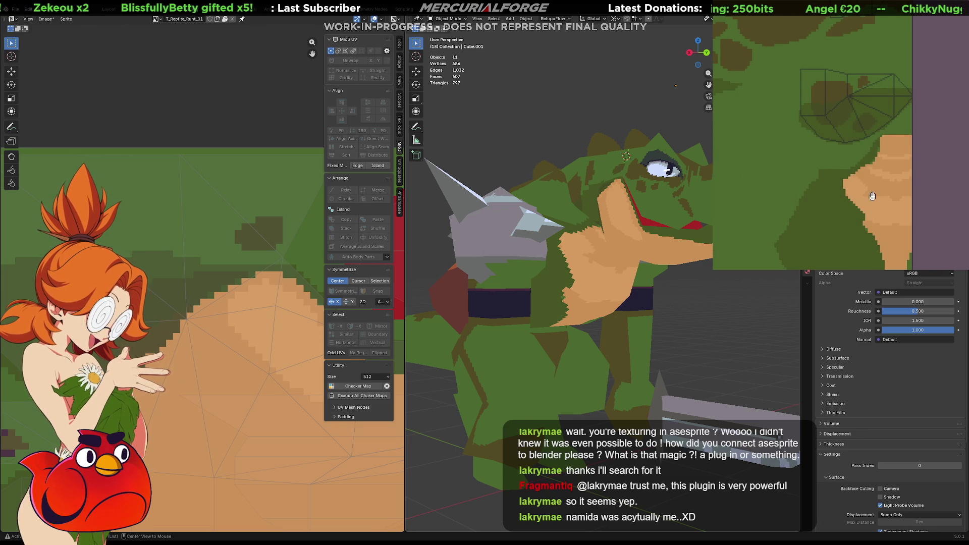
{"action": "middle_click_drag", "start_coordinate": [872, 196], "coordinate": [878, 198]}
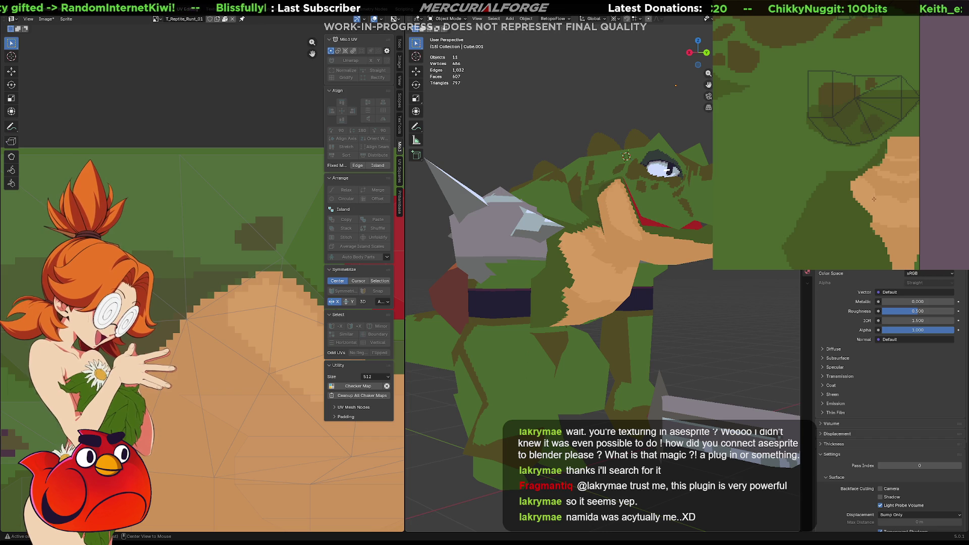
{"action": "mouse_move", "coordinate": [631, 295]}
{"action": "middle_mouse_down"}
{"action": "mouse_move", "coordinate": [666, 288]}
{"action": "mouse_move", "coordinate": [592, 316]}
{"action": "middle_mouse_up"}
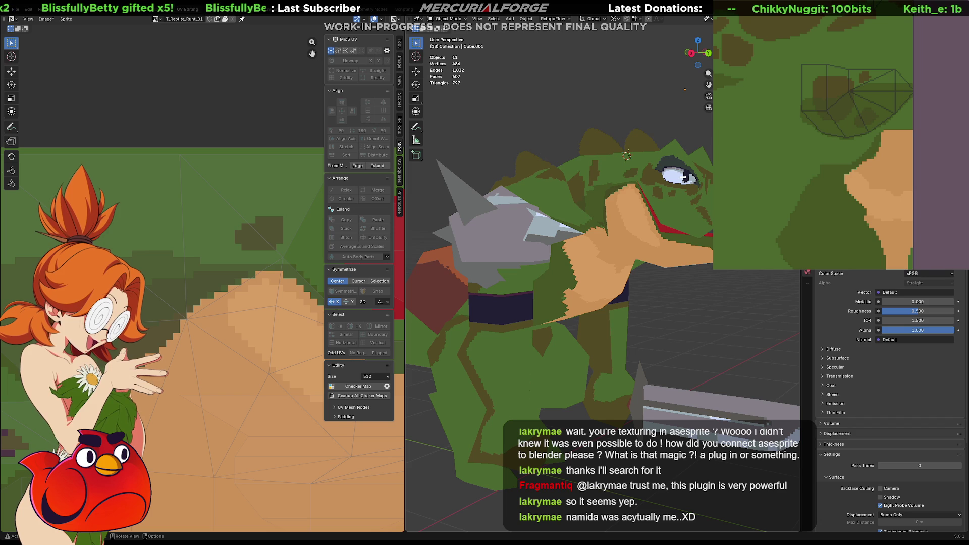
{"action": "middle_click_drag", "start_coordinate": [613, 262], "coordinate": [622, 264]}
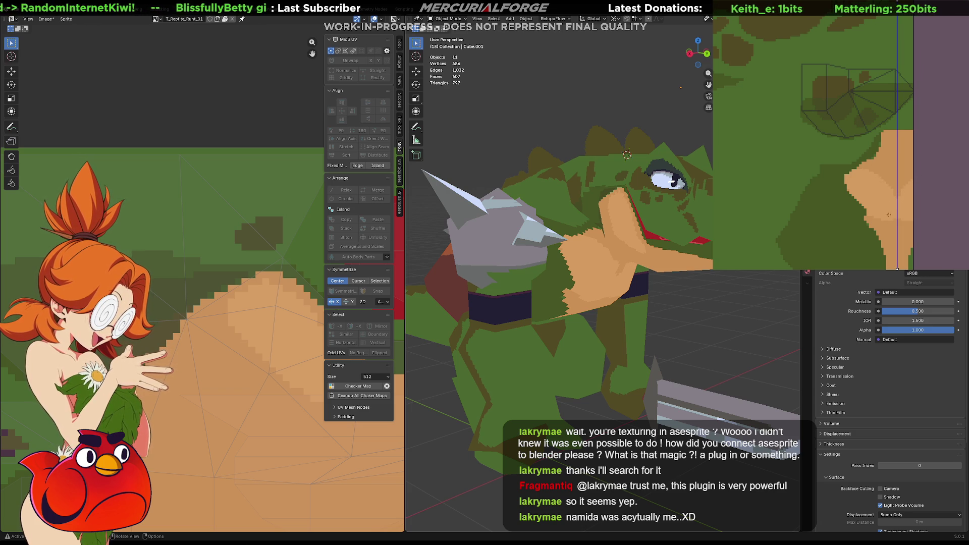
{"action": "mouse_move", "coordinate": [606, 298]}
{"action": "middle_mouse_down"}
{"action": "mouse_move", "coordinate": [503, 297]}
{"action": "mouse_move", "coordinate": [581, 304]}
{"action": "middle_mouse_up"}
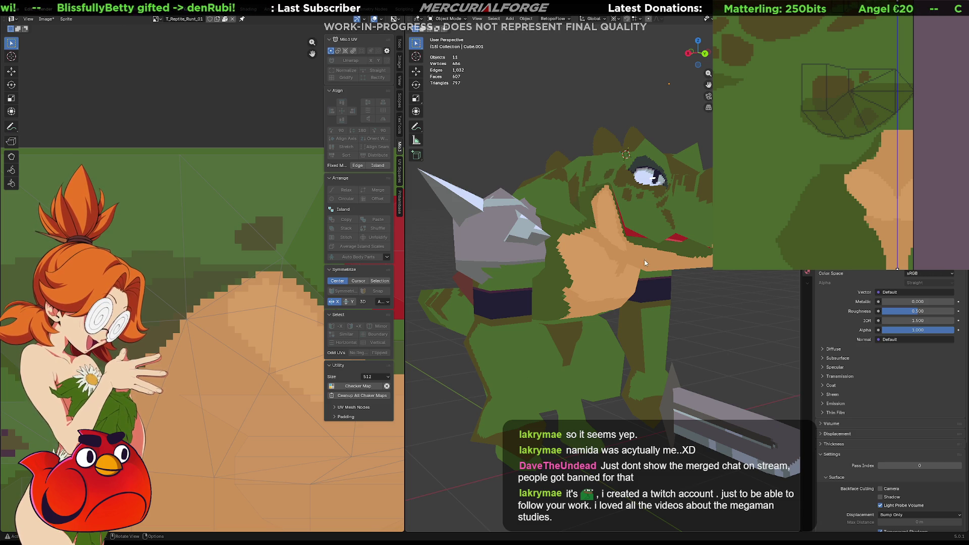
{"action": "middle_click_drag", "start_coordinate": [740, 292], "coordinate": [593, 302]}
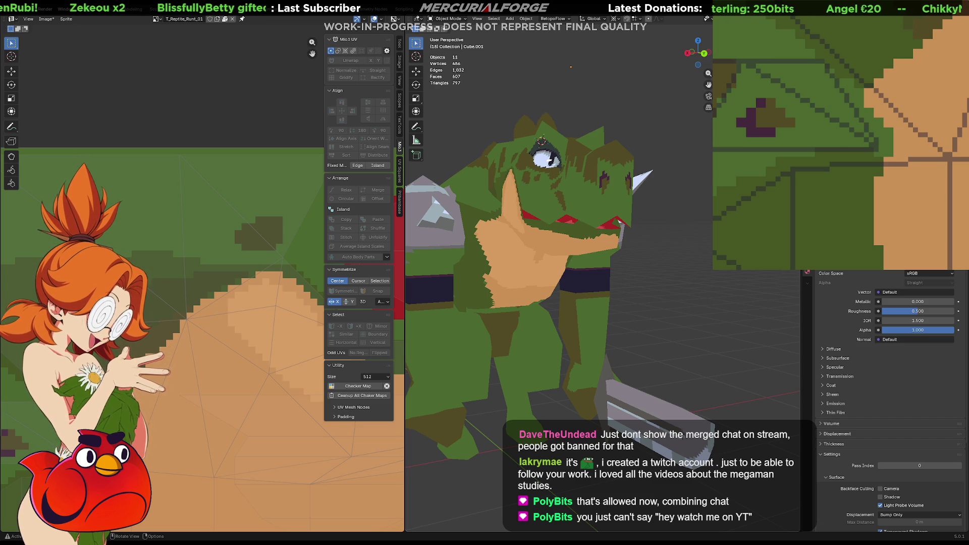
- Orbit the viewport around the reptile's textured head
{"action": "mouse_move", "coordinate": [686, 250]}
{"action": "middle_mouse_down"}
{"action": "mouse_move", "coordinate": [606, 258]}
{"action": "mouse_move", "coordinate": [595, 344]}
{"action": "mouse_move", "coordinate": [622, 286]}
{"action": "mouse_move", "coordinate": [620, 255]}
{"action": "middle_mouse_up"}
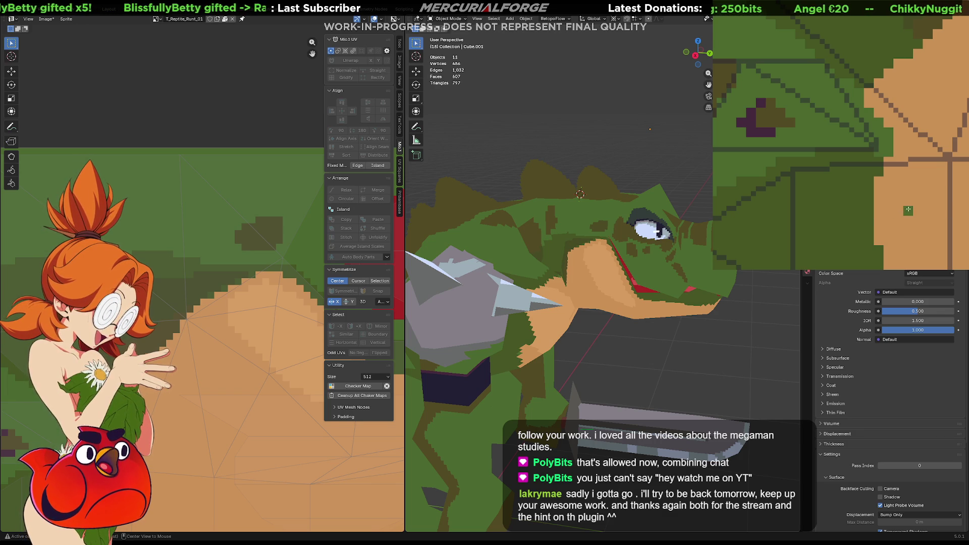
{"action": "mouse_move", "coordinate": [907, 207]}
{"action": "middle_mouse_down"}
{"action": "mouse_move", "coordinate": [887, 121]}
{"action": "mouse_move", "coordinate": [820, 140]}
{"action": "middle_mouse_up"}
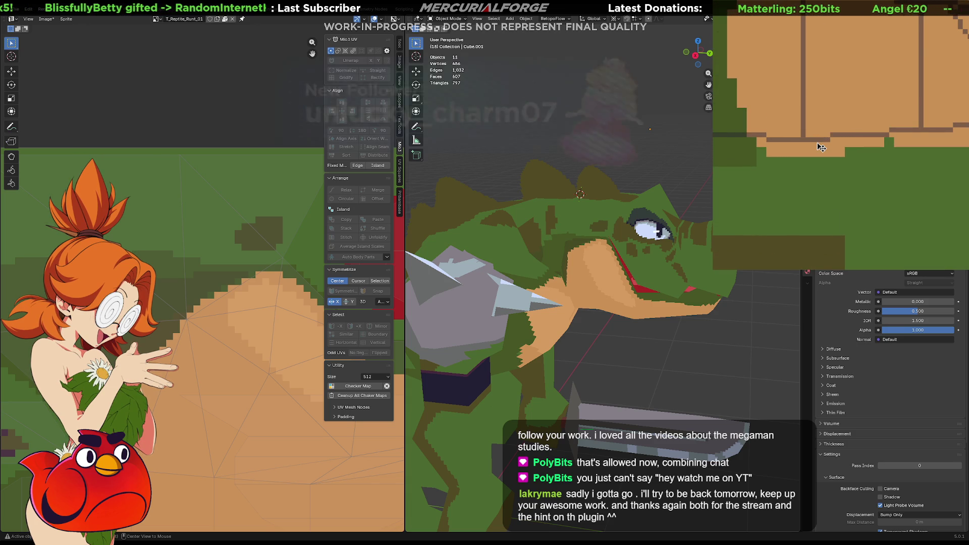
{"action": "scroll", "coordinate": [818, 141], "scroll_direction": "down", "scroll_amount": 3}
{"action": "scroll", "coordinate": [837, 152], "scroll_direction": "up", "scroll_amount": 3}
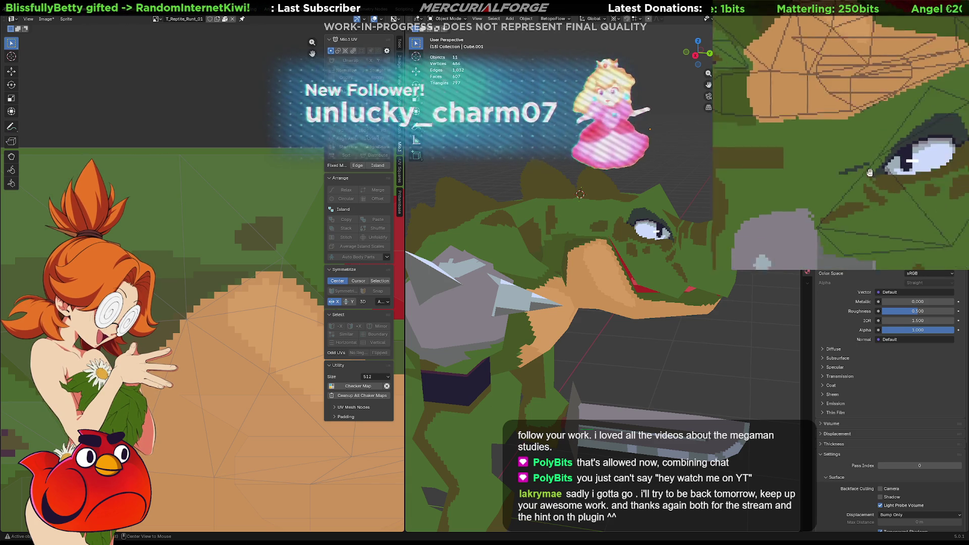
{"action": "scroll", "coordinate": [864, 164], "scroll_direction": "up", "scroll_amount": 2}
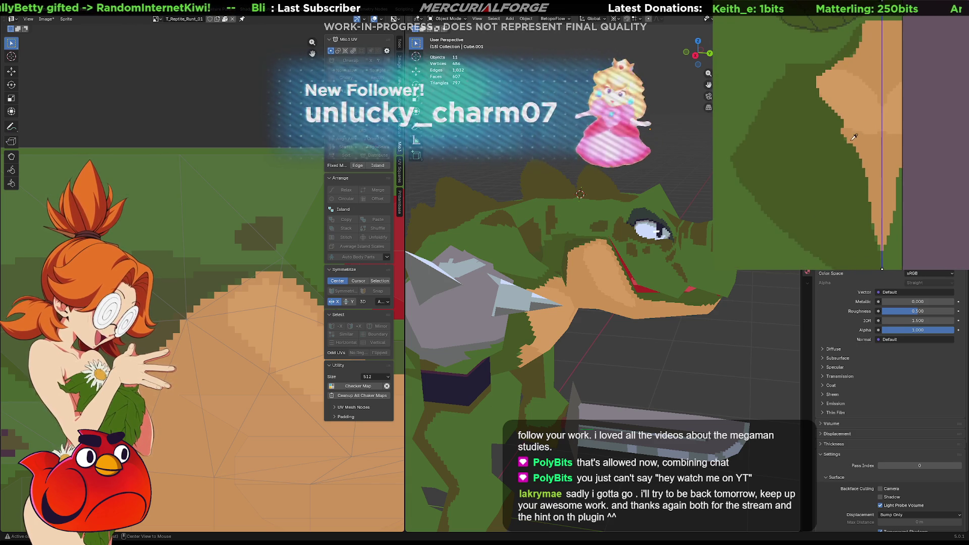
{"action": "middle_click_drag", "start_coordinate": [860, 162], "coordinate": [838, 160]}
{"action": "scroll", "coordinate": [857, 146], "scroll_direction": "up", "scroll_amount": 4}
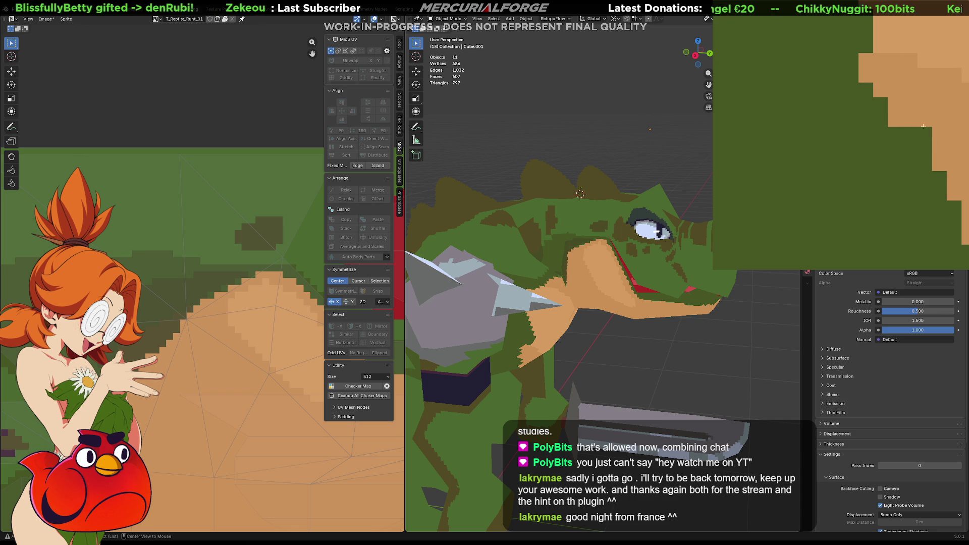
{"action": "scroll", "coordinate": [905, 102], "scroll_direction": "up", "scroll_amount": 3}
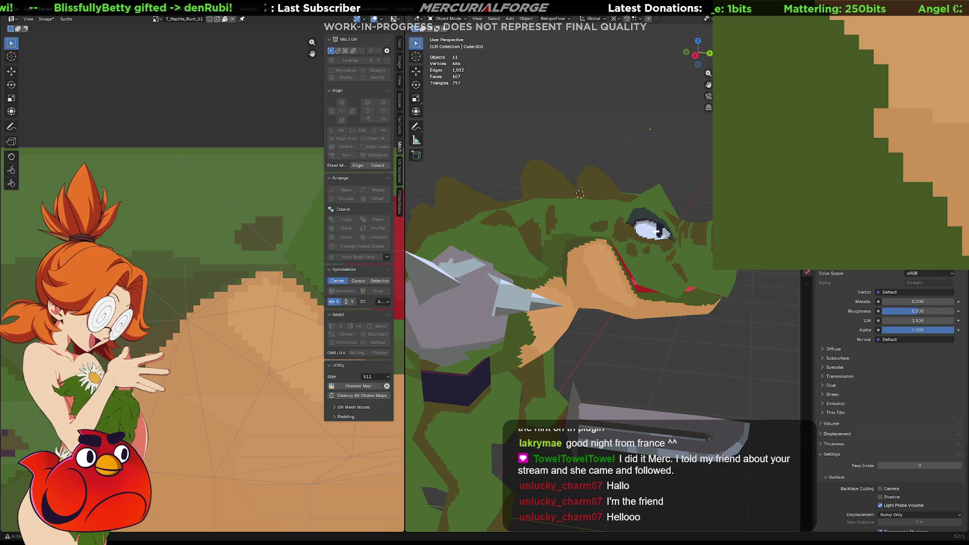
- Zoom the UV editor onto the olive arch islands with the full reptile in view
{"action": "middle_click_drag", "start_coordinate": [623, 184], "coordinate": [631, 180]}
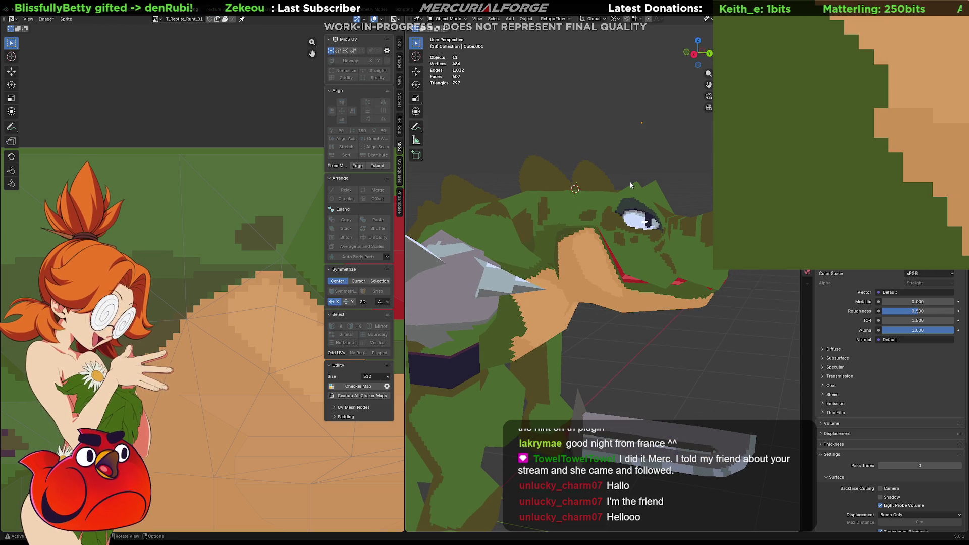
{"action": "scroll", "coordinate": [566, 310], "scroll_direction": "down", "scroll_amount": 5}
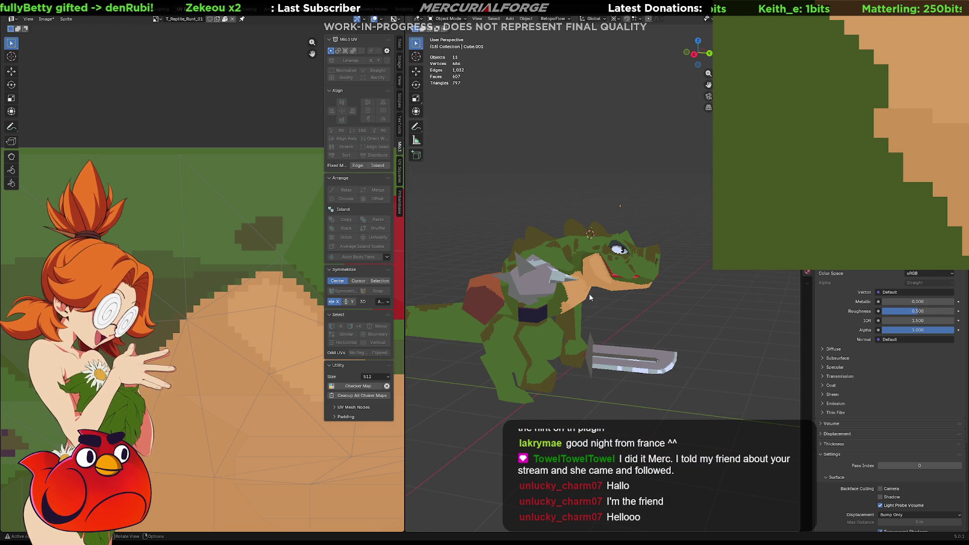
{"action": "middle_click_drag", "start_coordinate": [589, 293], "coordinate": [592, 292]}
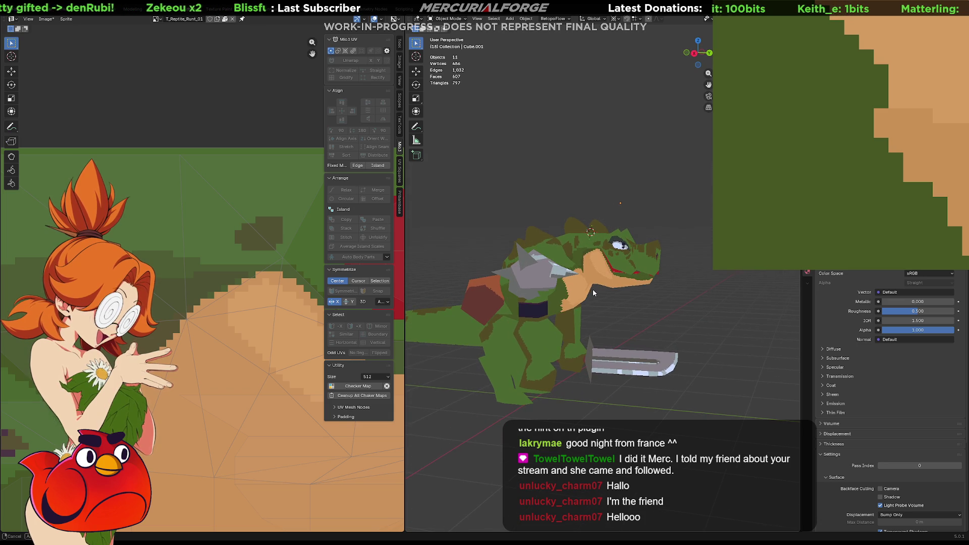
{"action": "scroll", "coordinate": [250, 242], "scroll_direction": "up", "scroll_amount": 3}
{"action": "scroll", "coordinate": [250, 242], "scroll_direction": "down", "scroll_amount": 3}
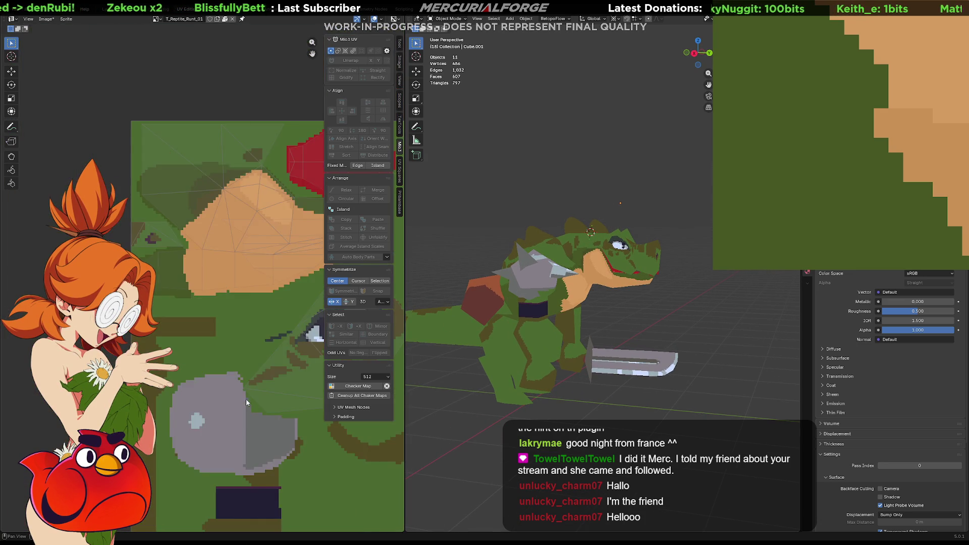
{"action": "scroll", "coordinate": [168, 317], "scroll_direction": "up", "scroll_amount": 4}
{"action": "scroll", "coordinate": [173, 275], "scroll_direction": "up", "scroll_amount": 1}
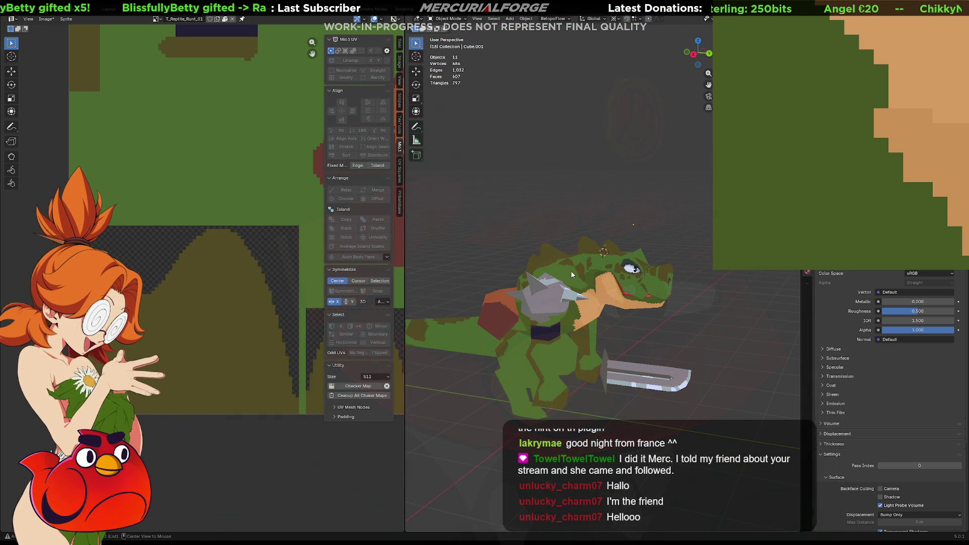
- Dab a trial green pixel onto the texture, then undo it
{"action": "left_click", "coordinate": [925, 130]}
{"action": "key", "text": "ctrl+z"}
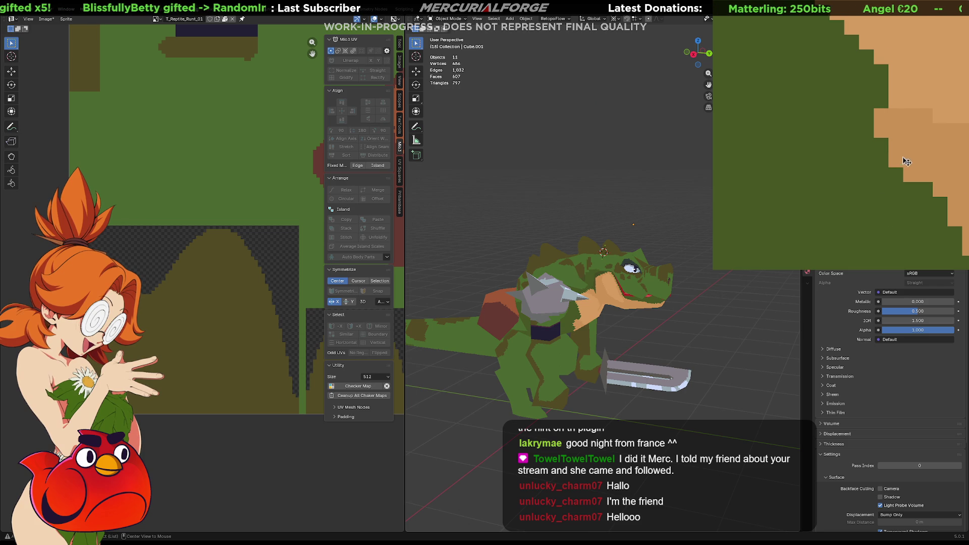
{"action": "scroll", "coordinate": [825, 179], "scroll_direction": "down", "scroll_amount": 4}
{"action": "scroll", "coordinate": [825, 178], "scroll_direction": "down", "scroll_amount": 5}
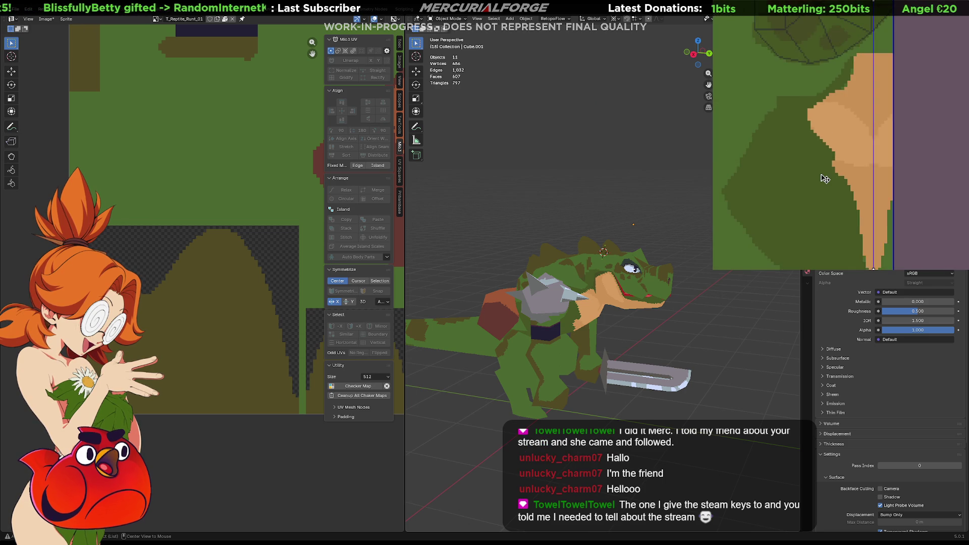
- Pan the Image Editor to the bottom-left checkered mountain islands and box-select them
{"action": "middle_click_drag", "start_coordinate": [815, 222], "coordinate": [847, 171]}
{"action": "scroll", "coordinate": [823, 218], "scroll_direction": "down", "scroll_amount": 2}
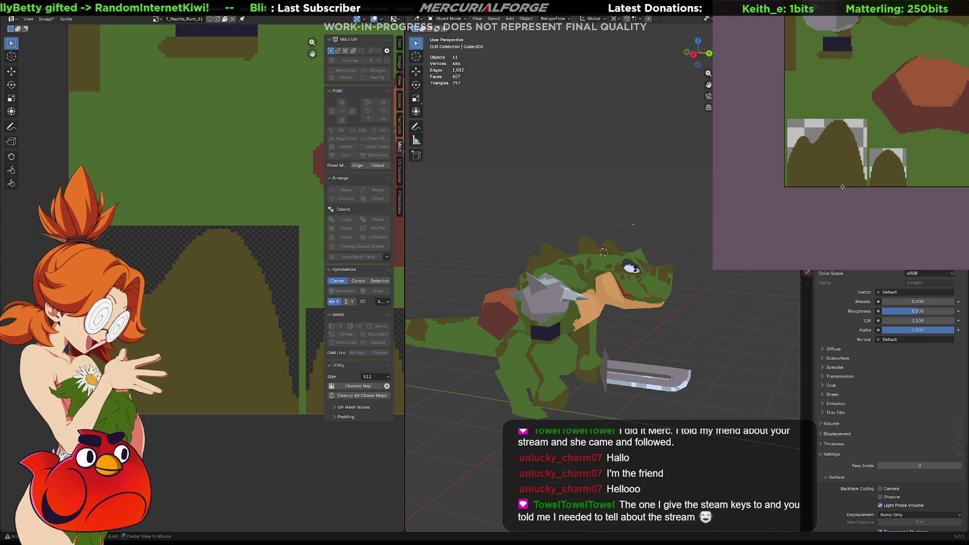
{"action": "scroll", "coordinate": [842, 187], "scroll_direction": "up", "scroll_amount": 2}
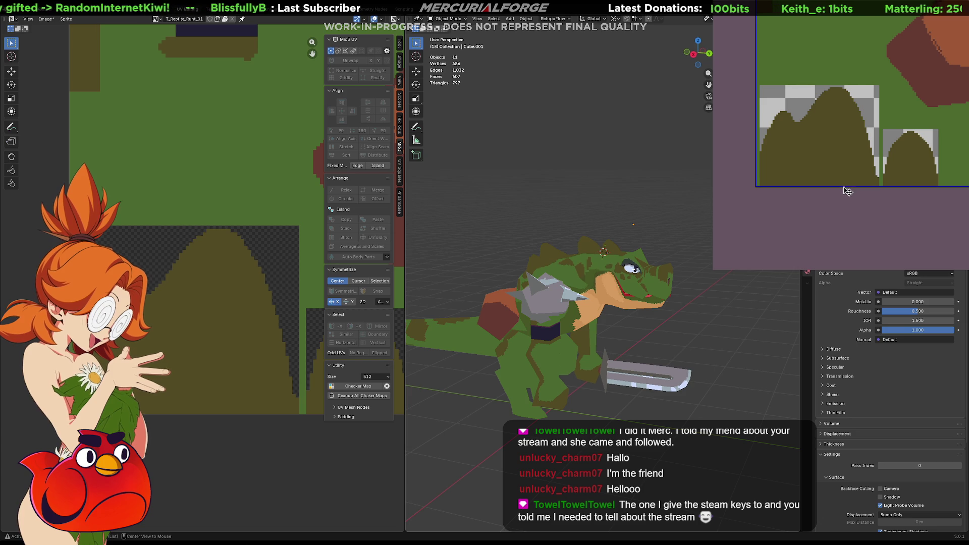
{"action": "middle_click_drag", "start_coordinate": [876, 154], "coordinate": [896, 194]}
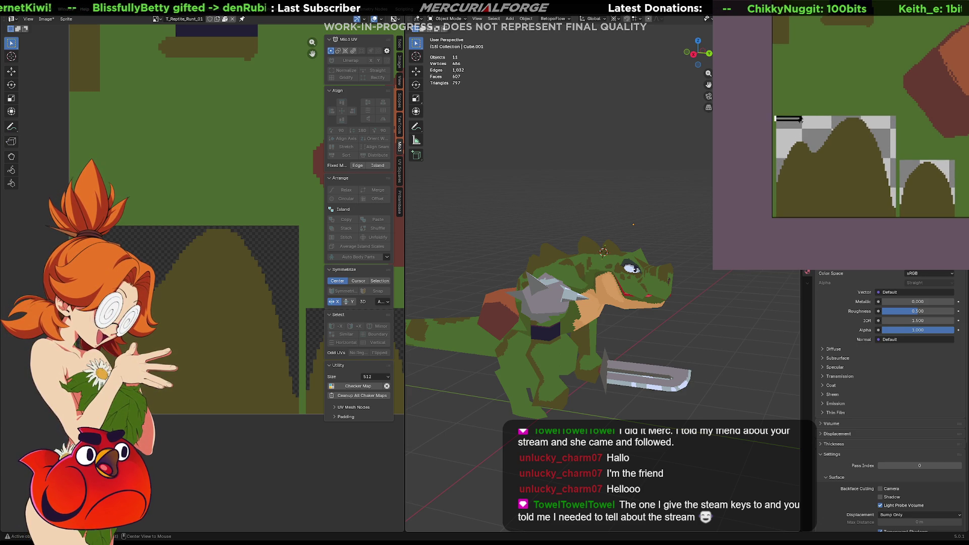
{"action": "left_click_drag", "start_coordinate": [872, 129], "coordinate": [897, 205]}
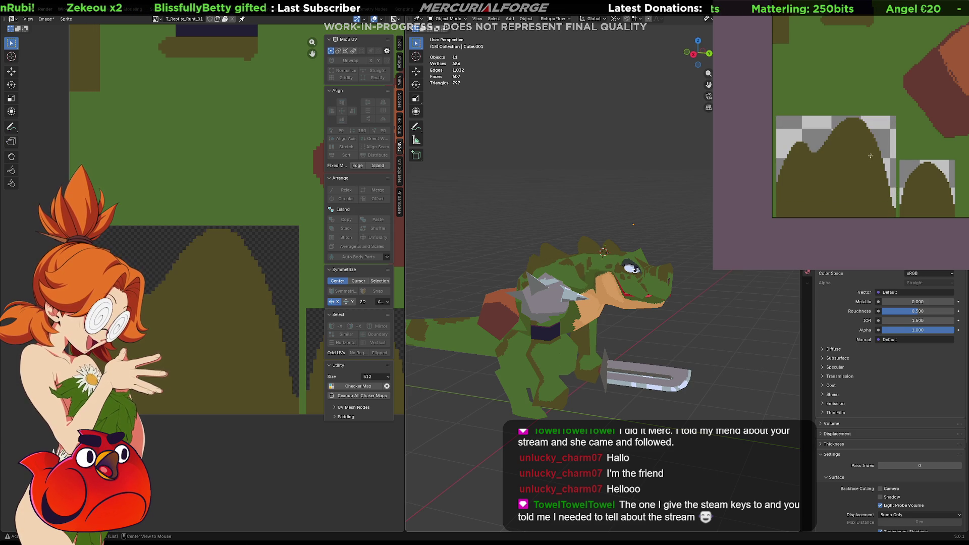
{"action": "left_click", "coordinate": [777, 117]}
{"action": "left_click_drag", "start_coordinate": [777, 117], "coordinate": [897, 171]}
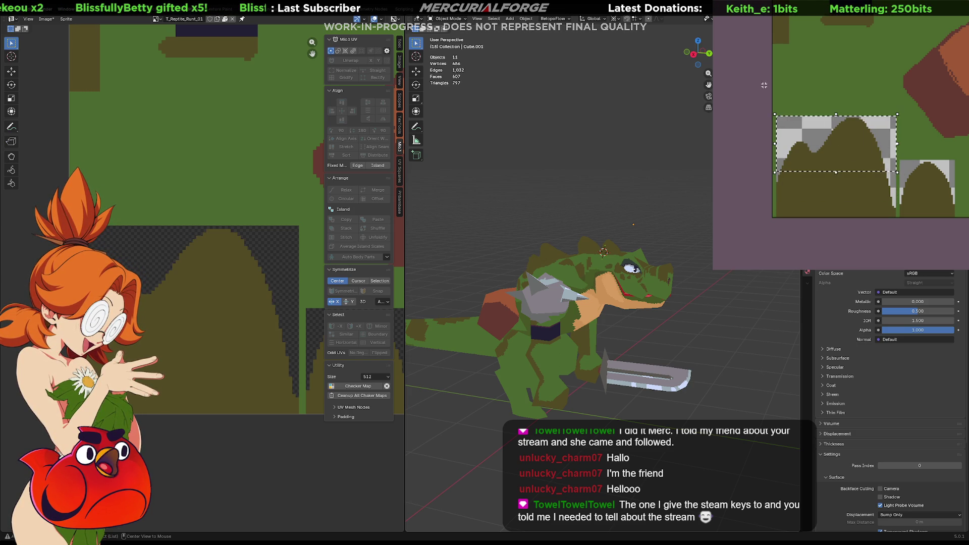
{"action": "left_click", "coordinate": [855, 161]}
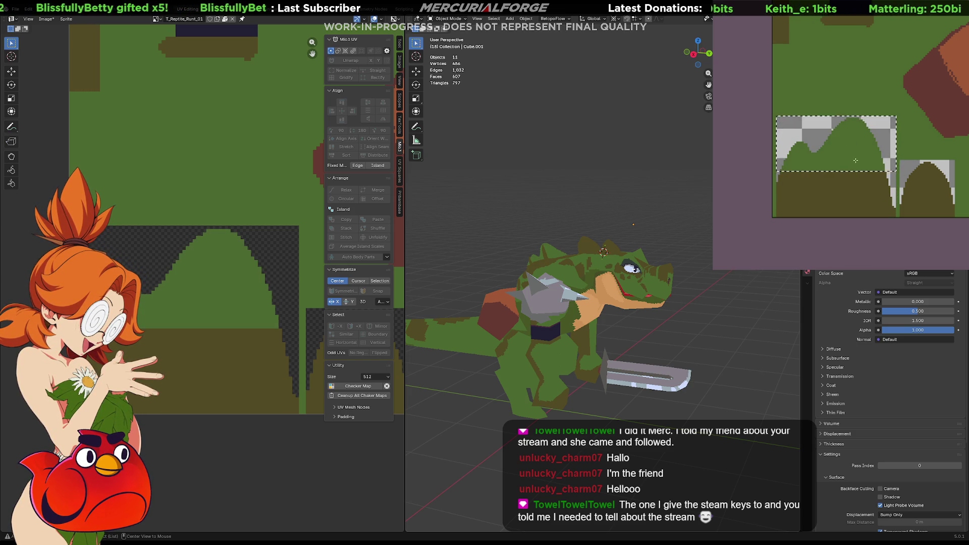
{"action": "key", "text": "ctrl+z"}
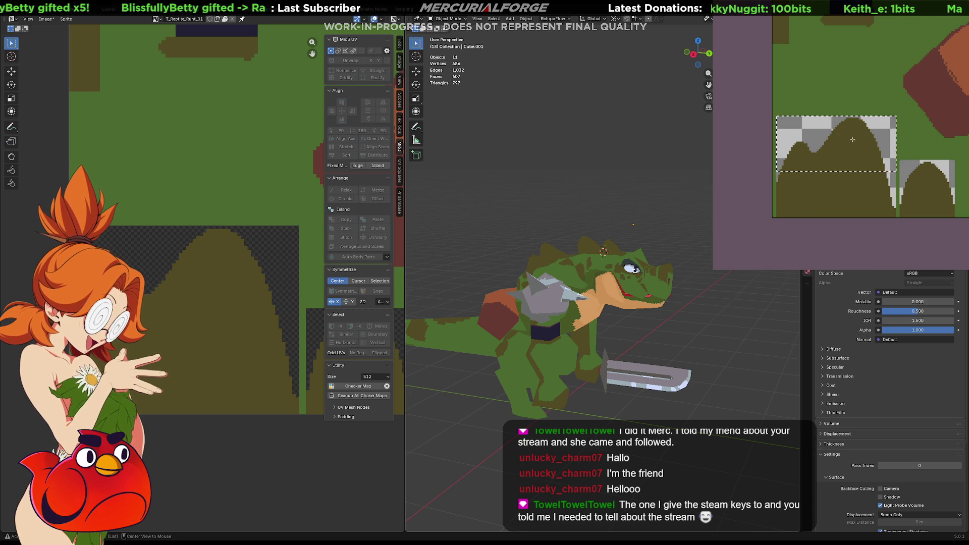
{"action": "mouse_move", "coordinate": [842, 147]}
{"action": "left_mouse_down"}
{"action": "mouse_move", "coordinate": [858, 141]}
{"action": "mouse_move", "coordinate": [861, 169]}
{"action": "left_mouse_up"}
{"action": "key", "text": "ctrl+z"}
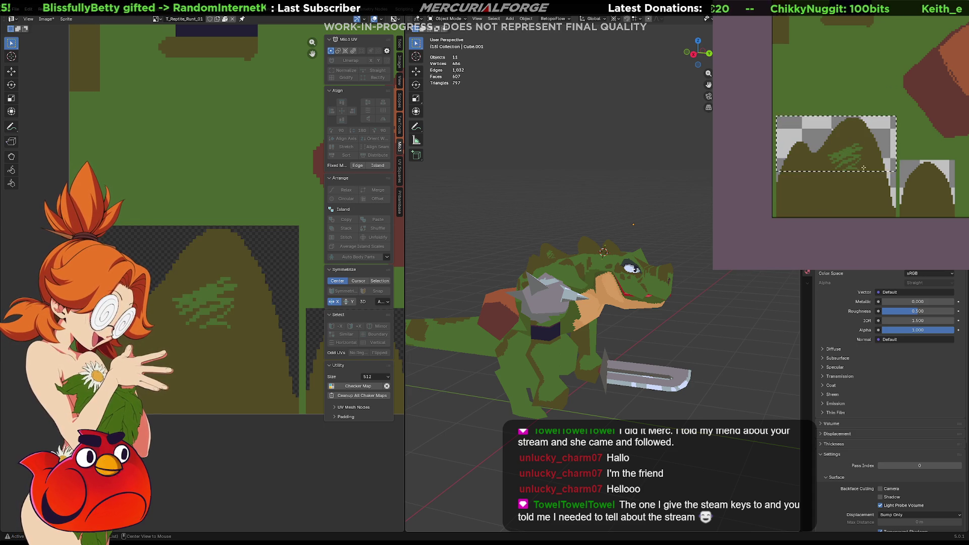
{"action": "key", "text": "ctrl+z"}
{"action": "key", "text": "ctrl+z"}
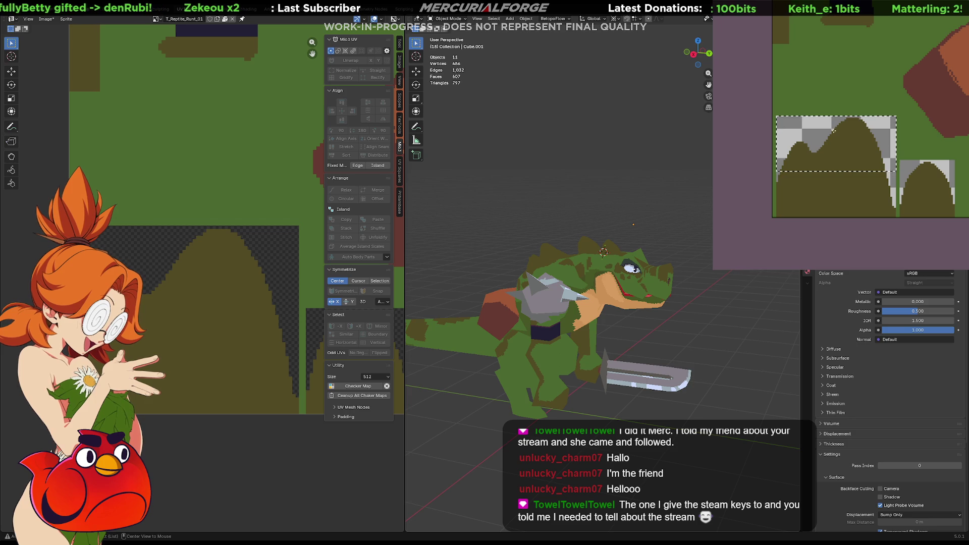
{"action": "left_click", "coordinate": [841, 143]}
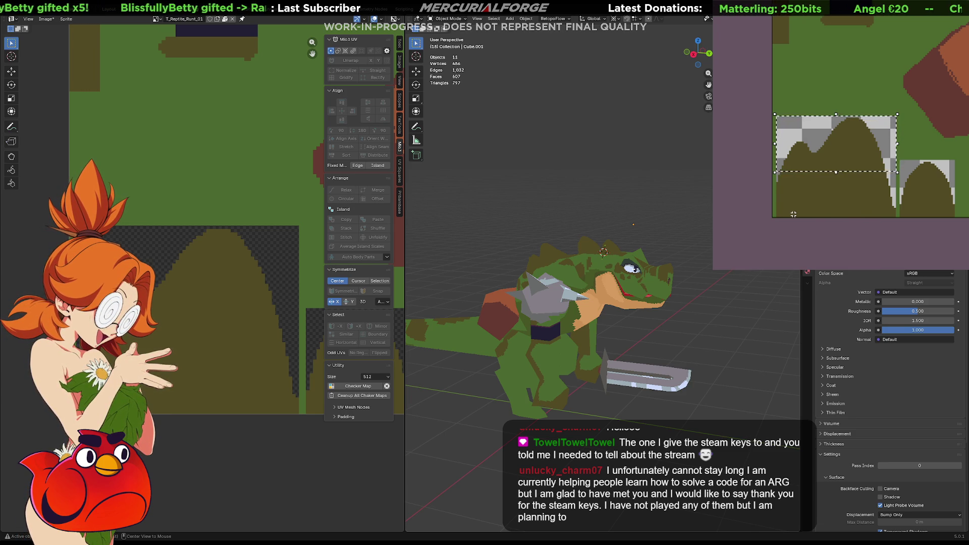
{"action": "left_click", "coordinate": [782, 180]}
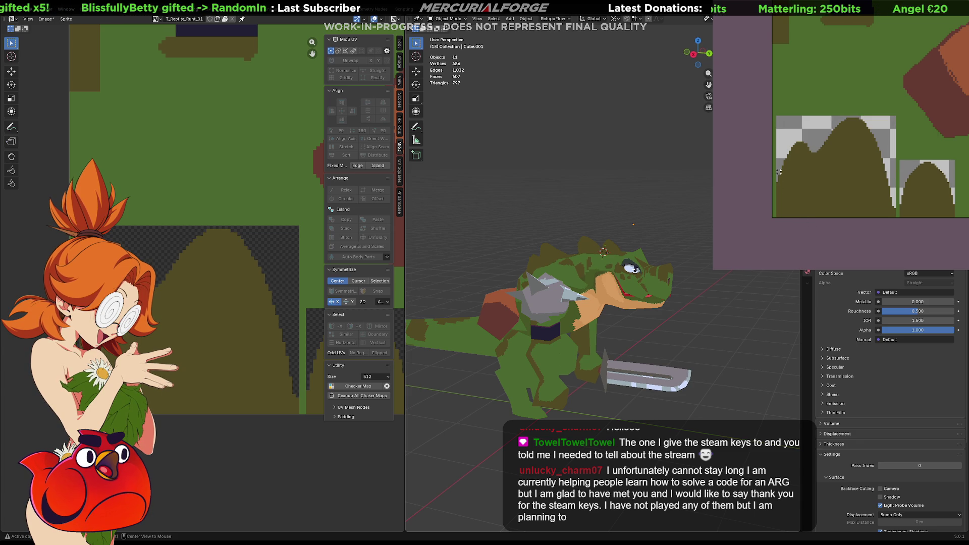
{"action": "left_click", "coordinate": [878, 188]}
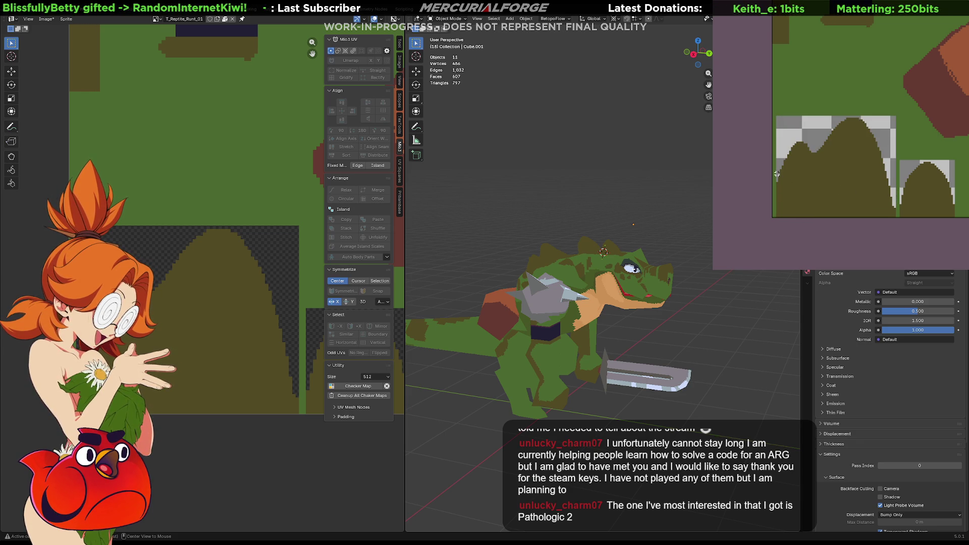
{"action": "mouse_move", "coordinate": [777, 174]}
{"action": "left_mouse_down"}
{"action": "mouse_move", "coordinate": [894, 220]}
{"action": "mouse_move", "coordinate": [775, 116]}
{"action": "left_mouse_up"}
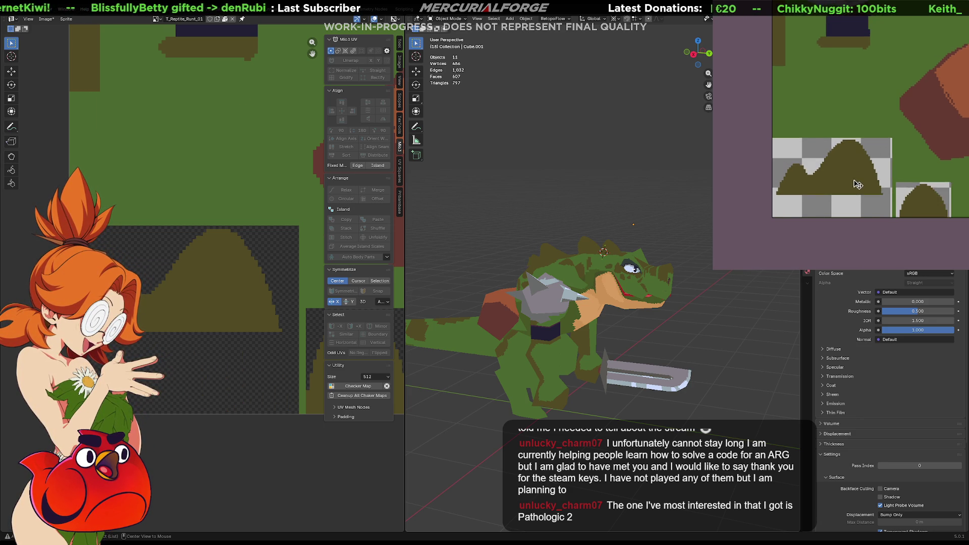
{"action": "left_click_drag", "start_coordinate": [856, 183], "coordinate": [861, 203]}
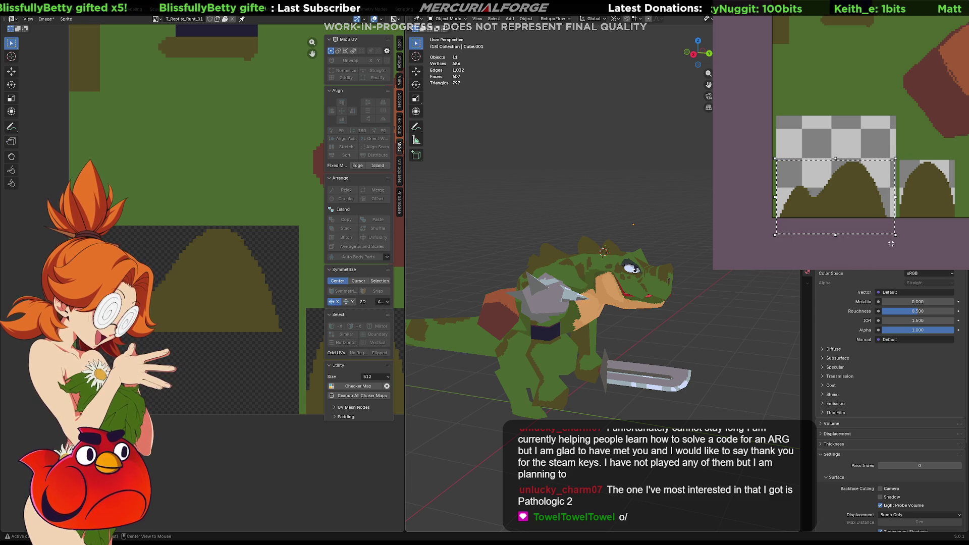
{"action": "left_click", "coordinate": [903, 262]}
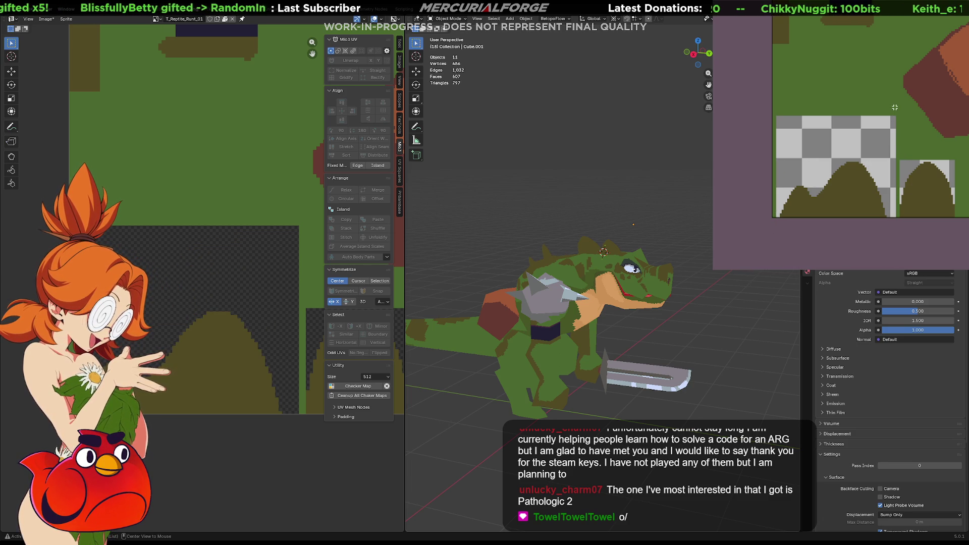
{"action": "left_click_drag", "start_coordinate": [900, 107], "coordinate": [772, 157]}
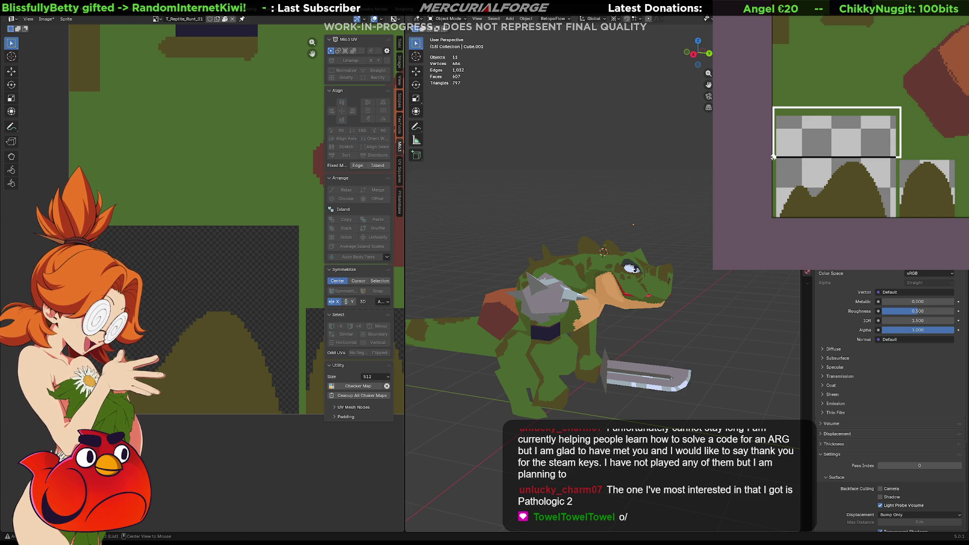
{"action": "left_click_drag", "start_coordinate": [773, 159], "coordinate": [773, 160]}
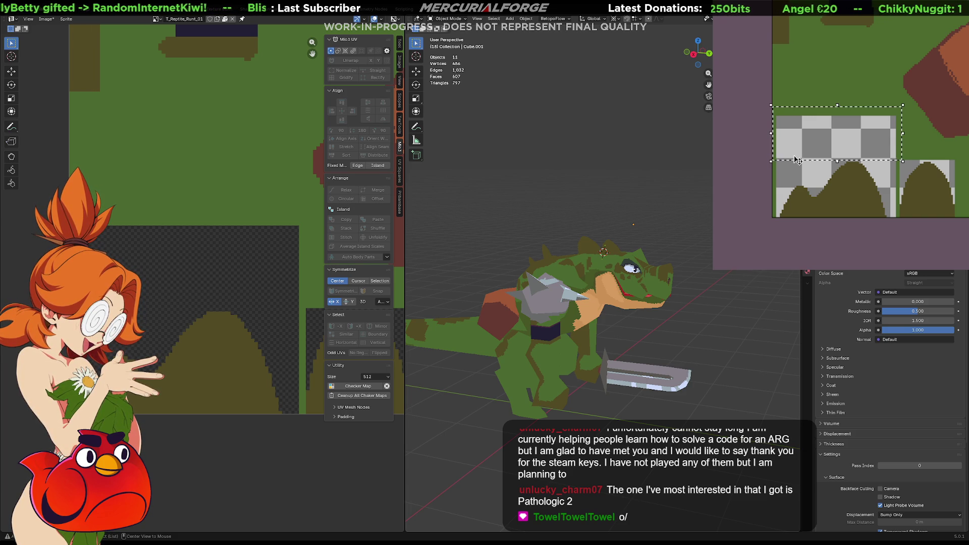
{"action": "left_click", "coordinate": [845, 136]}
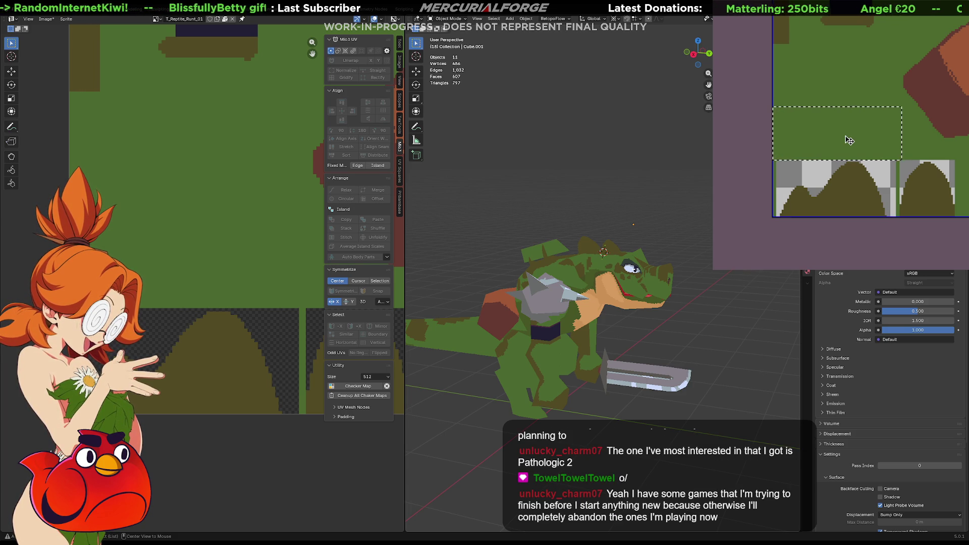
{"action": "left_click", "coordinate": [854, 140]}
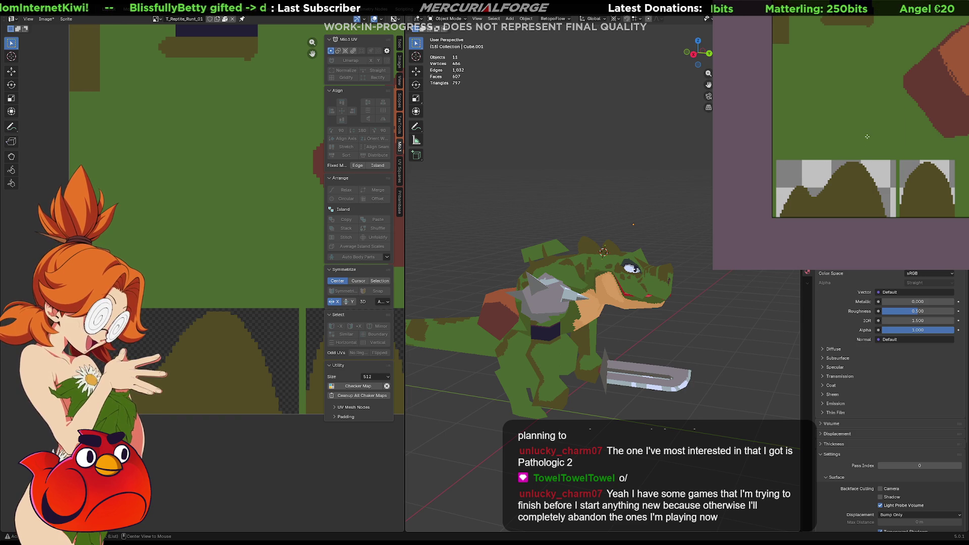
{"action": "scroll", "coordinate": [867, 136], "scroll_direction": "up", "scroll_amount": 1}
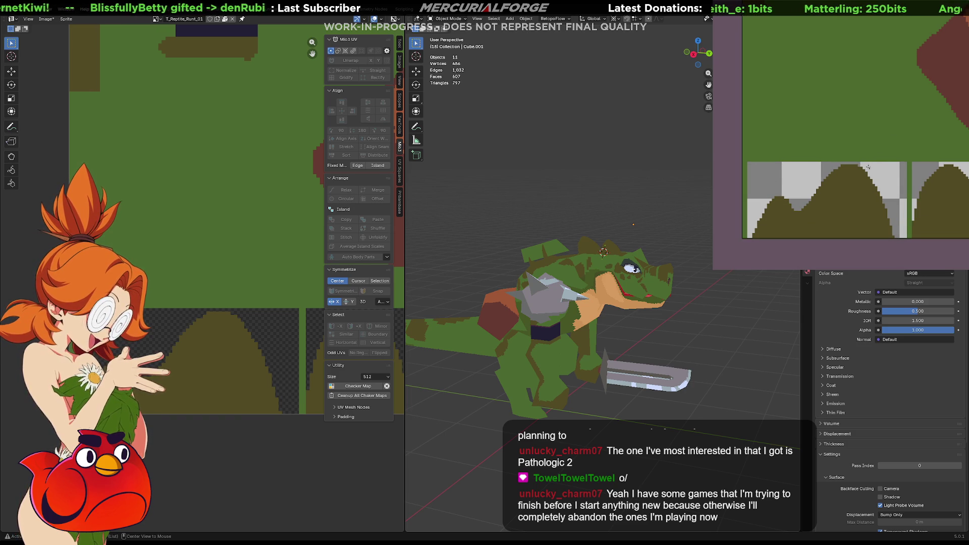
{"action": "scroll", "coordinate": [871, 161], "scroll_direction": "down", "scroll_amount": 2}
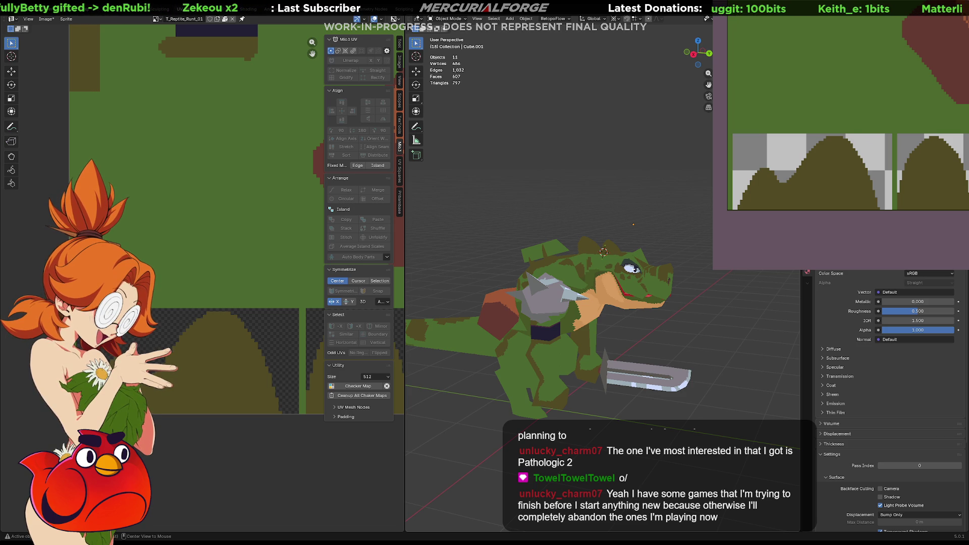
{"action": "key", "text": "alt+Tab"}
{"action": "key", "text": "alt+Tab"}
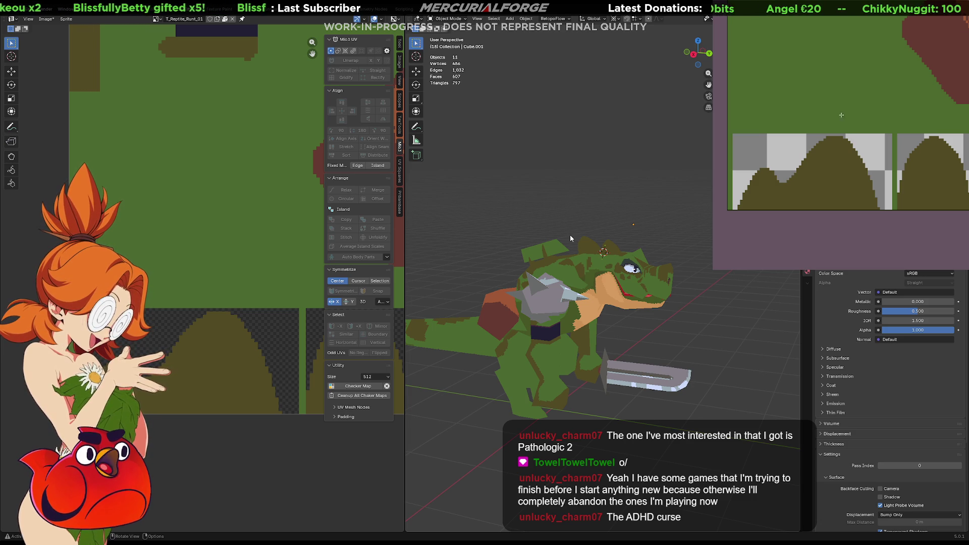
- Put the back-spike object in Edit Mode and lower the top edge of its UV island
{"action": "left_click", "coordinate": [557, 246]}
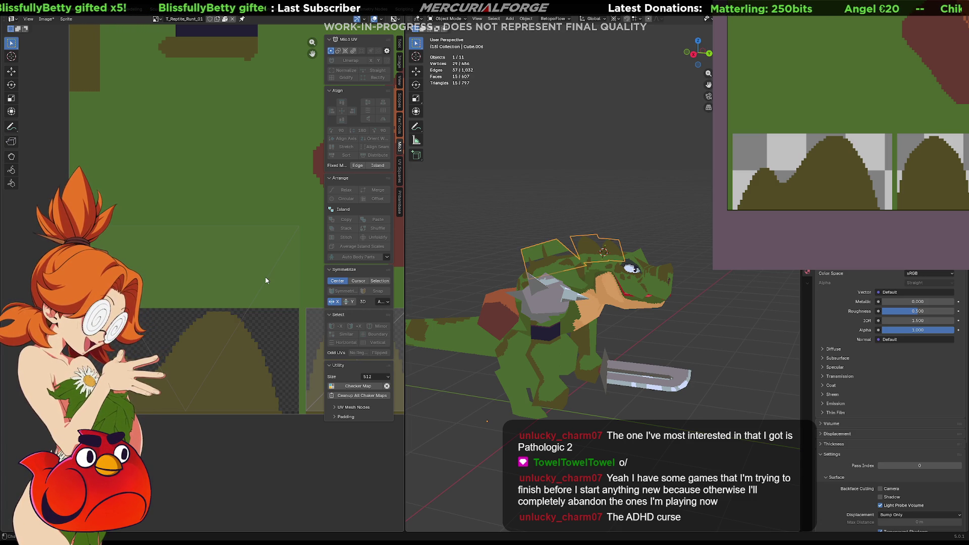
{"action": "key", "text": "Tab"}
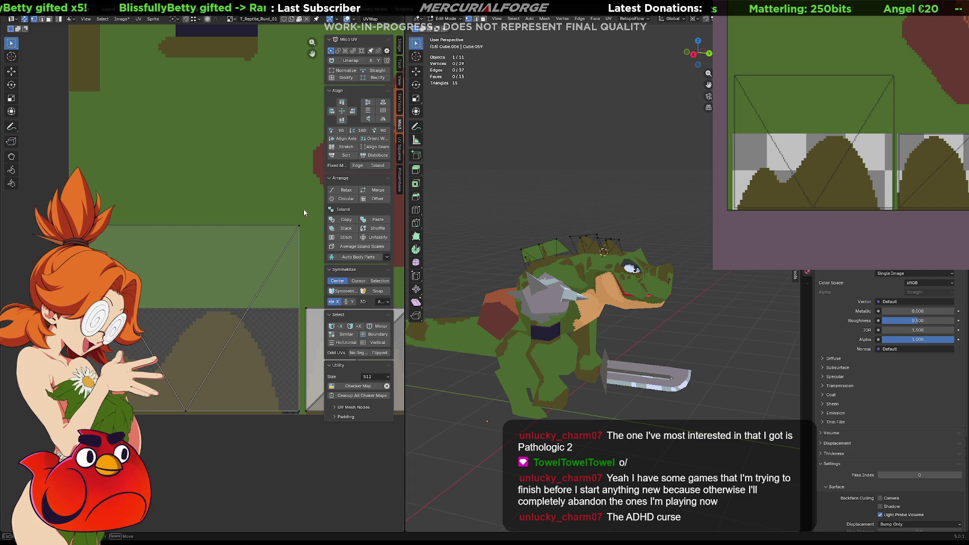
{"action": "left_click", "coordinate": [295, 226]}
{"action": "key", "text": "g"}
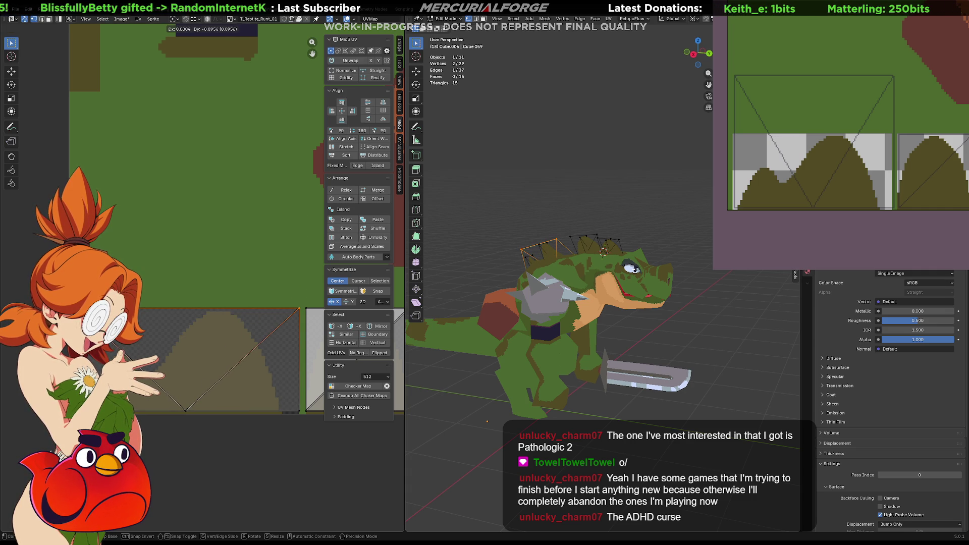
{"action": "key", "text": "Return"}
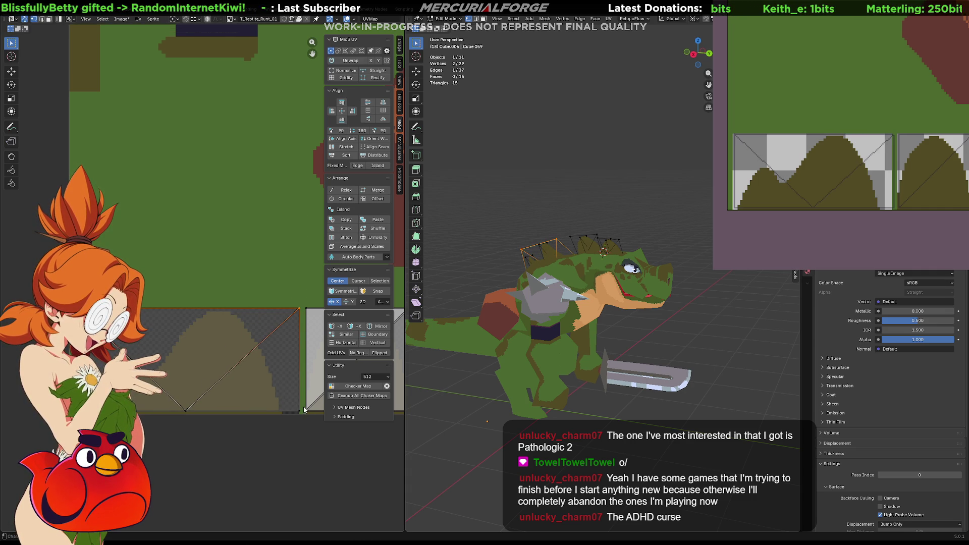
- Box-select the UV island's lower-corner points, leave them unmoved, and zoom the 3D view onto the spikes
{"action": "left_click_drag", "start_coordinate": [304, 407], "coordinate": [140, 419]}
{"action": "key", "text": "g"}
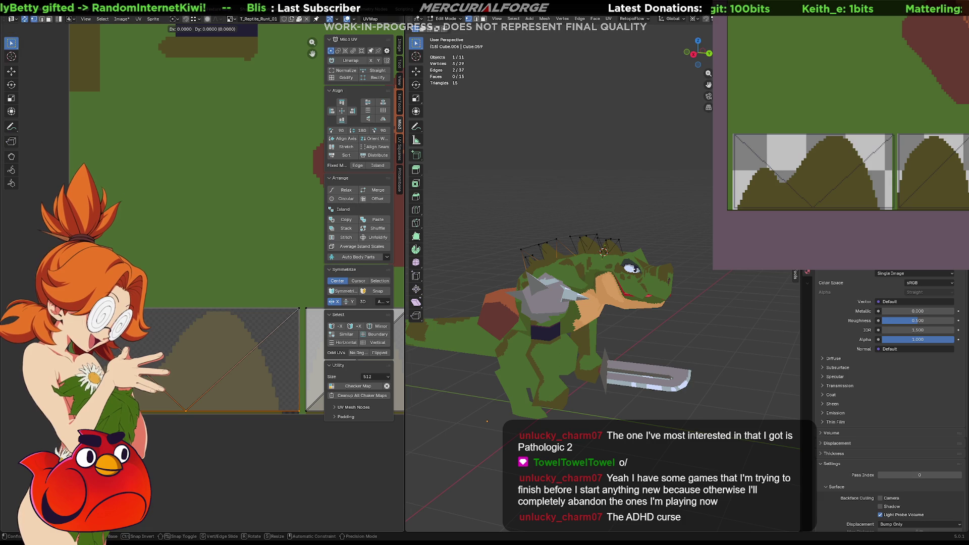
{"action": "key", "text": "Escape"}
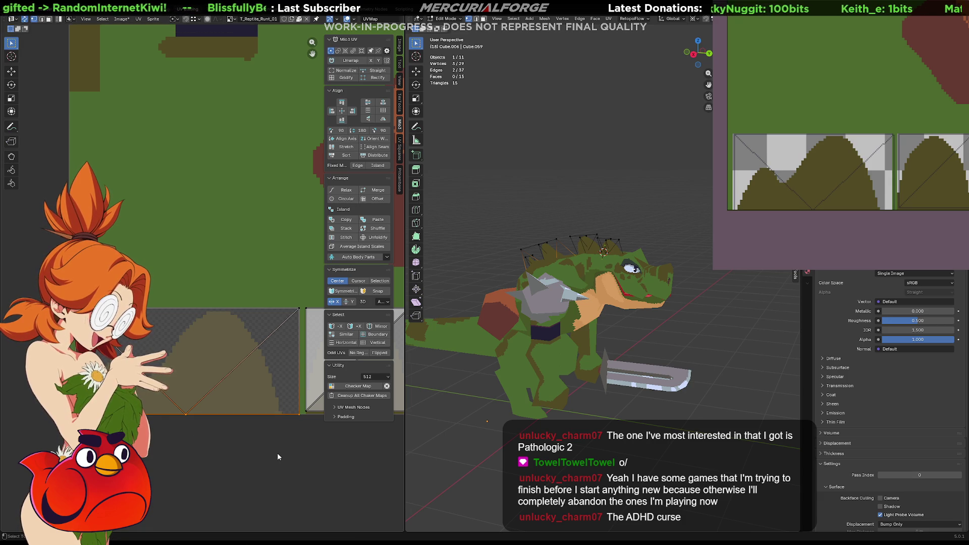
{"action": "middle_click_drag", "start_coordinate": [277, 452], "coordinate": [237, 446]}
{"action": "mouse_move", "coordinate": [529, 283]}
{"action": "middle_mouse_down"}
{"action": "mouse_move", "coordinate": [595, 273]}
{"action": "mouse_move", "coordinate": [561, 275]}
{"action": "mouse_move", "coordinate": [571, 345]}
{"action": "mouse_move", "coordinate": [789, 271]}
{"action": "mouse_move", "coordinate": [556, 289]}
{"action": "mouse_move", "coordinate": [636, 328]}
{"action": "middle_mouse_up"}
{"action": "scroll", "coordinate": [543, 273], "scroll_direction": "up", "scroll_amount": 4}
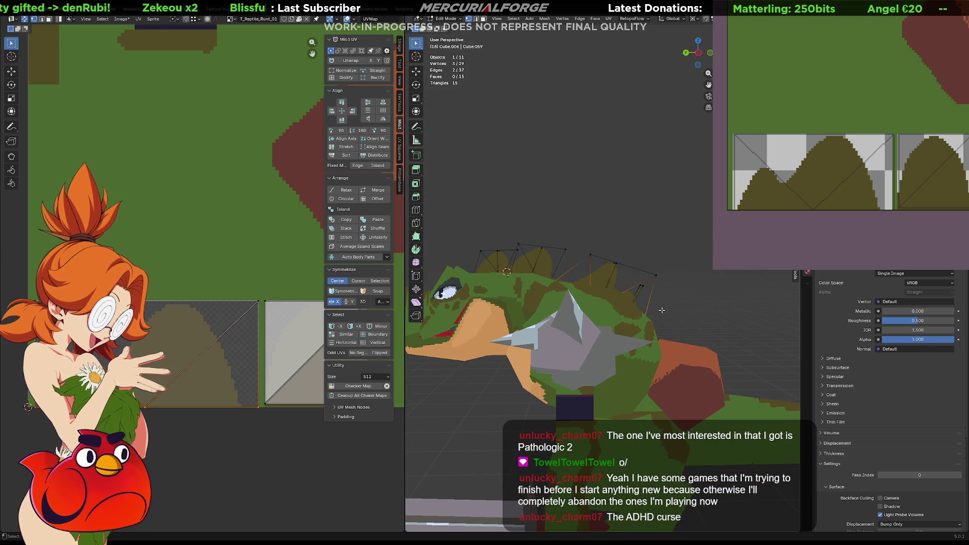
- Move the selected spike vertices along Y, then again with the X axis excluded
{"action": "key", "text": "g"}
{"action": "key", "text": "y"}
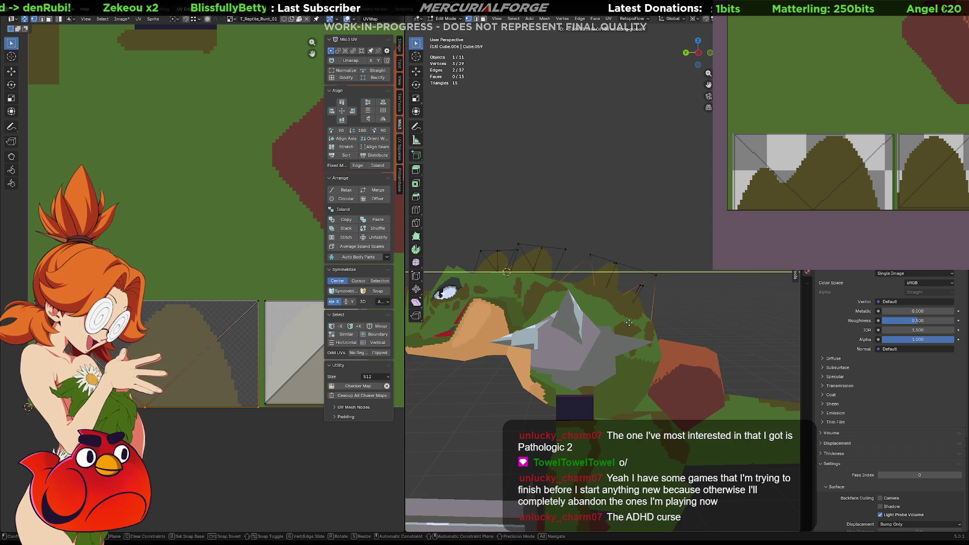
{"action": "left_click", "coordinate": [630, 319]}
{"action": "key", "text": "g"}
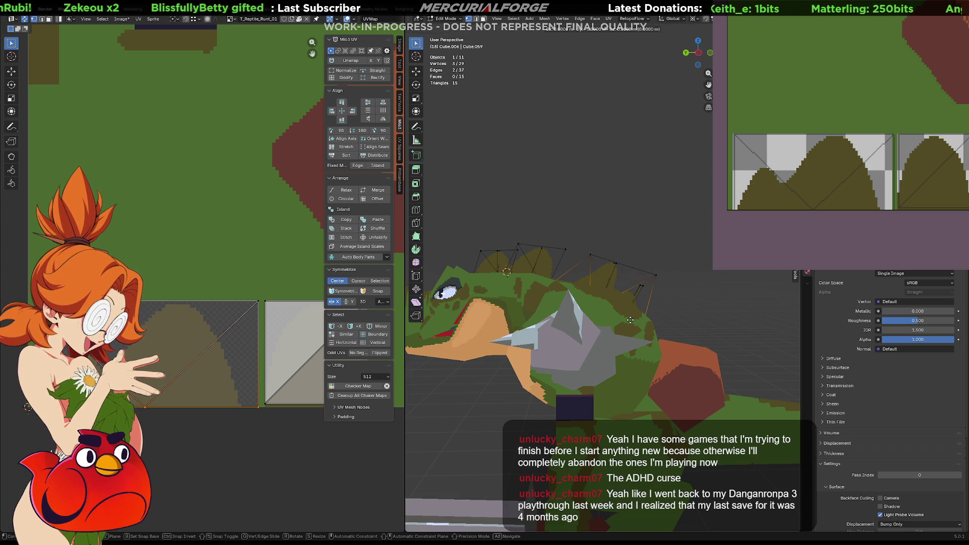
{"action": "key", "text": "shift+x"}
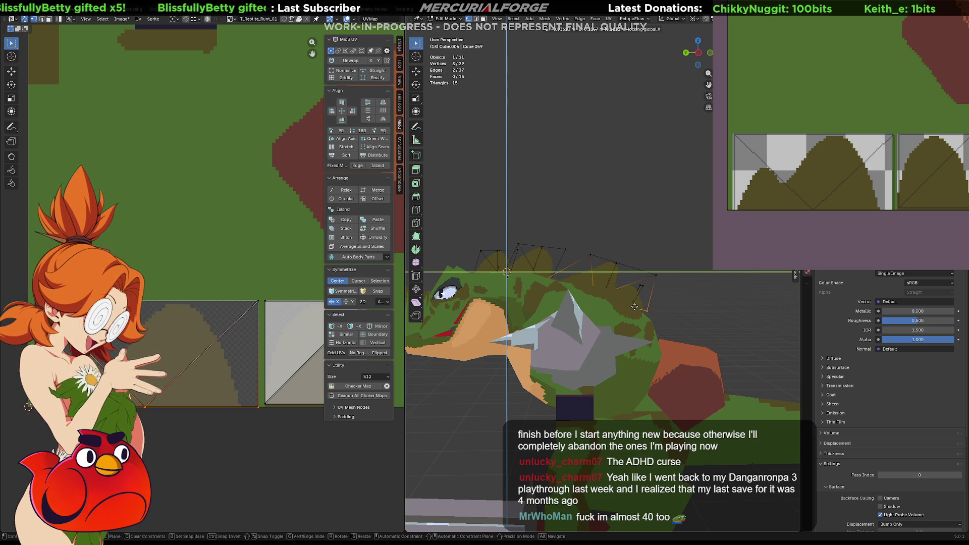
{"action": "left_click", "coordinate": [634, 306]}
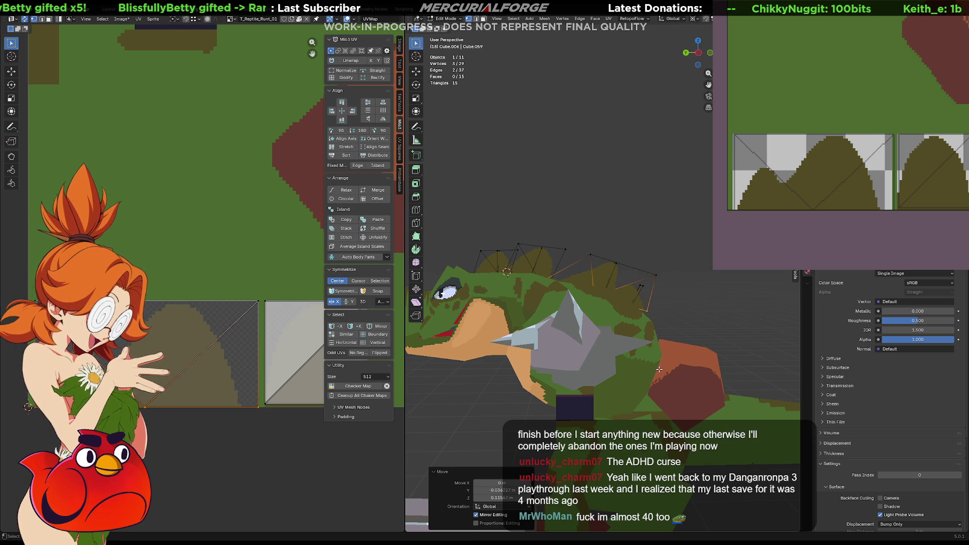
- Raise a single spike vertex straight up along Z, then box-select vertices along the ridge
{"action": "left_click", "coordinate": [639, 320]}
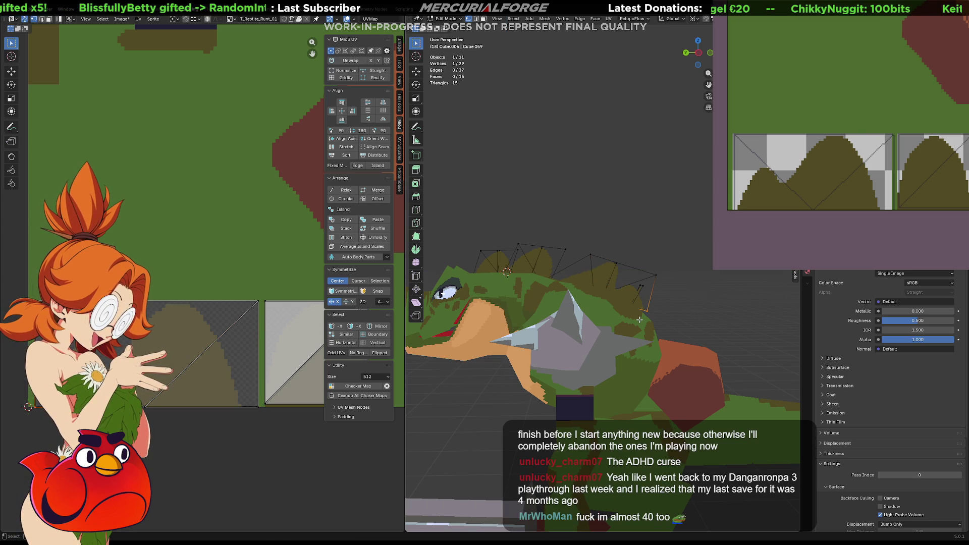
{"action": "key", "text": "g"}
{"action": "key", "text": "z"}
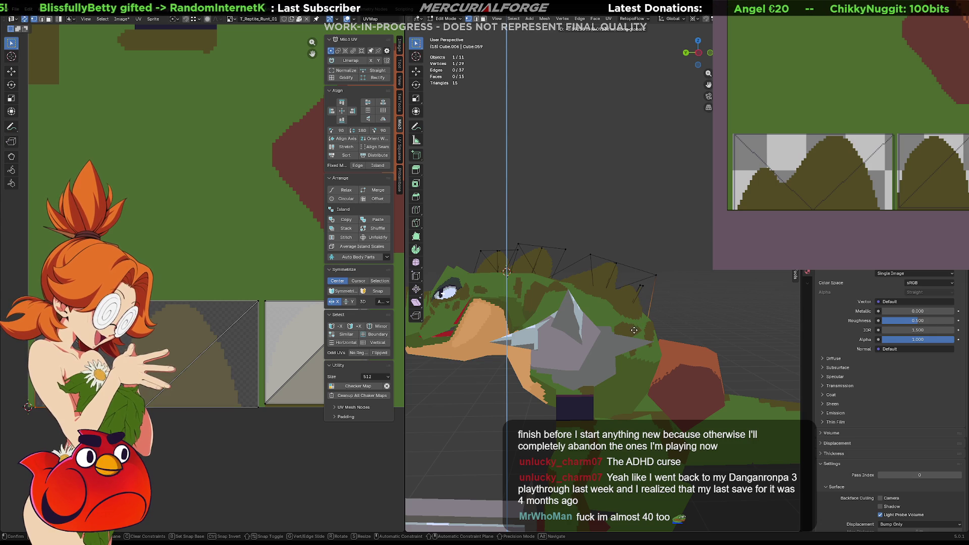
{"action": "left_click", "coordinate": [633, 331]}
{"action": "left_click_drag", "start_coordinate": [613, 252], "coordinate": [579, 258]}
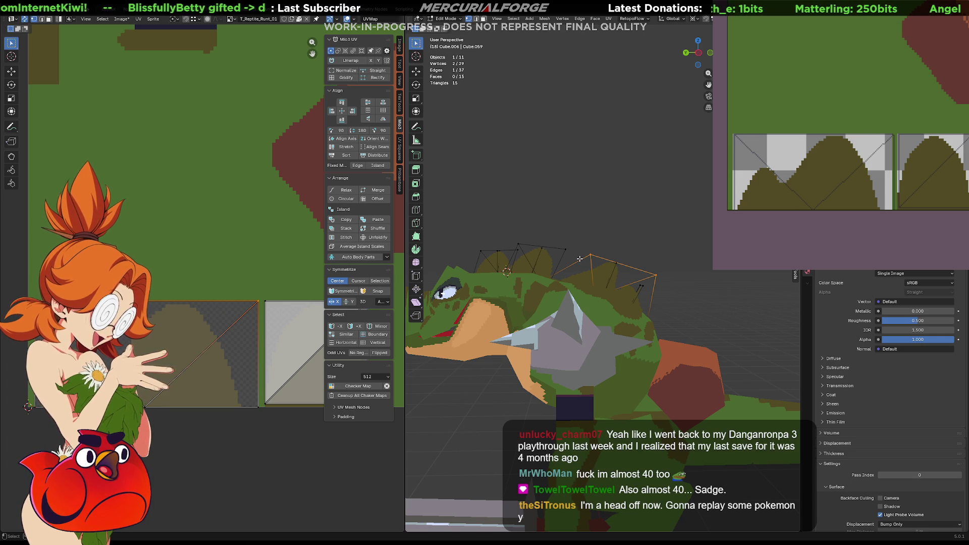
{"action": "mouse_move", "coordinate": [632, 253]}
{"action": "middle_mouse_down"}
{"action": "mouse_move", "coordinate": [501, 275]}
{"action": "mouse_move", "coordinate": [467, 275]}
{"action": "mouse_move", "coordinate": [471, 267]}
{"action": "middle_mouse_up"}
- Shift the selected spike vertex along X, then reposition another single spike vertex
{"action": "key", "text": "g"}
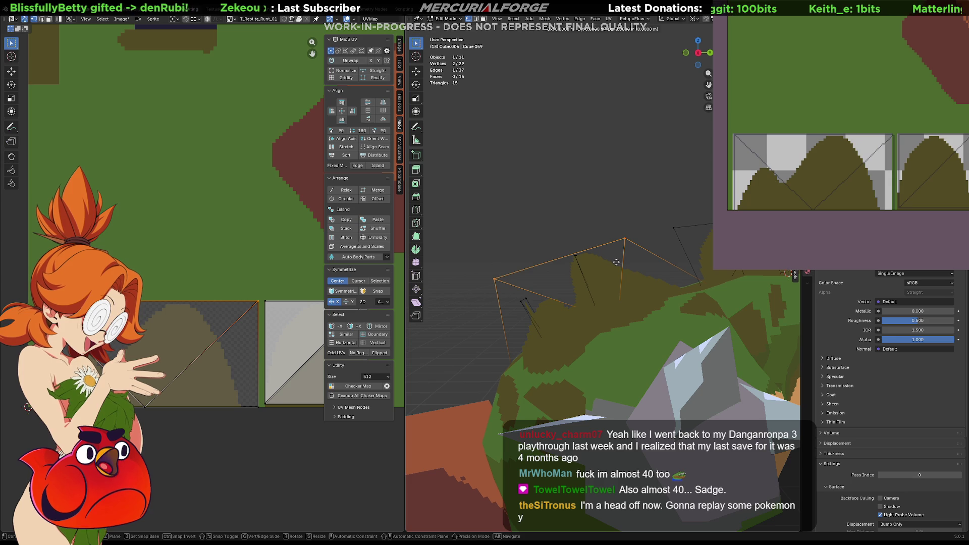
{"action": "key", "text": "x"}
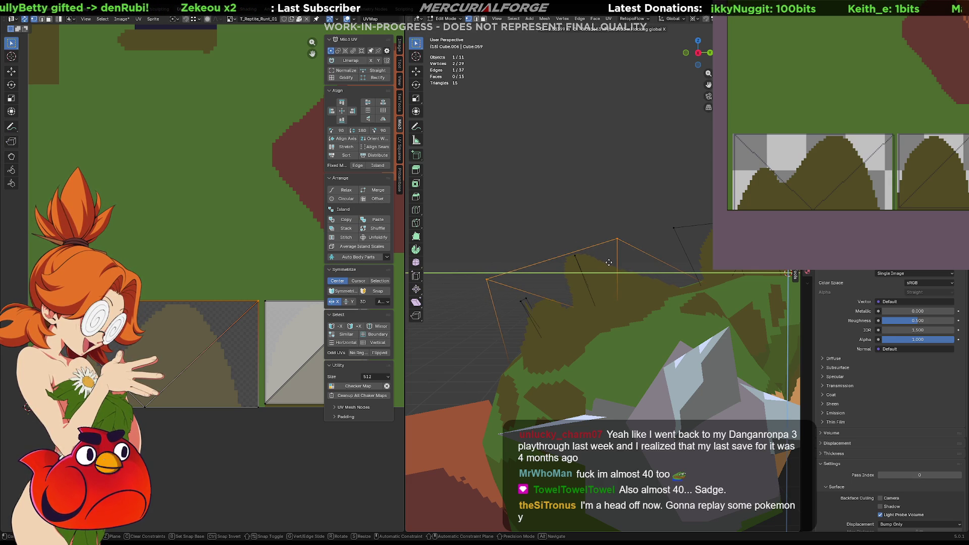
{"action": "left_click", "coordinate": [608, 263]}
{"action": "middle_click_drag", "start_coordinate": [608, 263], "coordinate": [572, 272]}
{"action": "left_click", "coordinate": [491, 275]}
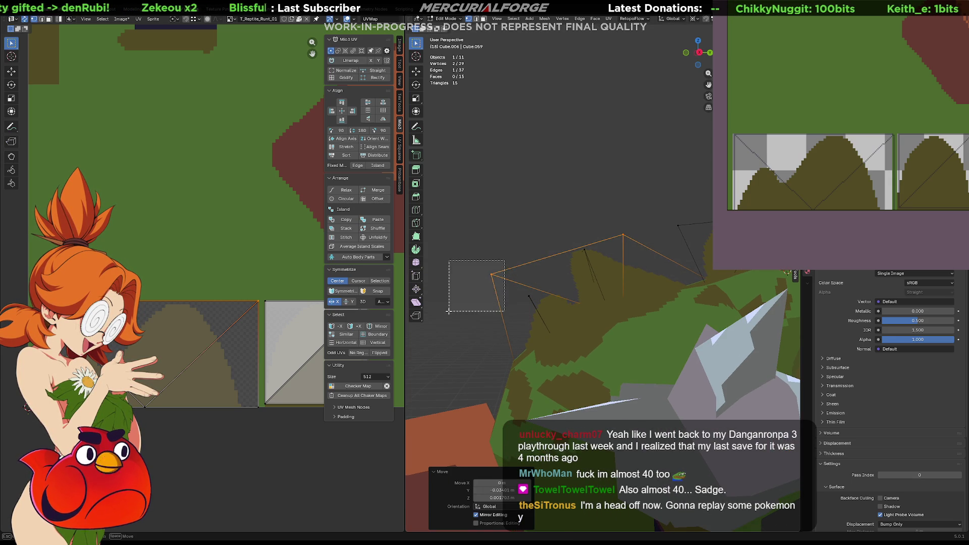
{"action": "key", "text": "g"}
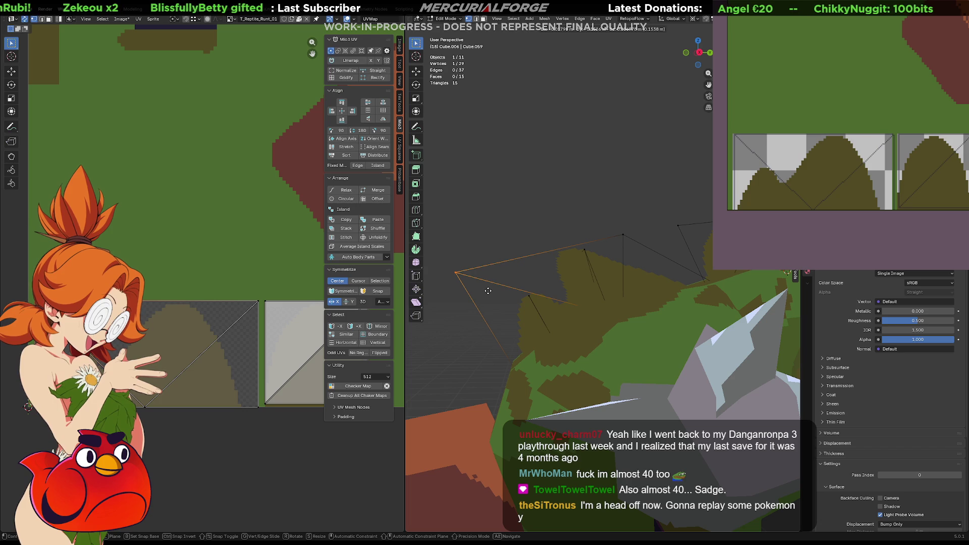
{"action": "left_click", "coordinate": [488, 290]}
{"action": "mouse_move", "coordinate": [488, 291]}
{"action": "middle_mouse_down"}
{"action": "mouse_move", "coordinate": [619, 240]}
{"action": "mouse_move", "coordinate": [586, 258]}
{"action": "mouse_move", "coordinate": [675, 288]}
{"action": "middle_mouse_up"}
- Check the spikes in front perspective view, then move a spike's top vertex along X
{"action": "left_click", "coordinate": [636, 288]}
{"action": "key", "text": "KP_1"}
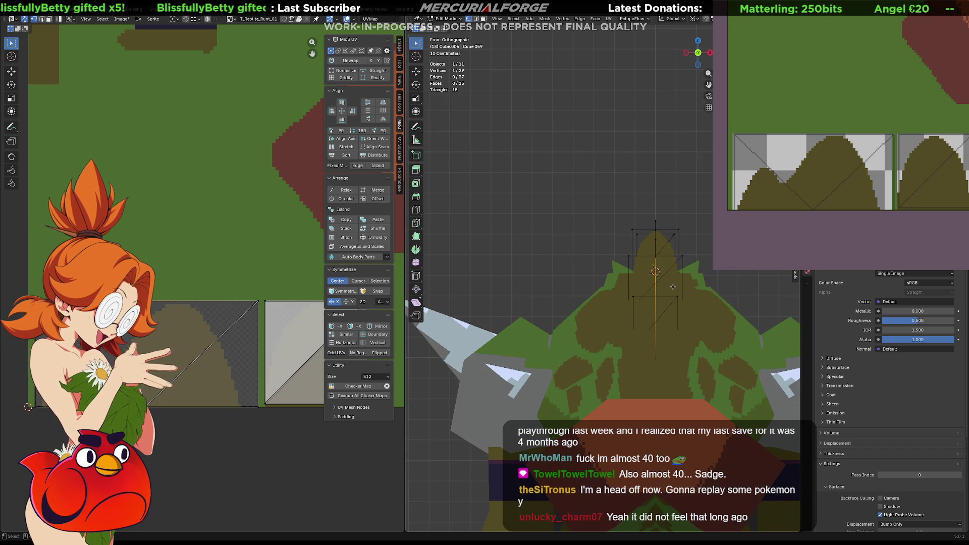
{"action": "key", "text": "KP_5"}
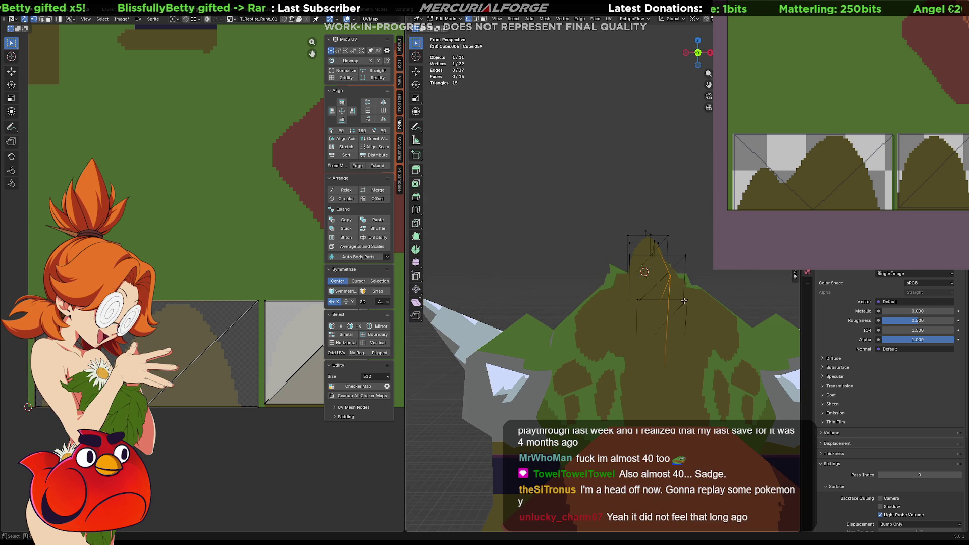
{"action": "middle_click_drag", "start_coordinate": [683, 301], "coordinate": [602, 306]}
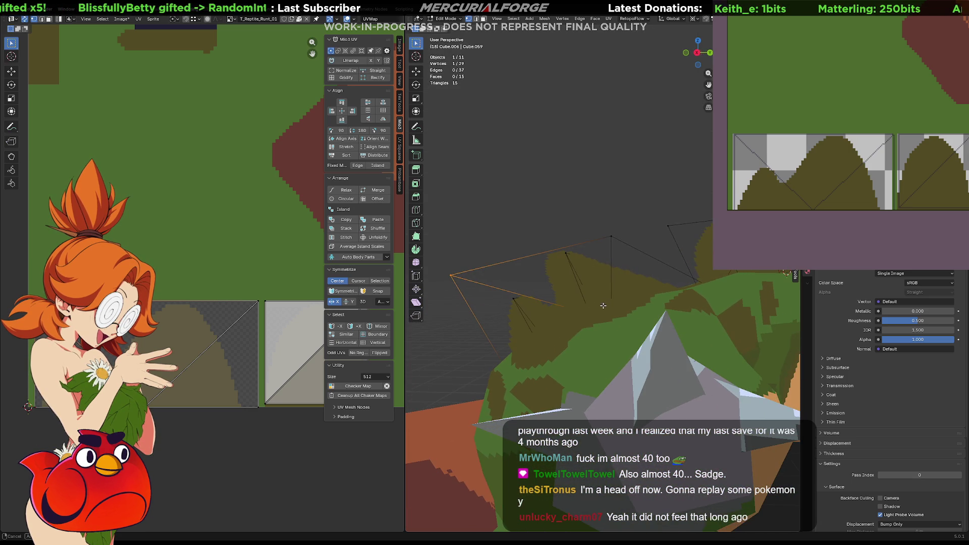
{"action": "left_click", "coordinate": [597, 244]}
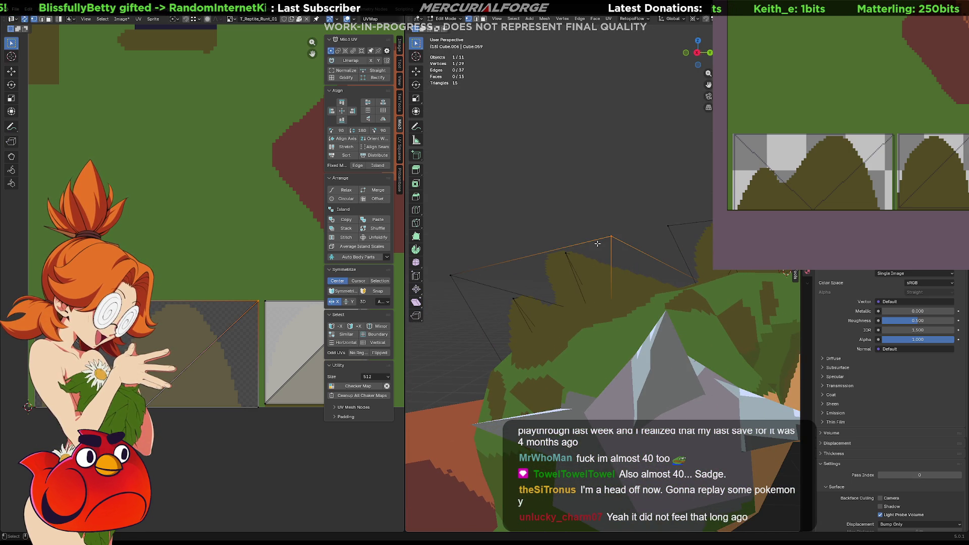
{"action": "middle_click_drag", "start_coordinate": [596, 243], "coordinate": [607, 243]}
{"action": "key", "text": "g"}
{"action": "key", "text": "x"}
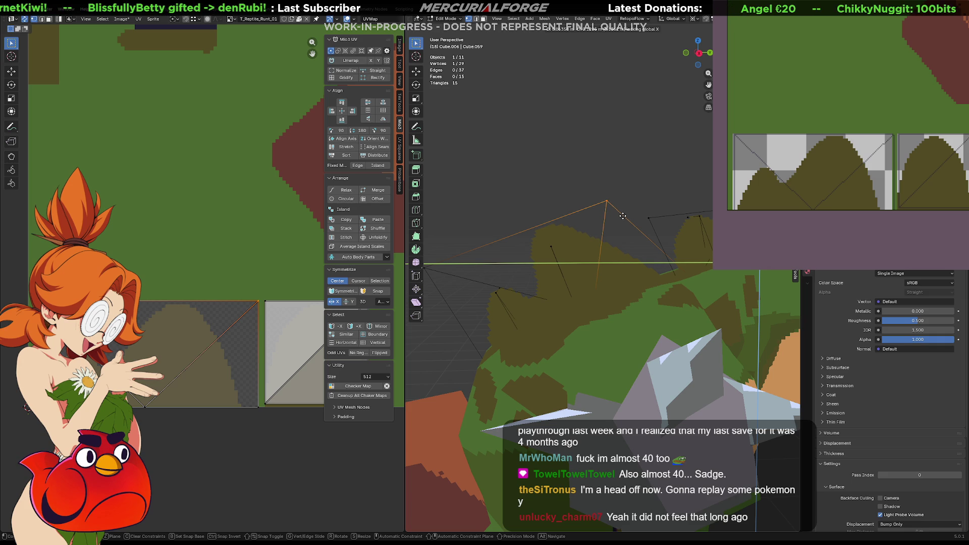
{"action": "left_click", "coordinate": [622, 215]}
{"action": "mouse_move", "coordinate": [622, 216]}
{"action": "middle_mouse_down"}
{"action": "mouse_move", "coordinate": [569, 251]}
{"action": "mouse_move", "coordinate": [634, 255]}
{"action": "mouse_move", "coordinate": [538, 227]}
{"action": "middle_mouse_up"}
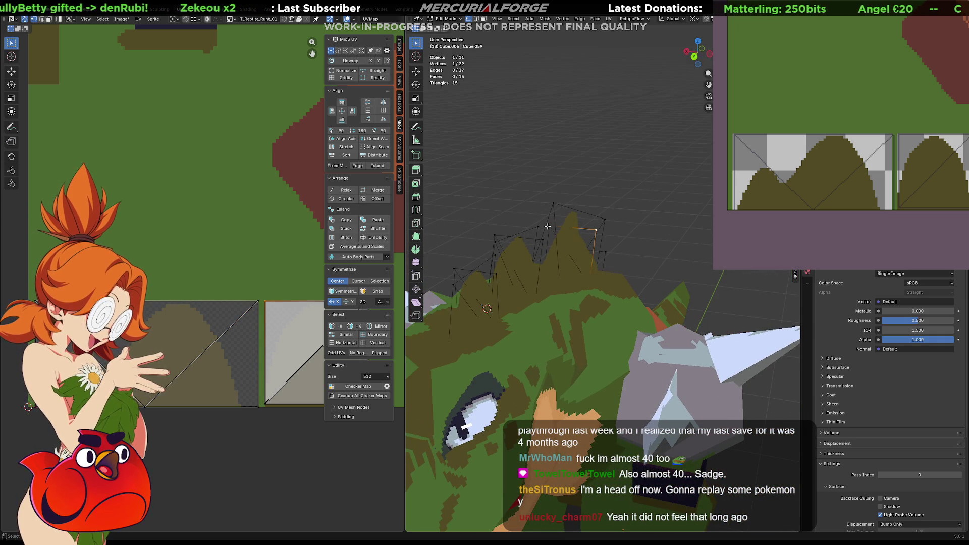
- Select two spike vertices and an edge, moving them with the Y axis locked
{"action": "left_click", "coordinate": [544, 244], "text": "shift"}
{"action": "mouse_move", "coordinate": [545, 244]}
{"action": "middle_mouse_down"}
{"action": "mouse_move", "coordinate": [541, 227]}
{"action": "mouse_move", "coordinate": [526, 225]}
{"action": "mouse_move", "coordinate": [595, 216]}
{"action": "middle_mouse_up"}
{"action": "left_click", "coordinate": [526, 225]}
{"action": "key", "text": "g"}
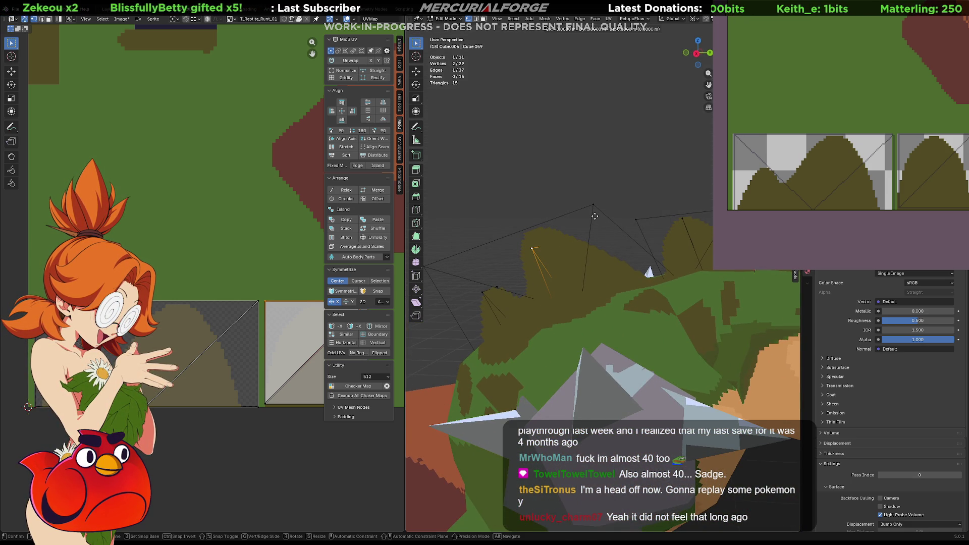
{"action": "key", "text": "shift+z"}
{"action": "key", "text": "shift+y"}
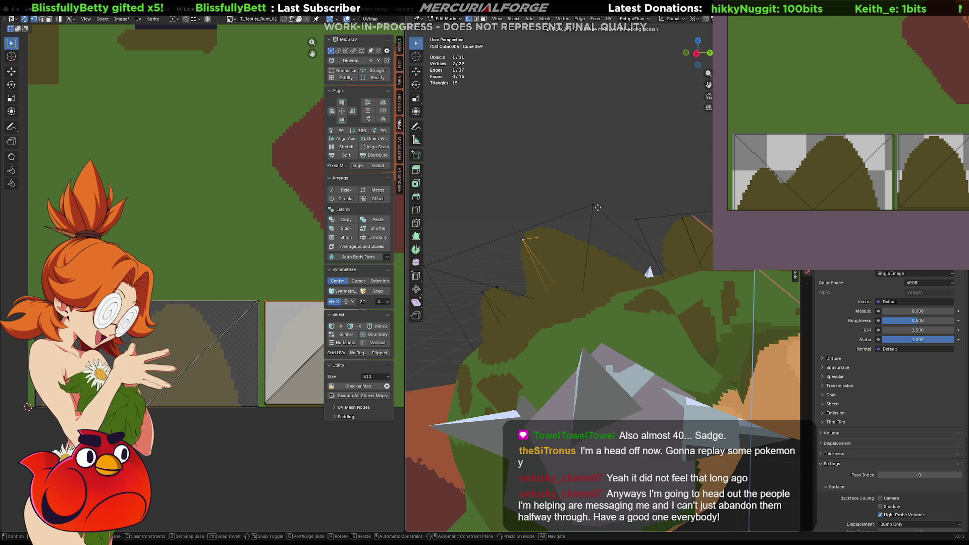
{"action": "left_click", "coordinate": [597, 208]}
- Merge the two spike vertices, then cancel a further move and undo the merge
{"action": "key", "text": "m"}
{"action": "left_click", "coordinate": [594, 207]}
{"action": "key", "text": "g"}
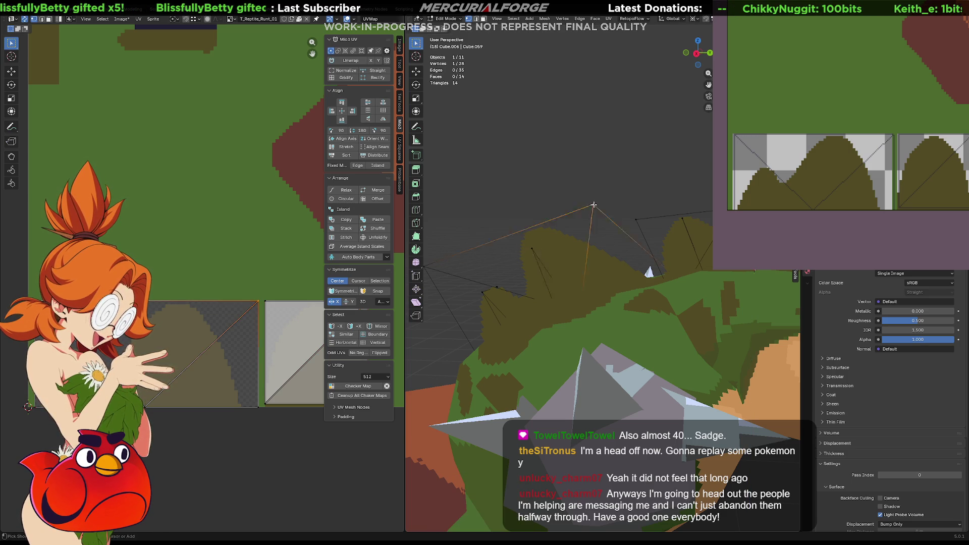
{"action": "key", "text": "shift+x"}
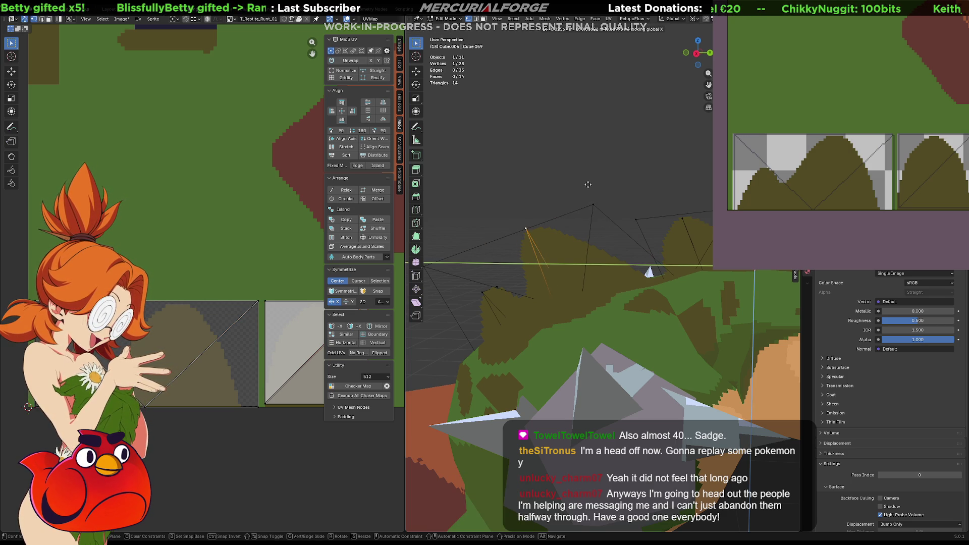
{"action": "right_click", "coordinate": [587, 185]}
{"action": "key", "text": "ctrl+z"}
- Move the selected spike vertex with its X position locked
{"action": "mouse_move", "coordinate": [587, 184]}
{"action": "middle_mouse_down"}
{"action": "mouse_move", "coordinate": [552, 230]}
{"action": "mouse_move", "coordinate": [620, 215]}
{"action": "middle_mouse_up"}
{"action": "key", "text": "g"}
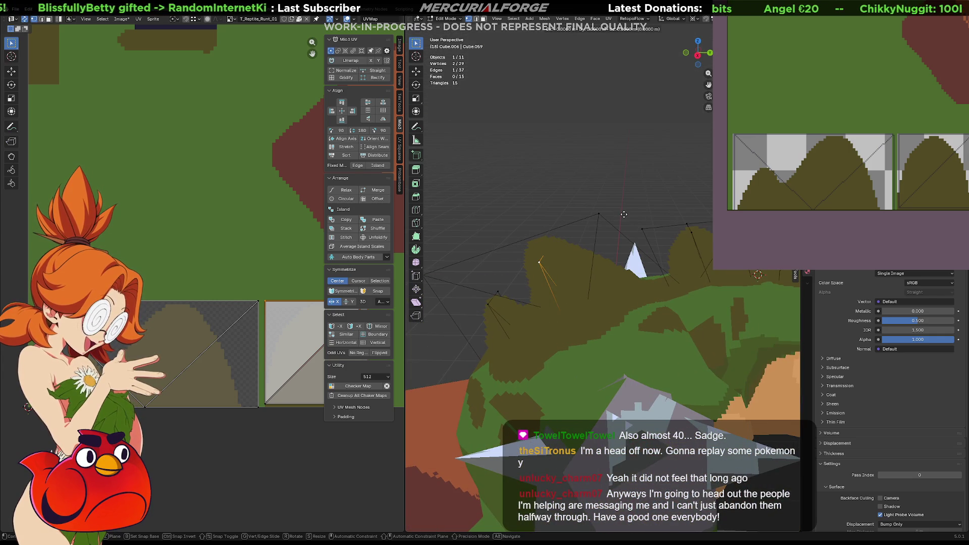
{"action": "key", "text": "shift+x"}
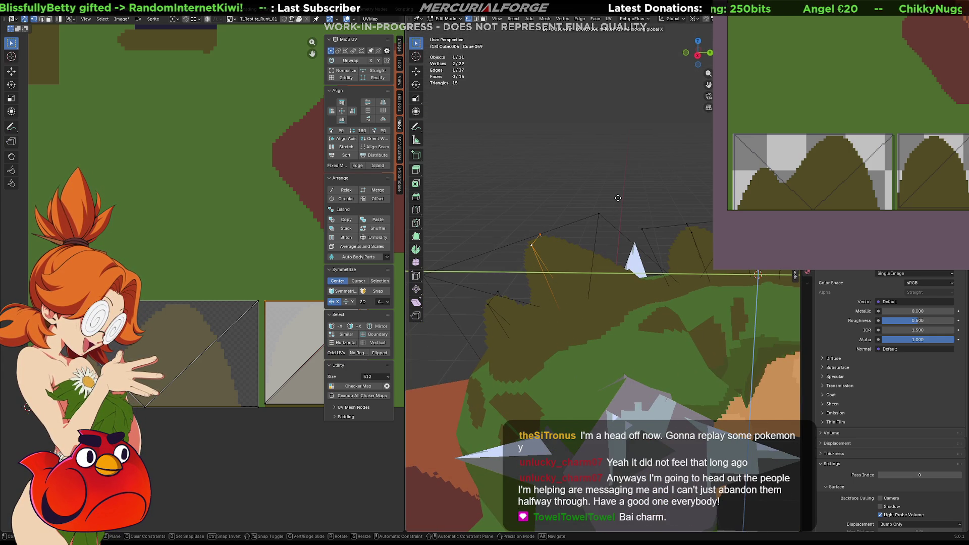
{"action": "left_click", "coordinate": [615, 199]}
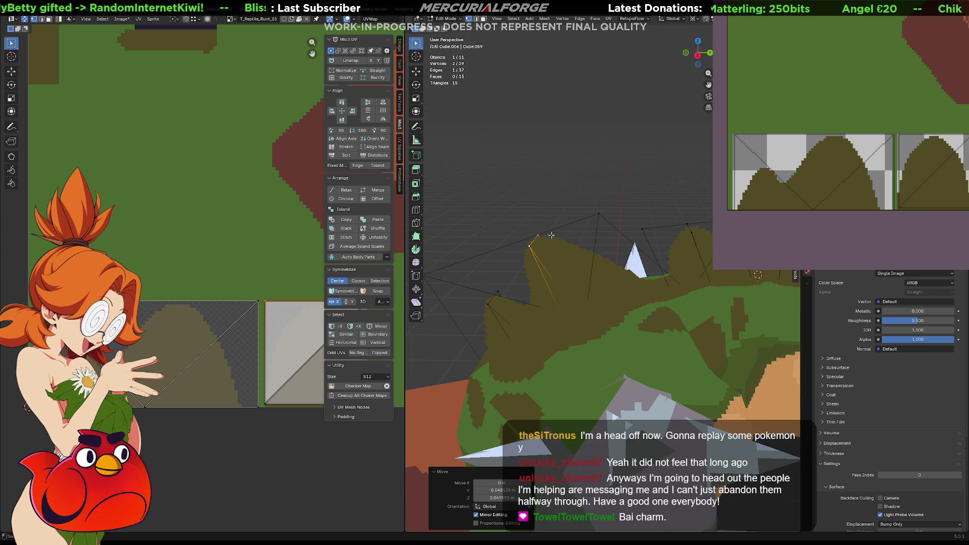
{"action": "mouse_move", "coordinate": [553, 233]}
{"action": "middle_mouse_down"}
{"action": "mouse_move", "coordinate": [558, 225]}
{"action": "mouse_move", "coordinate": [469, 242]}
{"action": "mouse_move", "coordinate": [608, 254]}
{"action": "mouse_move", "coordinate": [645, 223]}
{"action": "mouse_move", "coordinate": [636, 228]}
{"action": "middle_mouse_up"}
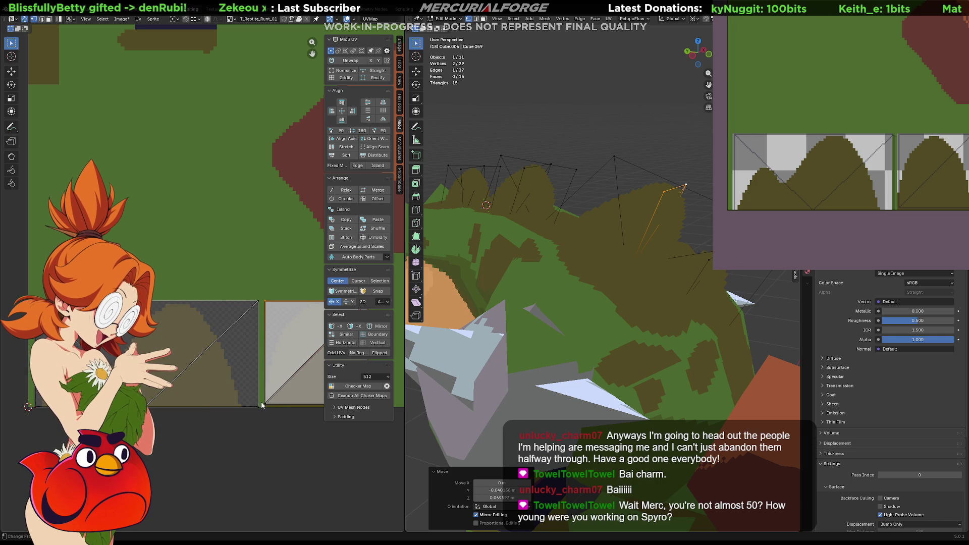
- Box-select the spike UV points in the UV Editor, move them, then deselect all
{"action": "middle_click_drag", "start_coordinate": [262, 404], "coordinate": [193, 395]}
{"action": "mouse_move", "coordinate": [309, 377]}
{"action": "left_mouse_down"}
{"action": "mouse_move", "coordinate": [237, 408]}
{"action": "mouse_move", "coordinate": [196, 411]}
{"action": "left_mouse_up"}
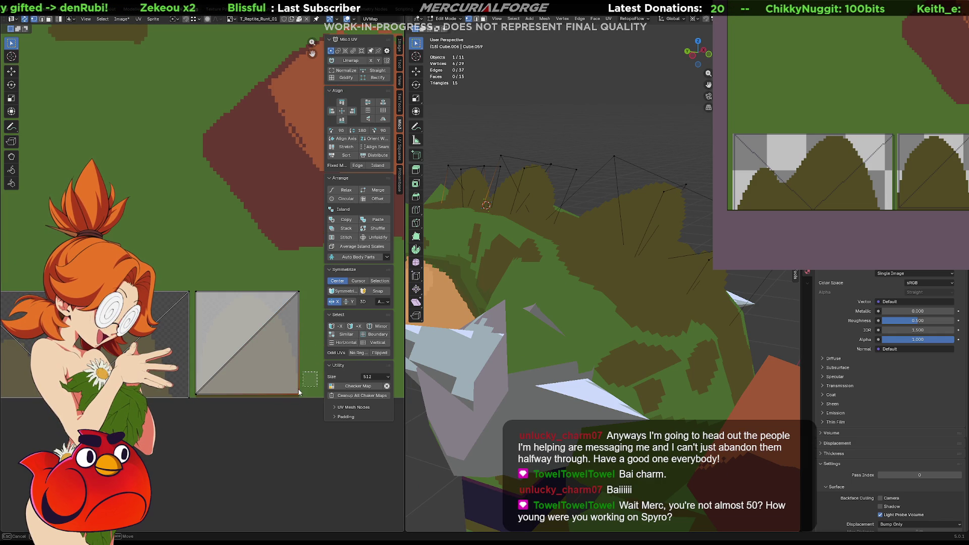
{"action": "left_click_drag", "start_coordinate": [299, 392], "coordinate": [192, 407]}
{"action": "key", "text": "g"}
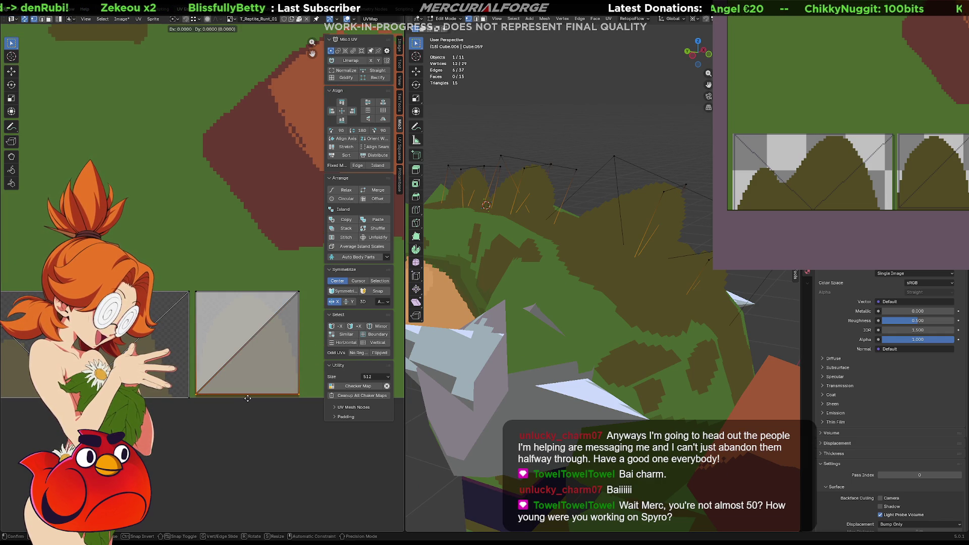
{"action": "left_click", "coordinate": [247, 398]}
{"action": "left_click", "coordinate": [248, 399]}
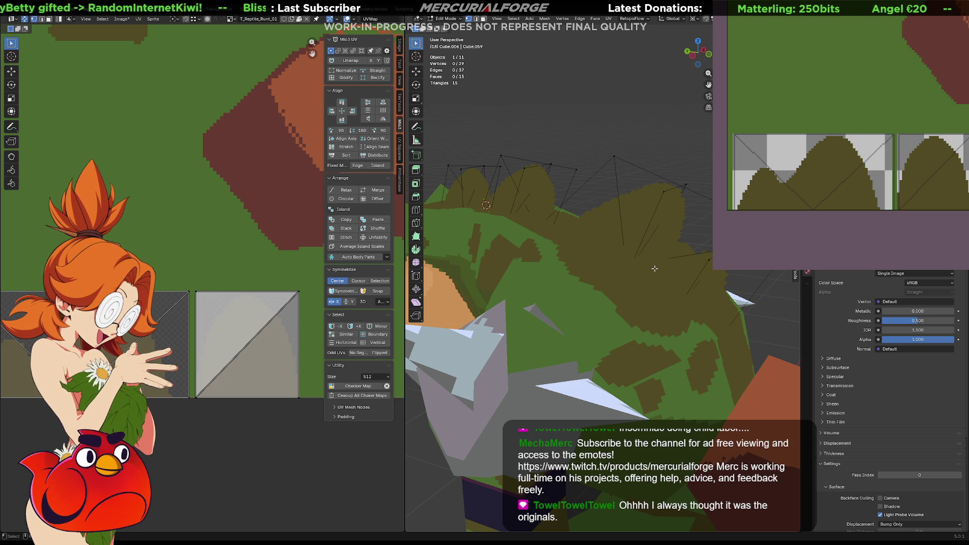
- Select a spike tip vertex and inspect the back spikes from several angles
{"action": "mouse_move", "coordinate": [649, 279]}
{"action": "middle_mouse_down"}
{"action": "mouse_move", "coordinate": [581, 263]}
{"action": "mouse_move", "coordinate": [588, 237]}
{"action": "middle_mouse_up"}
{"action": "left_click", "coordinate": [608, 205]}
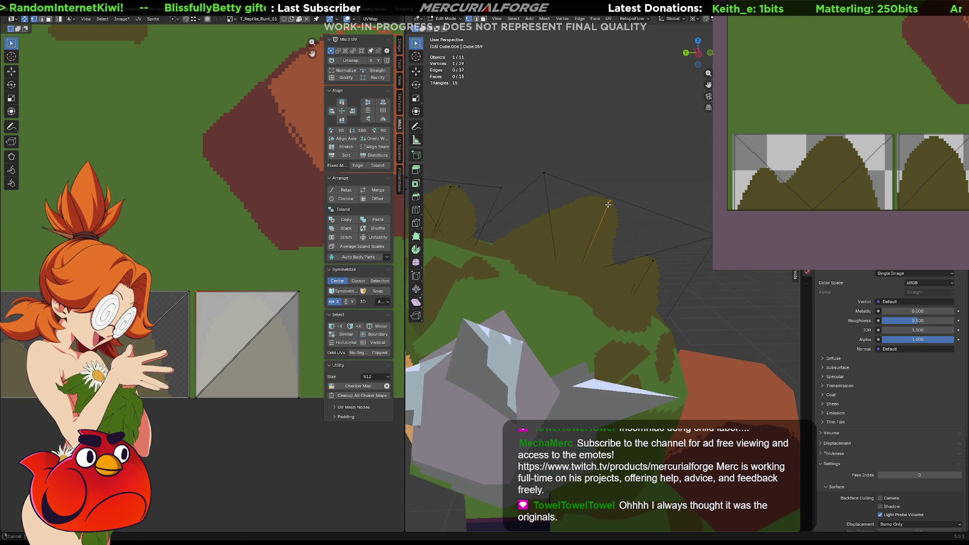
{"action": "middle_click_drag", "start_coordinate": [608, 204], "coordinate": [604, 211]}
{"action": "mouse_move", "coordinate": [540, 207]}
{"action": "middle_mouse_down"}
{"action": "mouse_move", "coordinate": [608, 196]}
{"action": "mouse_move", "coordinate": [628, 211]}
{"action": "middle_mouse_up"}
{"action": "middle_click_drag", "start_coordinate": [595, 186], "coordinate": [527, 162]}
- Return to Object Mode, deselect the spike object, and view the whole reptile
{"action": "key", "text": "Tab"}
{"action": "left_click", "coordinate": [601, 155]}
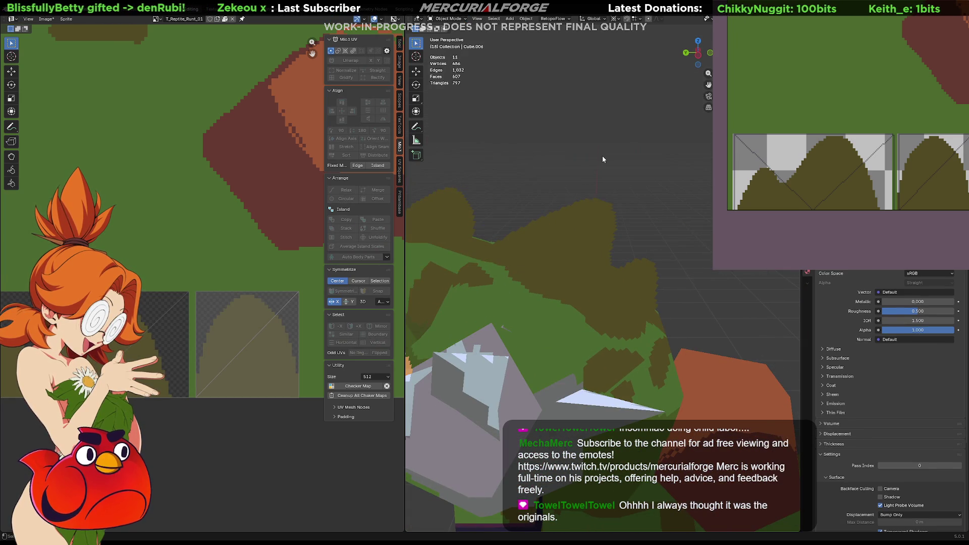
{"action": "scroll", "coordinate": [602, 156], "scroll_direction": "down", "scroll_amount": 6}
{"action": "mouse_move", "coordinate": [568, 229]}
{"action": "middle_mouse_down"}
{"action": "mouse_move", "coordinate": [767, 232]}
{"action": "mouse_move", "coordinate": [679, 231]}
{"action": "middle_mouse_up"}
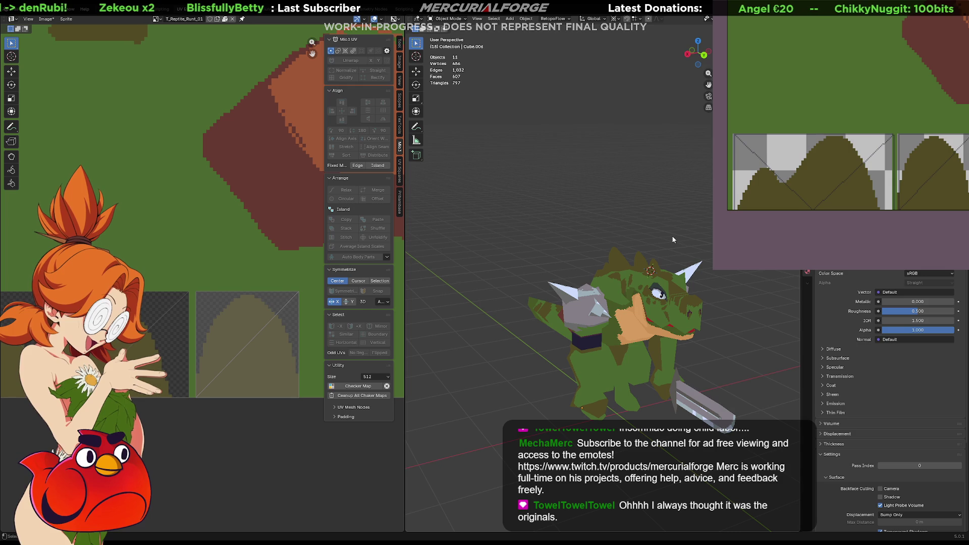
- Fill both spike arches teal, undo that, then fill them purple instead
{"action": "left_click", "coordinate": [834, 165]}
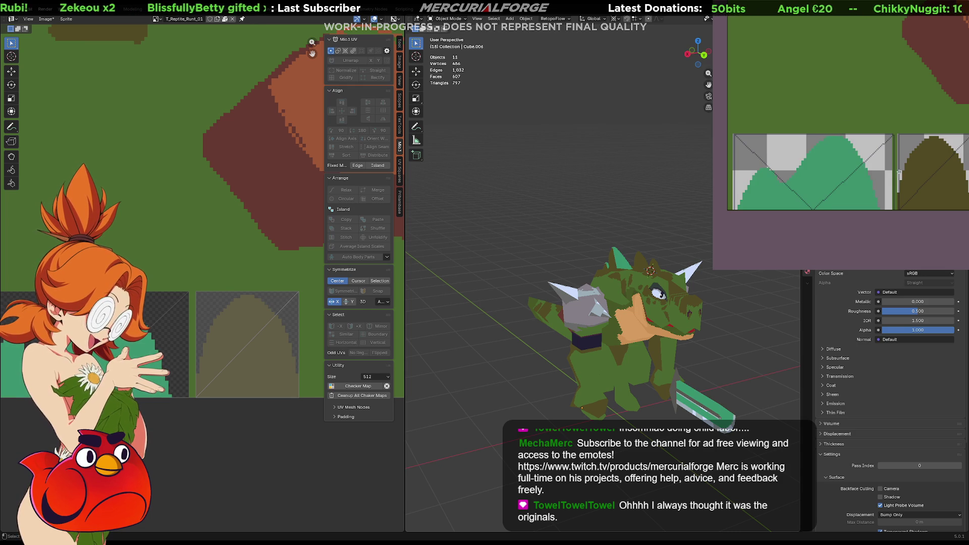
{"action": "left_click", "coordinate": [927, 162]}
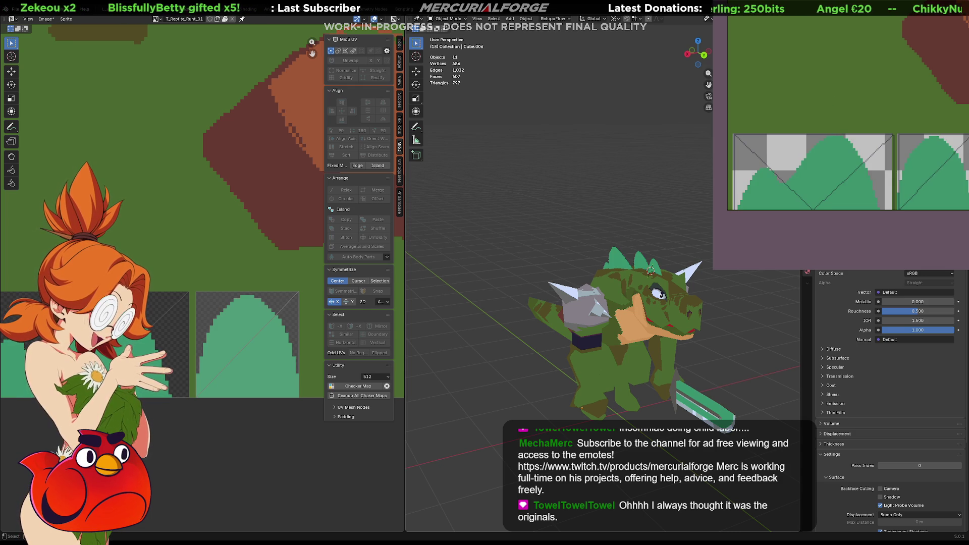
{"action": "key", "text": "ctrl+z"}
{"action": "key", "text": "ctrl+z"}
{"action": "left_click", "coordinate": [817, 162]}
{"action": "left_click", "coordinate": [935, 164]}
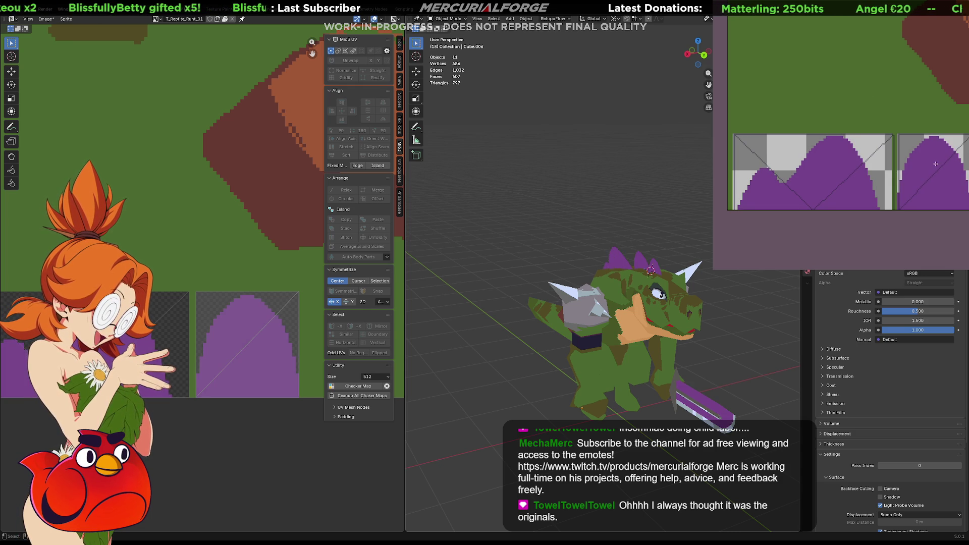
{"action": "middle_click_drag", "start_coordinate": [621, 272], "coordinate": [567, 265]}
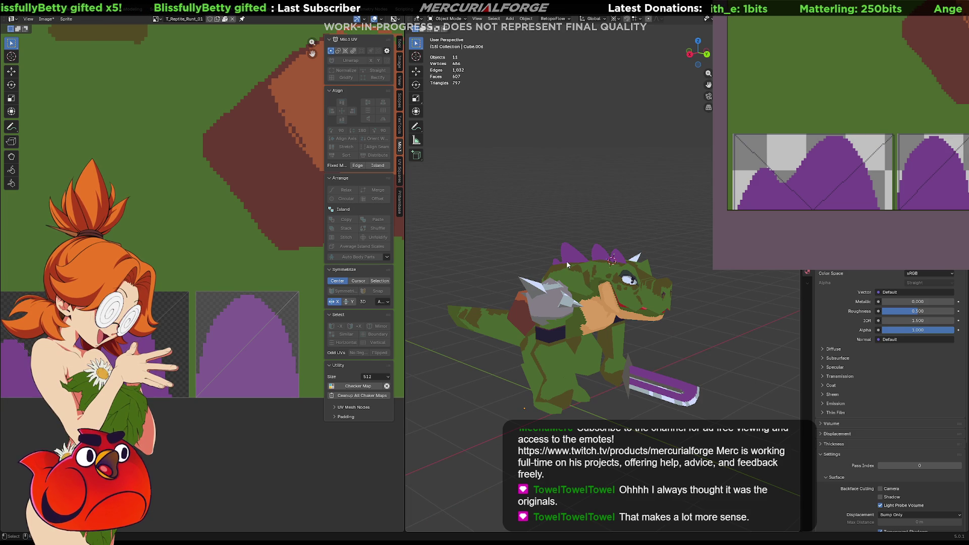
- Undo the purple fills on both arches, redoing once to compare while zooming the image
{"action": "scroll", "coordinate": [914, 179], "scroll_direction": "down", "scroll_amount": 3}
{"action": "key", "text": "ctrl+z"}
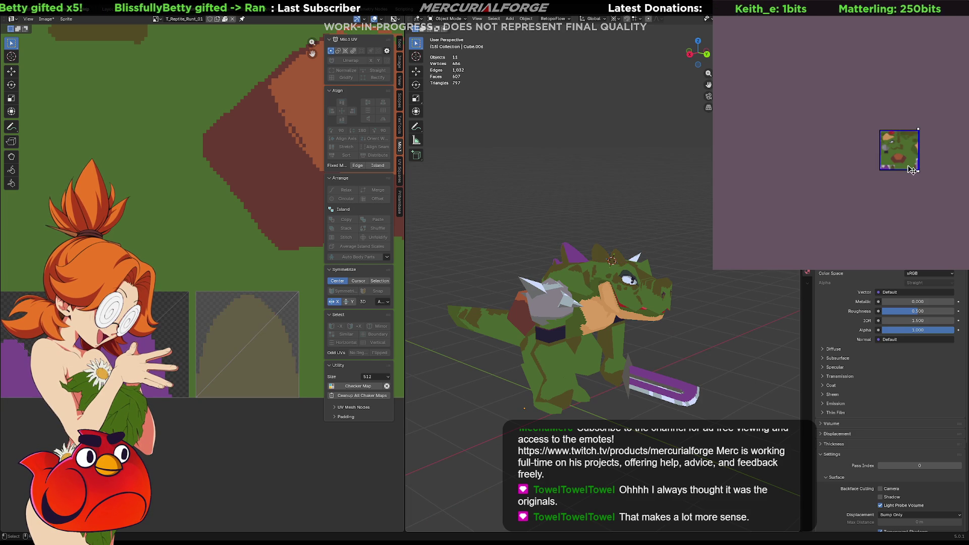
{"action": "scroll", "coordinate": [914, 179], "scroll_direction": "up", "scroll_amount": 2}
{"action": "key", "text": "ctrl+z"}
{"action": "scroll", "coordinate": [800, 172], "scroll_direction": "up", "scroll_amount": 3}
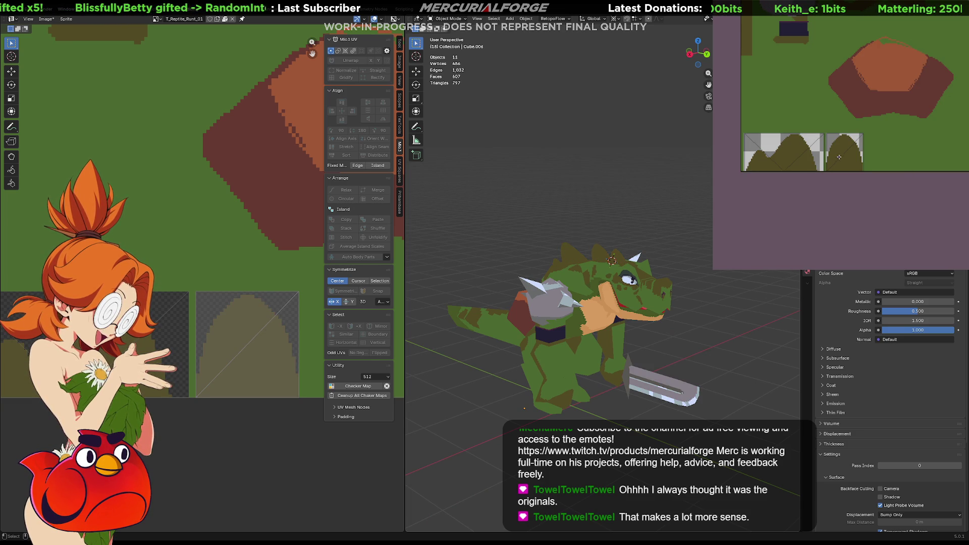
{"action": "scroll", "coordinate": [838, 157], "scroll_direction": "down", "scroll_amount": 3}
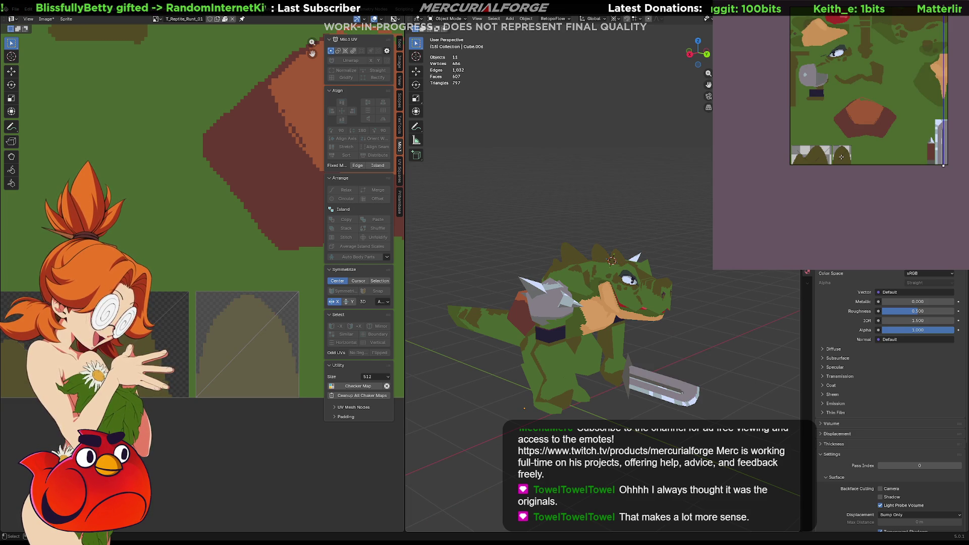
{"action": "key", "text": "ctrl+shift+z"}
{"action": "key", "text": "ctrl+z"}
{"action": "scroll", "coordinate": [841, 157], "scroll_direction": "up", "scroll_amount": 5}
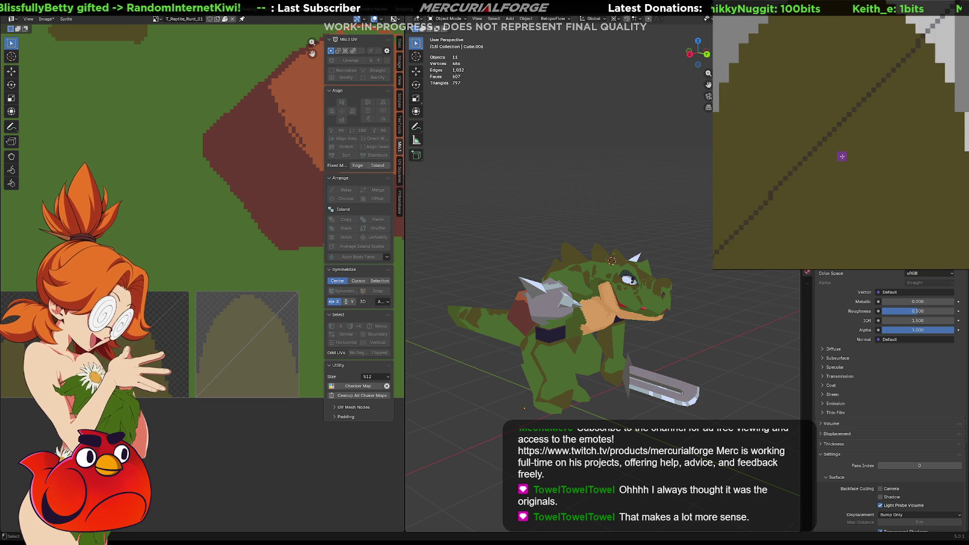
{"action": "scroll", "coordinate": [841, 156], "scroll_direction": "down", "scroll_amount": 3}
{"action": "scroll", "coordinate": [908, 126], "scroll_direction": "up", "scroll_amount": 3}
- Toggle the purple fill on and off several times, finally leaving the texture olive and green
{"action": "scroll", "coordinate": [926, 120], "scroll_direction": "right", "scroll_amount": 3, "text": "ctrl"}
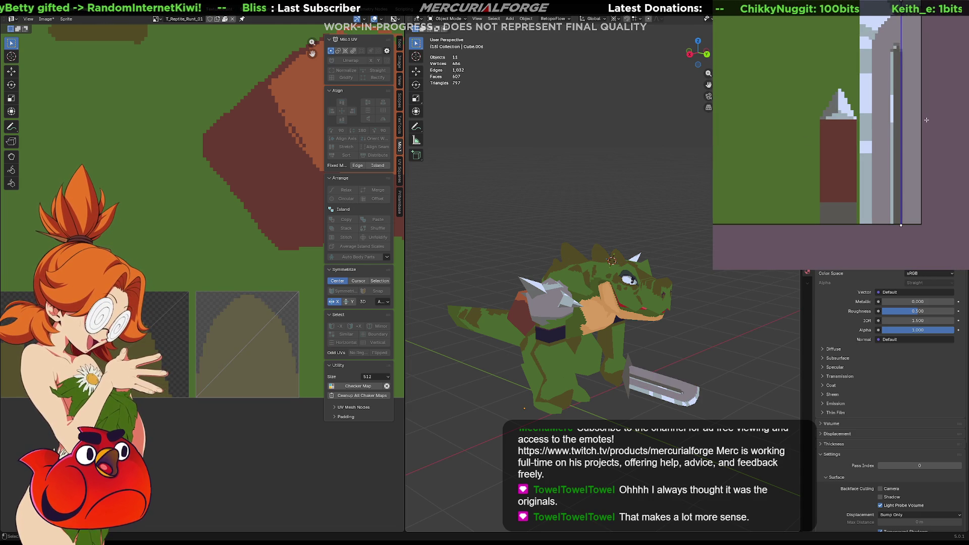
{"action": "key", "text": "ctrl+shift+z"}
{"action": "scroll", "coordinate": [926, 120], "scroll_direction": "down", "scroll_amount": 4}
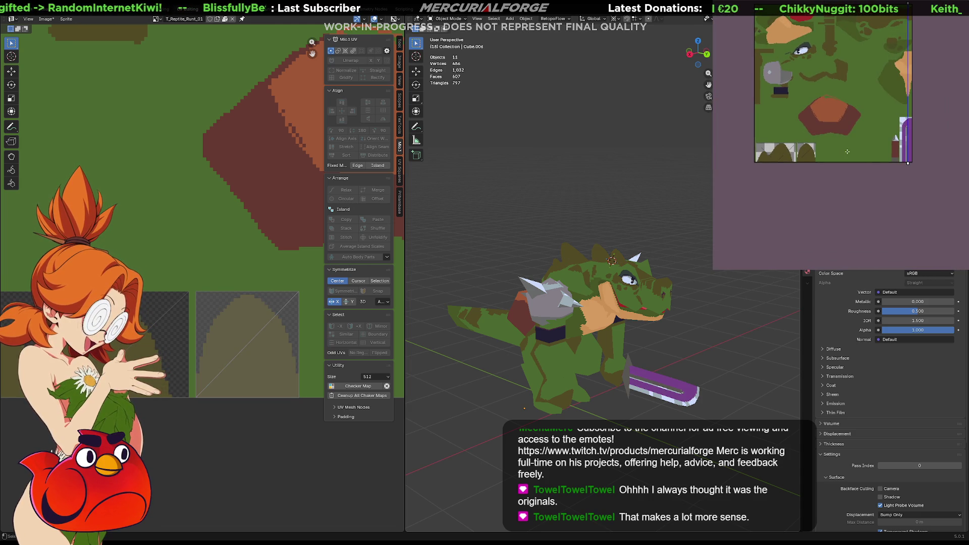
{"action": "key", "text": "ctrl+z"}
{"action": "key", "text": "ctrl+shift+z"}
{"action": "key", "text": "ctrl+z"}
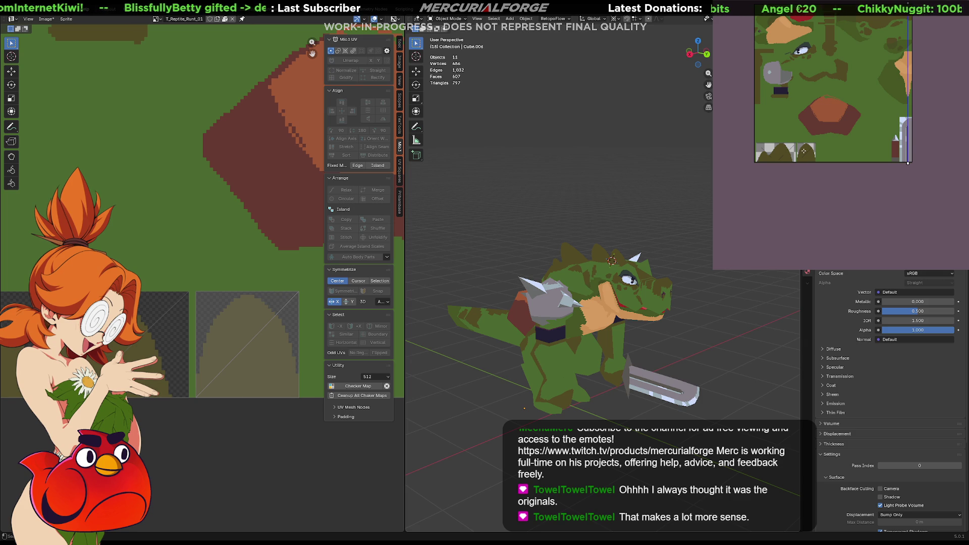
{"action": "key", "text": "ctrl+shift+z"}
{"action": "key", "text": "ctrl+z"}
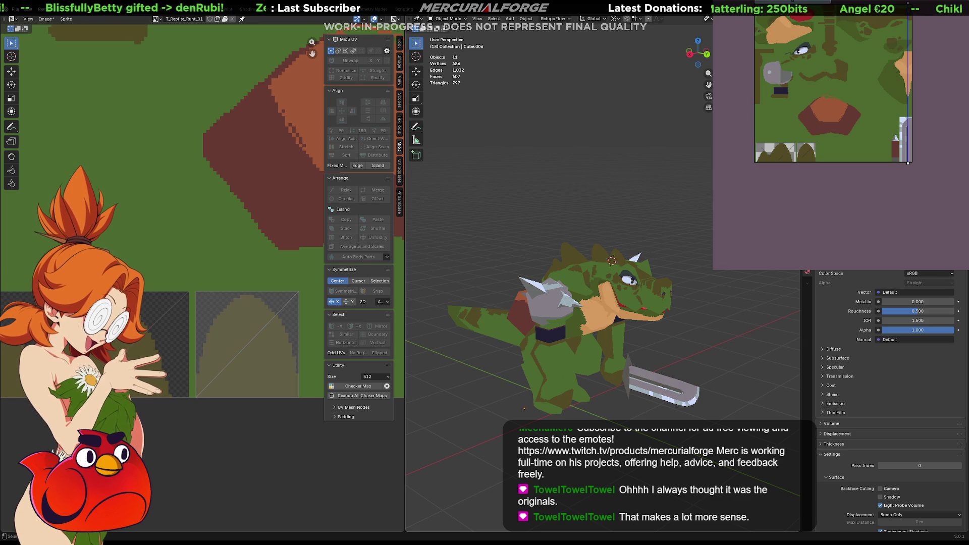
{"action": "key", "text": "ctrl+shift+z"}
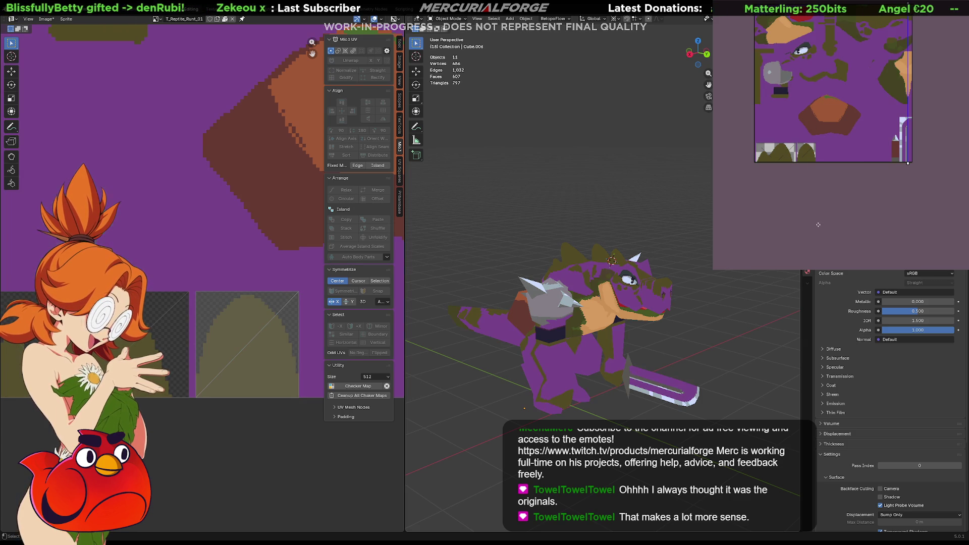
{"action": "key", "text": "ctrl+z"}
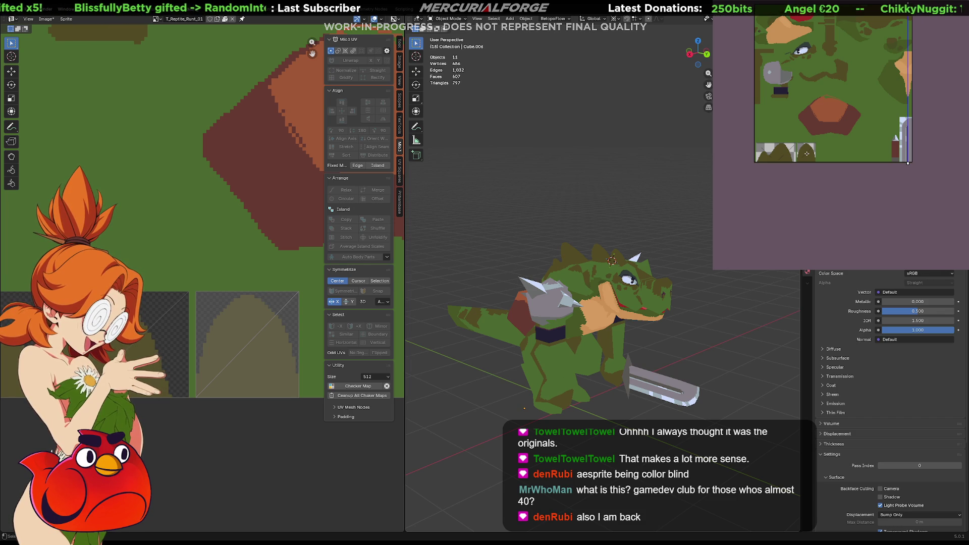
{"action": "scroll", "coordinate": [806, 154], "scroll_direction": "up", "scroll_amount": 5}
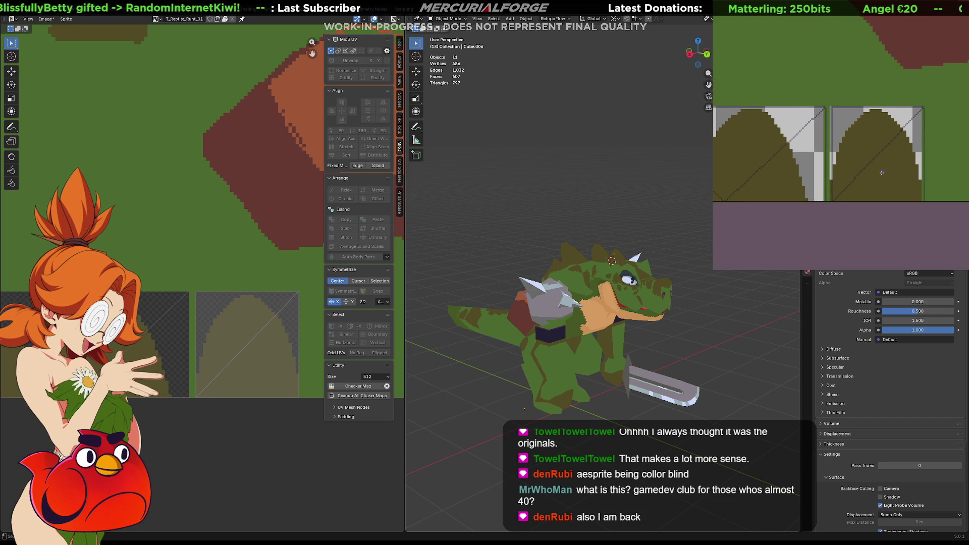
{"action": "scroll", "coordinate": [881, 173], "scroll_direction": "down", "scroll_amount": 2}
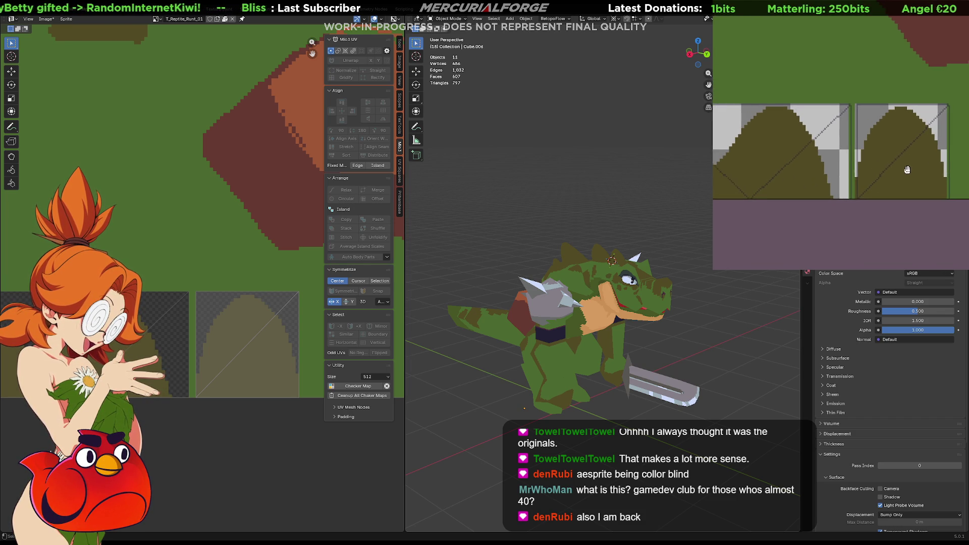
{"action": "scroll", "coordinate": [888, 175], "scroll_direction": "down", "scroll_amount": 1}
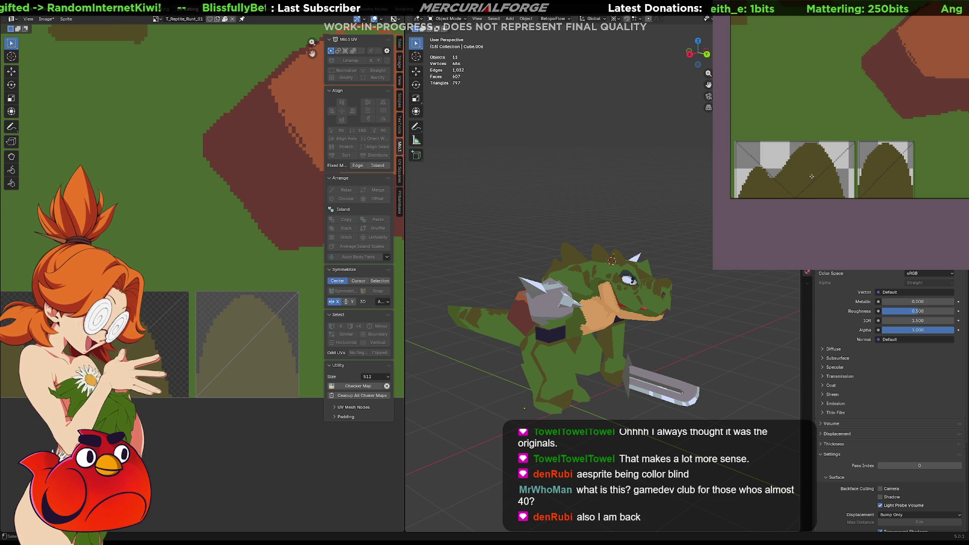
{"action": "left_click", "coordinate": [825, 177]}
{"action": "left_click", "coordinate": [898, 176]}
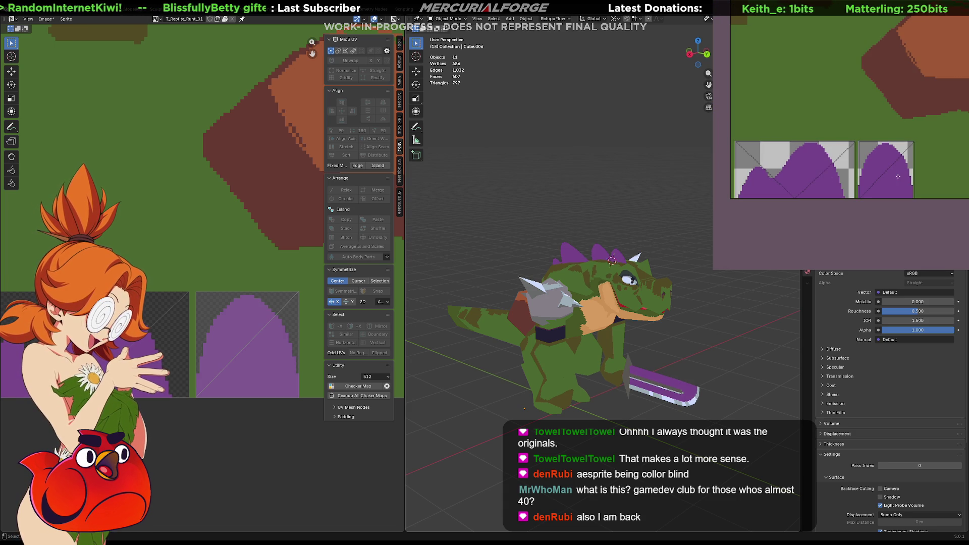
{"action": "key", "text": "ctrl+z"}
{"action": "key", "text": "ctrl+z"}
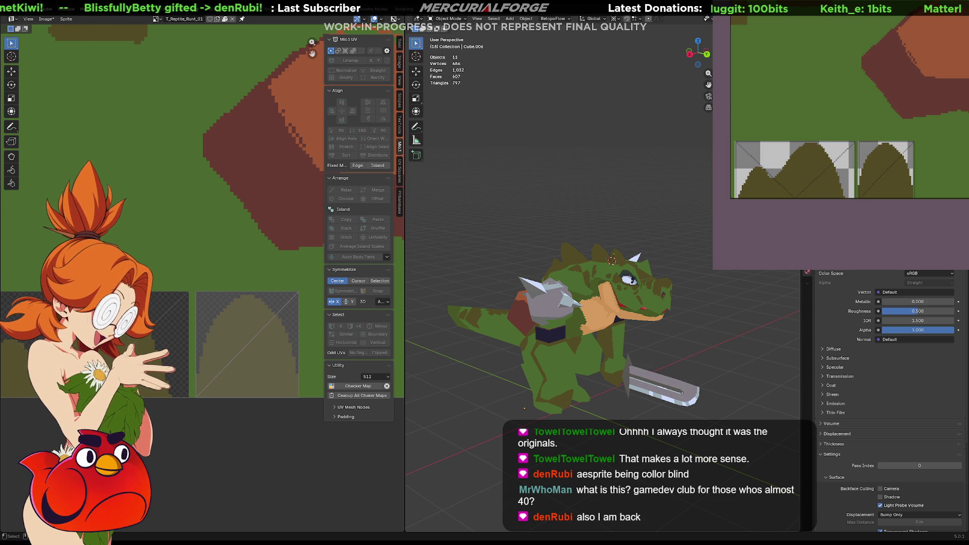
{"action": "key", "text": "ctrl+z"}
{"action": "key", "text": "ctrl+z"}
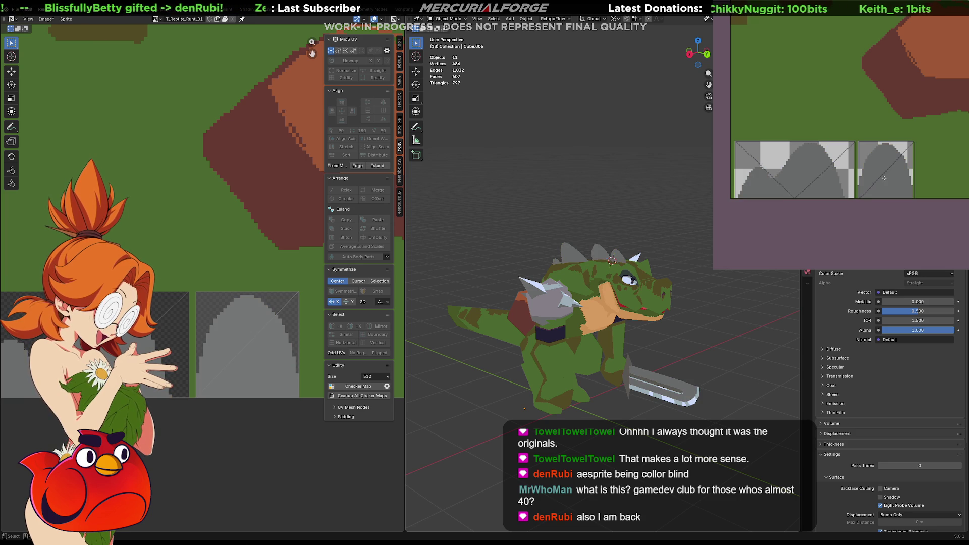
{"action": "mouse_move", "coordinate": [626, 283]}
{"action": "middle_mouse_down"}
{"action": "mouse_move", "coordinate": [682, 293]}
{"action": "mouse_move", "coordinate": [622, 295]}
{"action": "middle_mouse_up"}
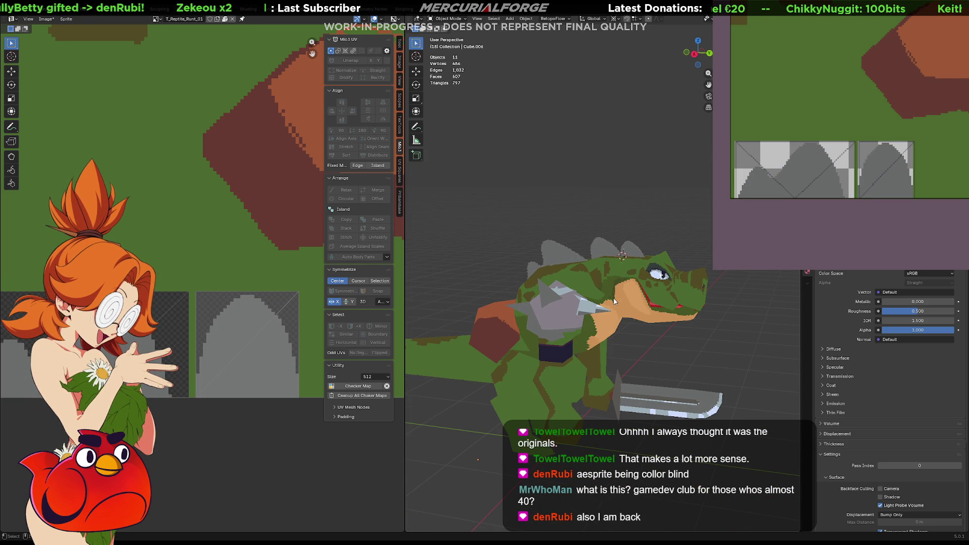
{"action": "key", "text": "ctrl+shift+z"}
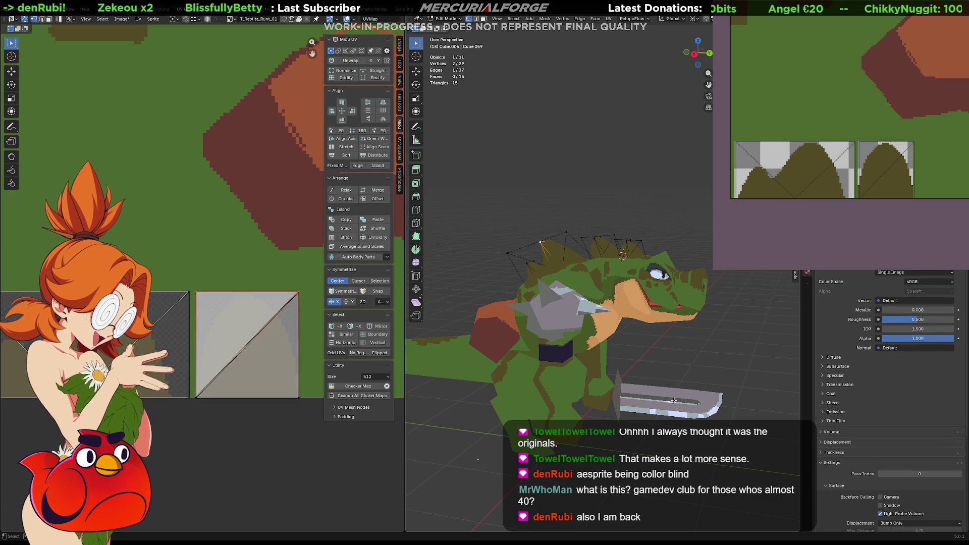
{"action": "left_click", "coordinate": [693, 399]}
{"action": "middle_click_drag", "start_coordinate": [694, 399], "coordinate": [680, 365]}
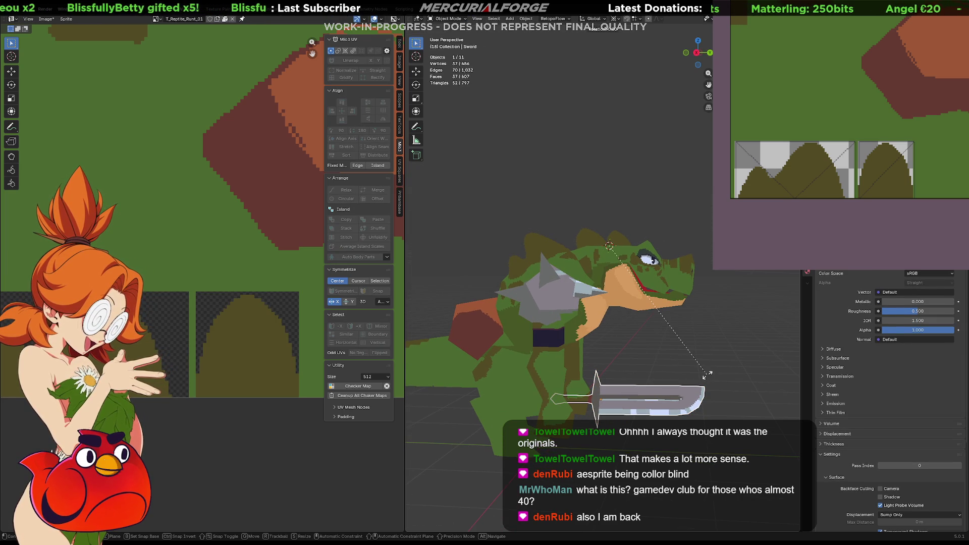
{"action": "key", "text": "r"}
{"action": "left_click", "coordinate": [600, 341]}
{"action": "key", "text": "r"}
{"action": "key", "text": "z"}
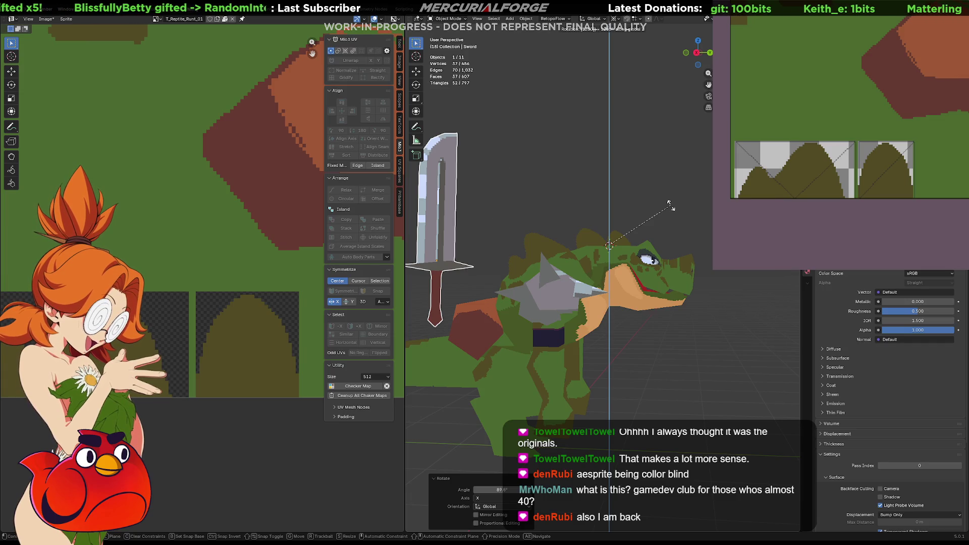
{"action": "left_click", "coordinate": [670, 204]}
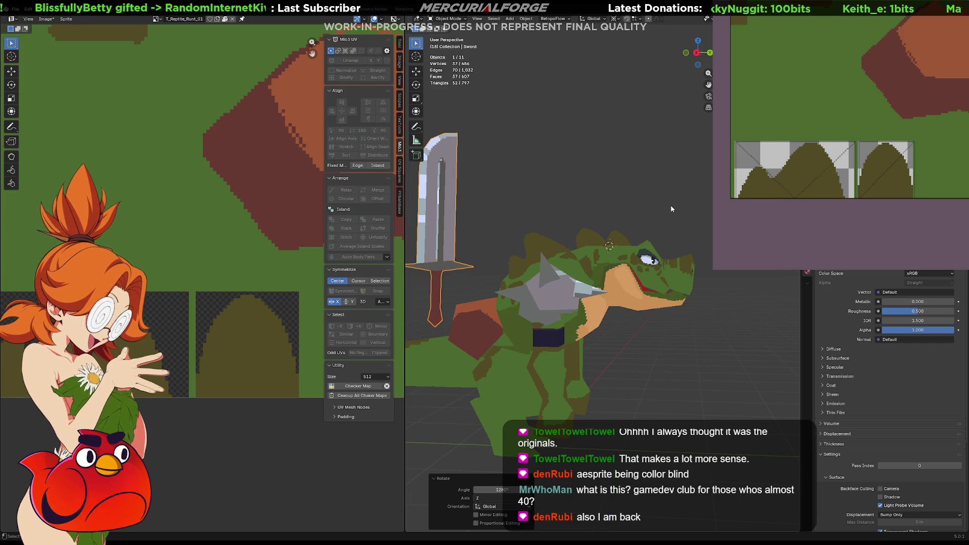
{"action": "key", "text": "r"}
{"action": "type", "text": "z"}
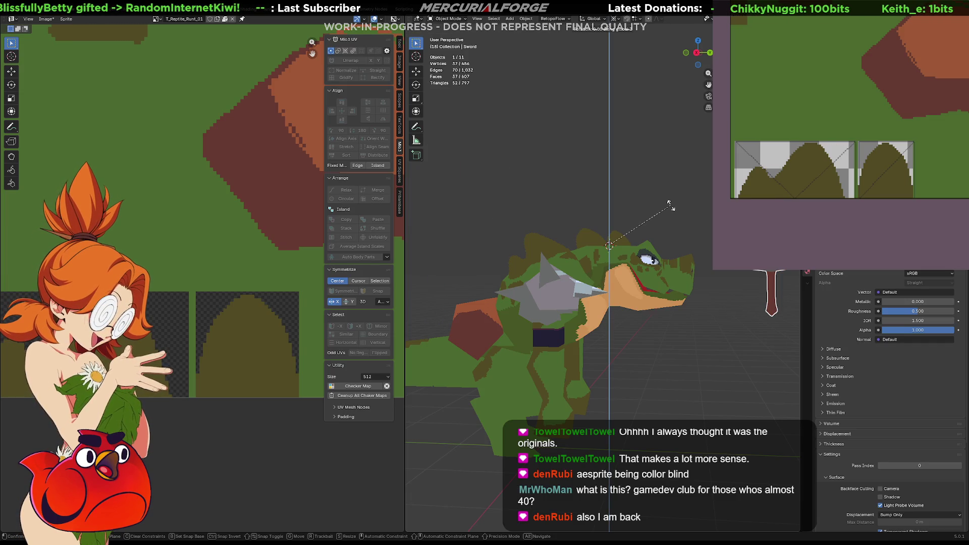
{"action": "type", "text": "180"}
{"action": "key", "text": "Return"}
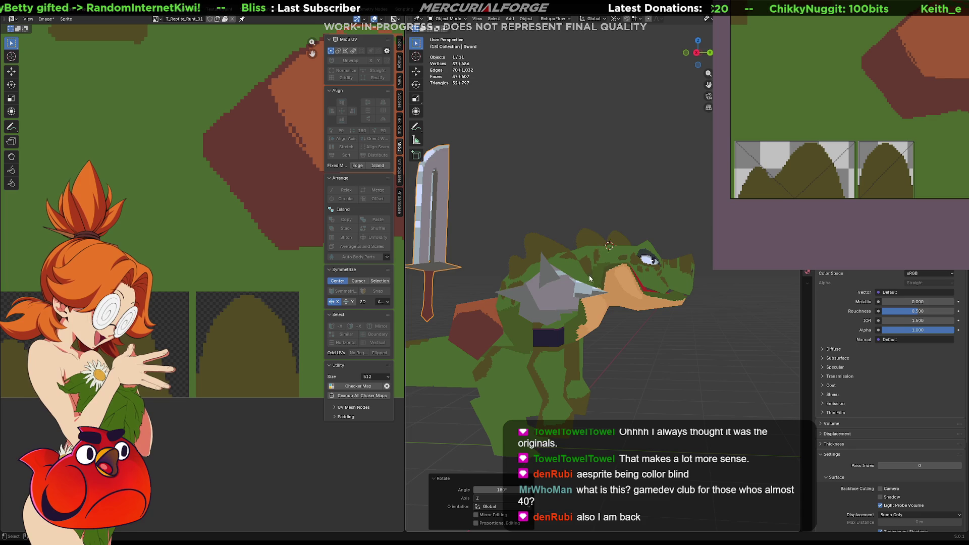
{"action": "middle_click_drag", "start_coordinate": [612, 293], "coordinate": [613, 323]}
{"action": "key", "text": "g"}
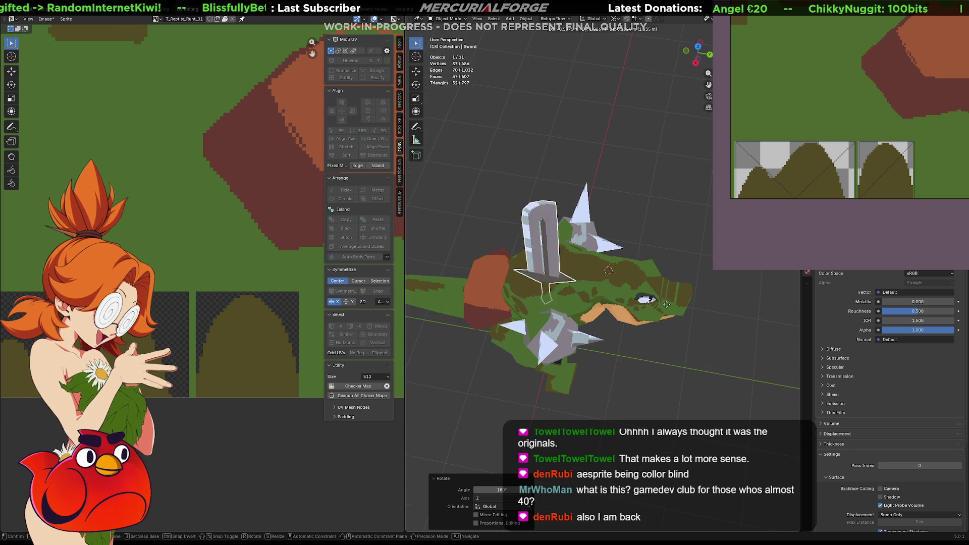
{"action": "left_click", "coordinate": [712, 301]}
{"action": "middle_click_drag", "start_coordinate": [662, 296], "coordinate": [664, 222]}
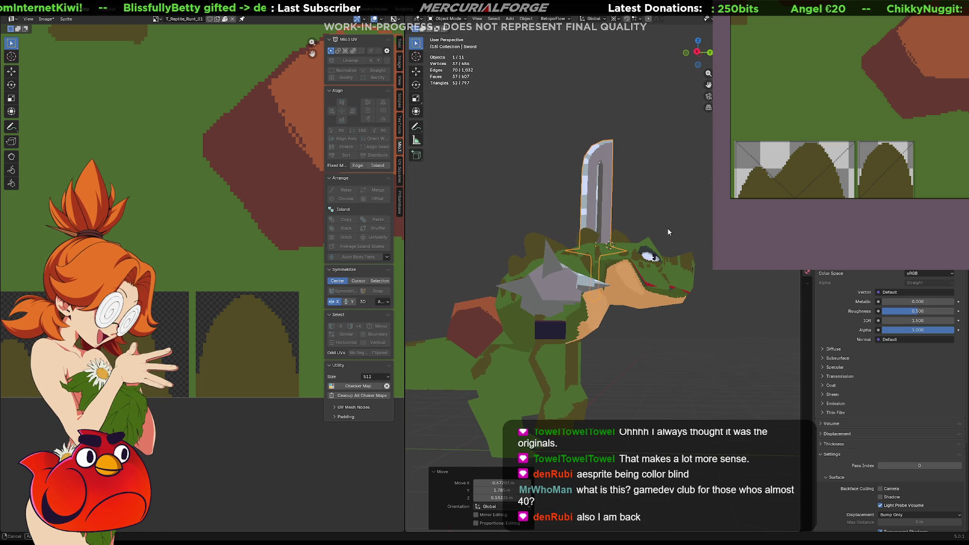
{"action": "key", "text": "g"}
{"action": "left_click", "coordinate": [603, 297]}
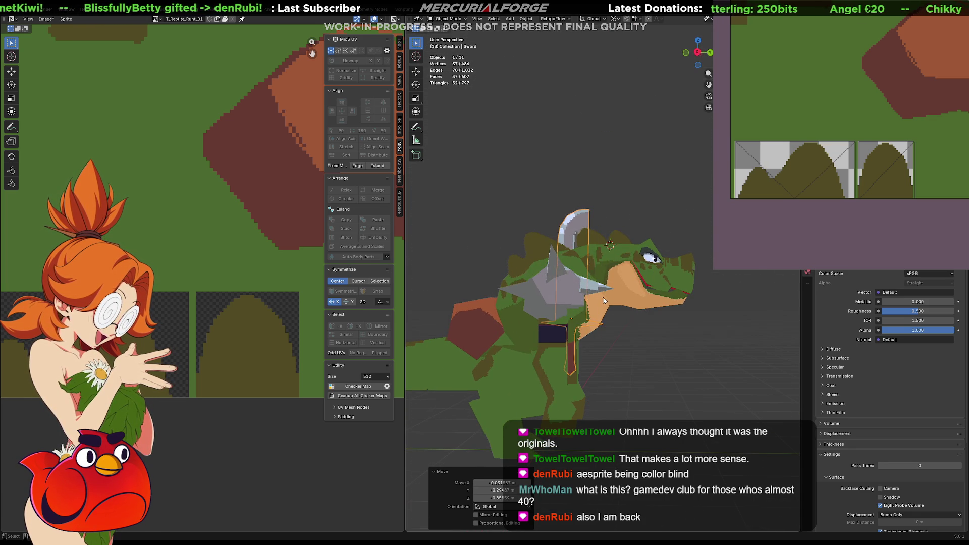
{"action": "mouse_move", "coordinate": [603, 297]}
{"action": "middle_mouse_down"}
{"action": "mouse_move", "coordinate": [682, 312]}
{"action": "mouse_move", "coordinate": [626, 295]}
{"action": "mouse_move", "coordinate": [737, 281]}
{"action": "mouse_move", "coordinate": [701, 281]}
{"action": "middle_mouse_up"}
{"action": "key", "text": "g"}
{"action": "left_click", "coordinate": [617, 287]}
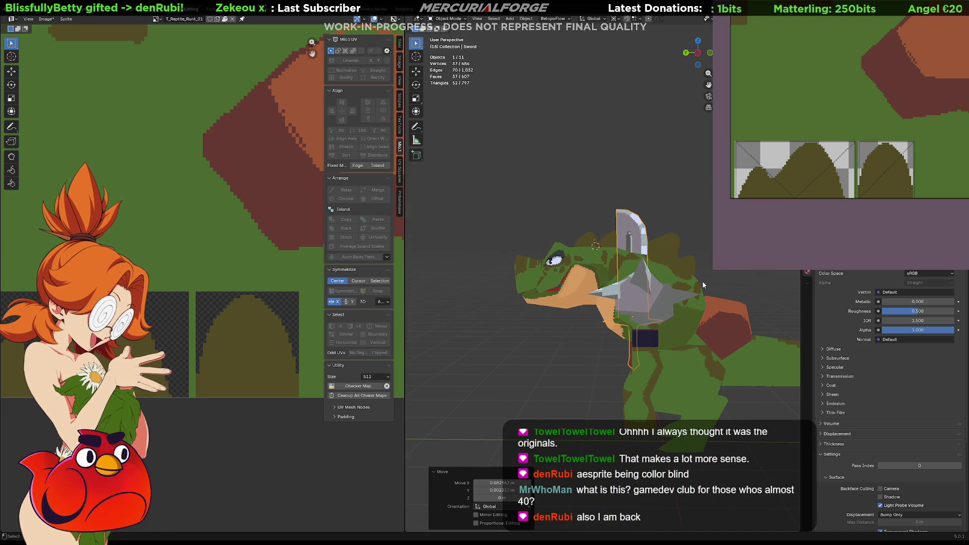
{"action": "key", "text": "ctrl+z"}
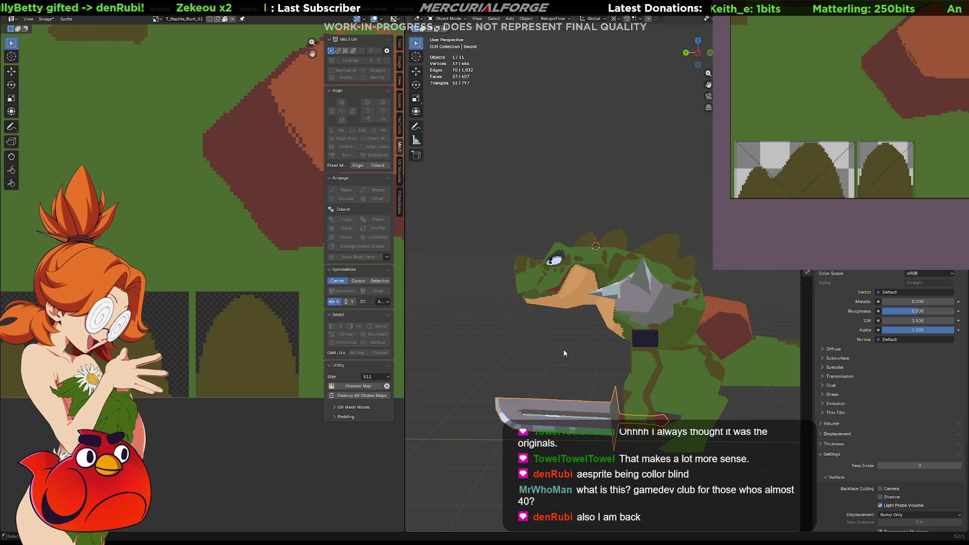
{"action": "mouse_move", "coordinate": [536, 359]}
{"action": "middle_mouse_down"}
{"action": "mouse_move", "coordinate": [619, 361]}
{"action": "mouse_move", "coordinate": [718, 317]}
{"action": "mouse_move", "coordinate": [664, 316]}
{"action": "mouse_move", "coordinate": [694, 292]}
{"action": "middle_mouse_up"}
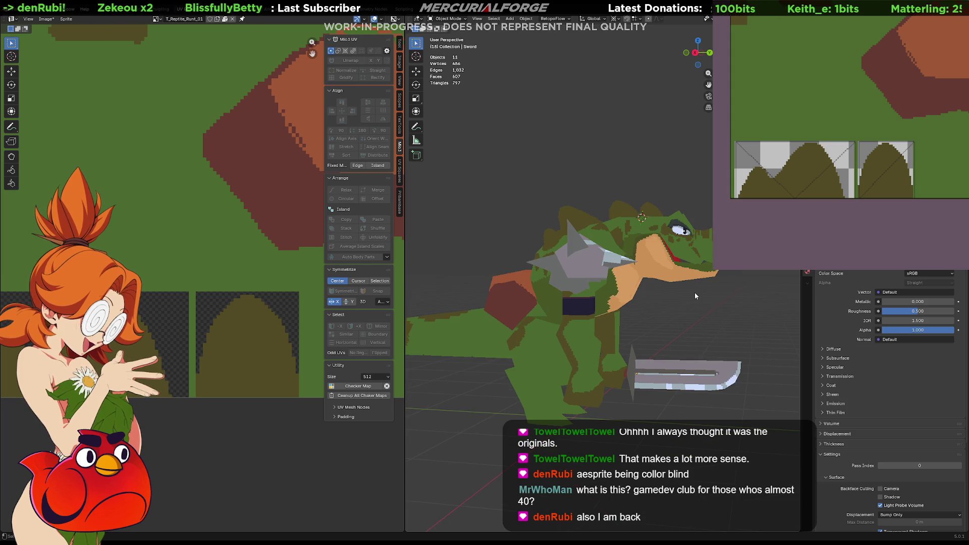
{"action": "mouse_move", "coordinate": [588, 272]}
{"action": "middle_mouse_down"}
{"action": "mouse_move", "coordinate": [665, 294]}
{"action": "mouse_move", "coordinate": [732, 289]}
{"action": "mouse_move", "coordinate": [552, 306]}
{"action": "mouse_move", "coordinate": [561, 293]}
{"action": "middle_mouse_up"}
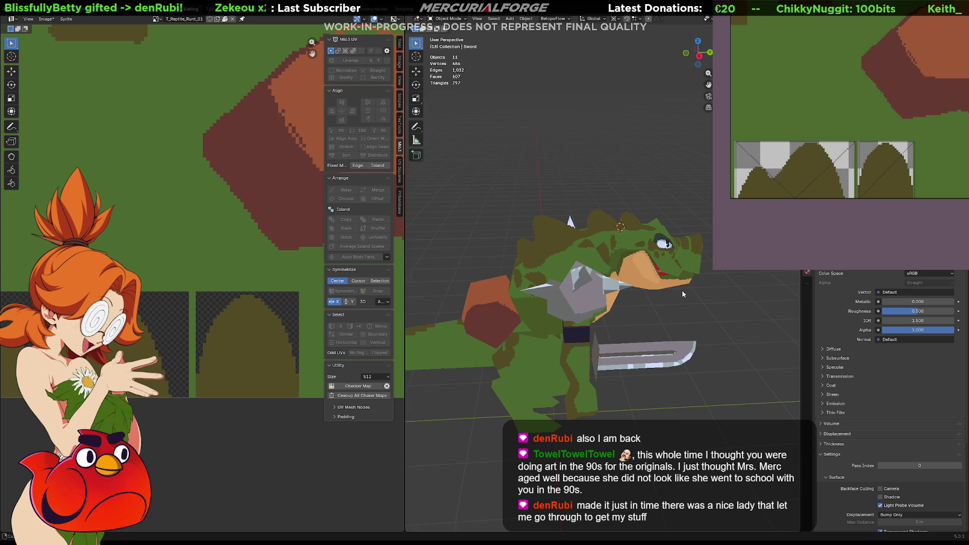
{"action": "mouse_move", "coordinate": [682, 290]}
{"action": "middle_mouse_down"}
{"action": "mouse_move", "coordinate": [634, 277]}
{"action": "mouse_move", "coordinate": [641, 267]}
{"action": "mouse_move", "coordinate": [634, 277]}
{"action": "middle_mouse_up"}
{"action": "scroll", "coordinate": [633, 277], "scroll_direction": "up", "scroll_amount": 3}
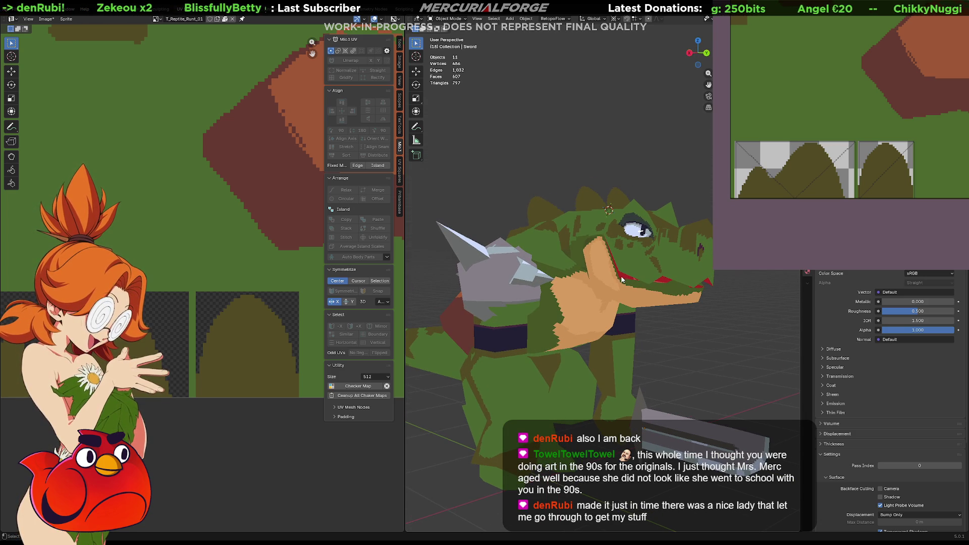
{"action": "middle_click_drag", "start_coordinate": [616, 279], "coordinate": [551, 287]}
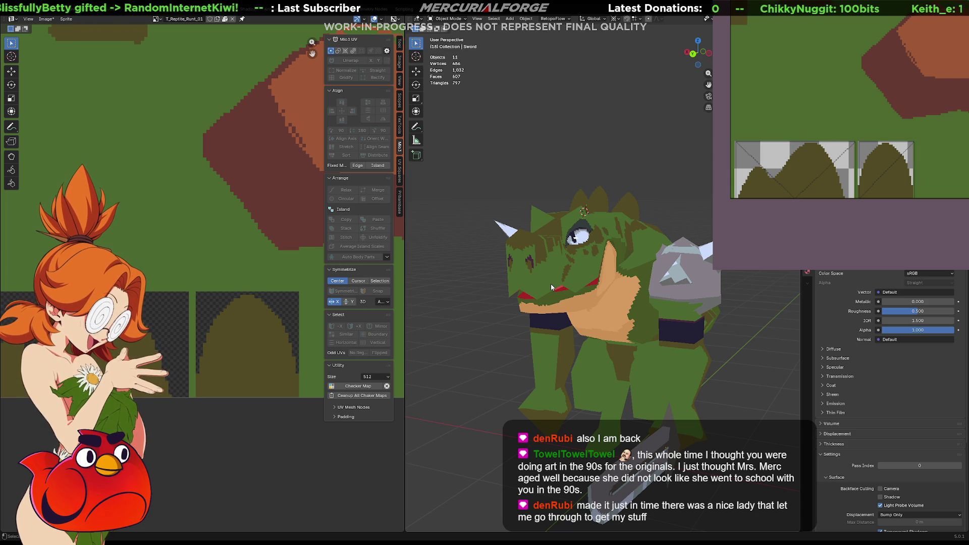
{"action": "mouse_move", "coordinate": [674, 211]}
{"action": "middle_mouse_down"}
{"action": "mouse_move", "coordinate": [673, 235]}
{"action": "mouse_move", "coordinate": [607, 268]}
{"action": "mouse_move", "coordinate": [672, 258]}
{"action": "middle_mouse_up"}
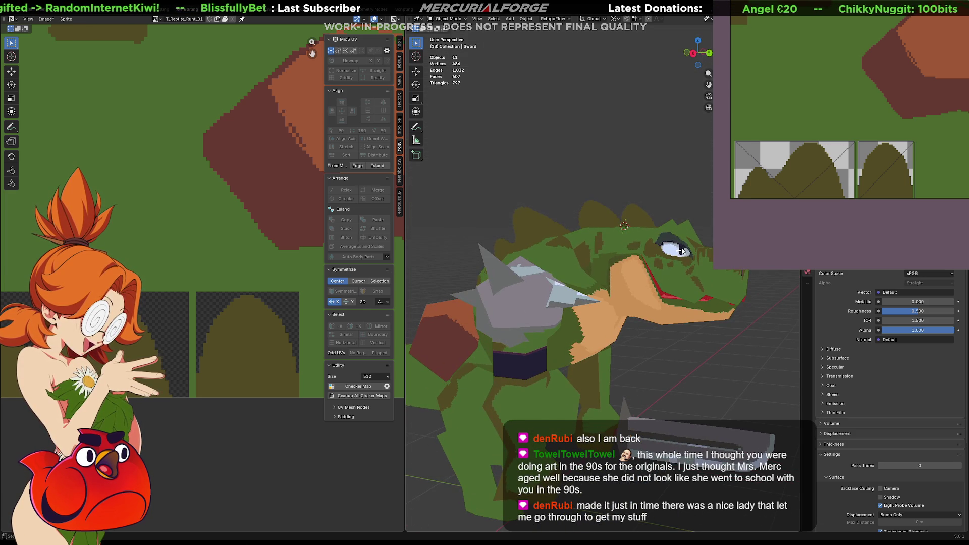
- Select the spiked shoulder armour Arms.001 and its whole linked mesh in Edit Mode
{"action": "left_click", "coordinate": [672, 258]}
{"action": "key", "text": "KP_Divide"}
{"action": "key", "text": "KP_Divide"}
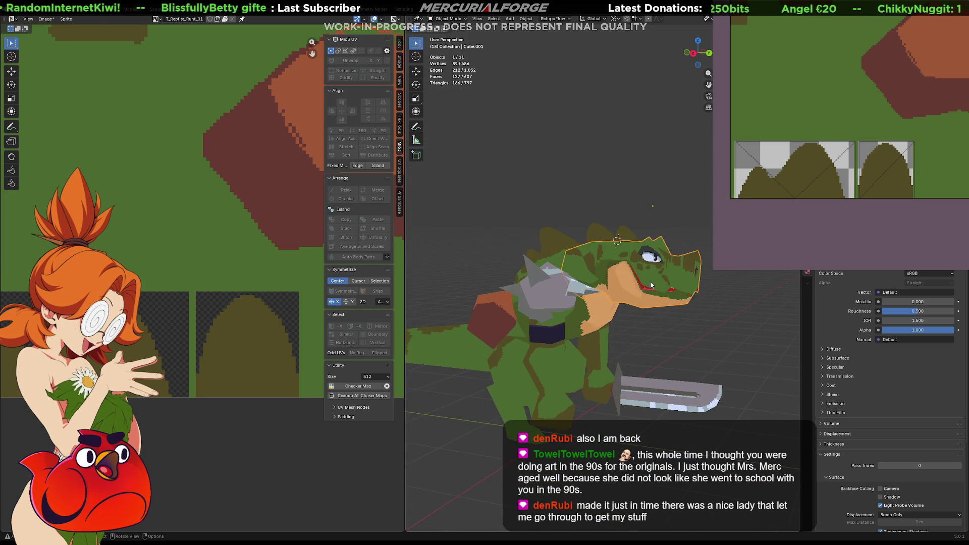
{"action": "middle_click_drag", "start_coordinate": [668, 282], "coordinate": [516, 275]}
{"action": "left_click", "coordinate": [578, 290]}
{"action": "middle_click_drag", "start_coordinate": [578, 291], "coordinate": [577, 293]}
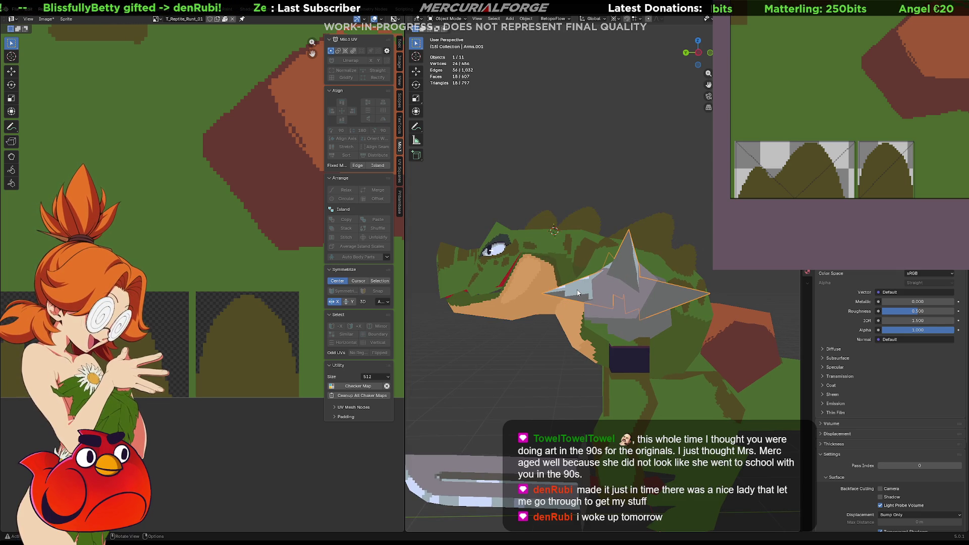
{"action": "key", "text": "Tab"}
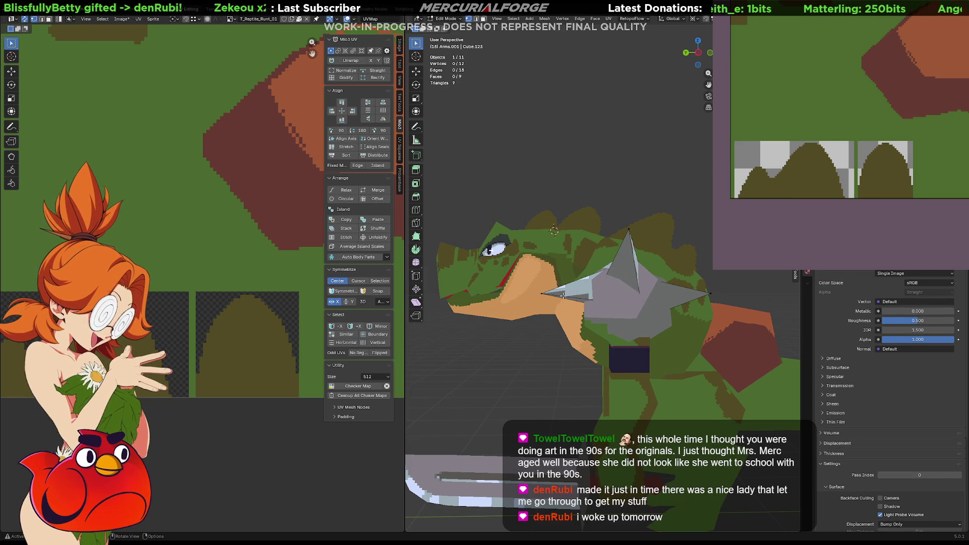
{"action": "key", "text": "l"}
{"action": "mouse_move", "coordinate": [562, 295]}
{"action": "middle_mouse_down"}
{"action": "mouse_move", "coordinate": [621, 316]}
{"action": "mouse_move", "coordinate": [644, 289]}
{"action": "mouse_move", "coordinate": [640, 247]}
{"action": "middle_mouse_up"}
- Rotate the shoulder spike, move it, and rotate it again
{"action": "key", "text": "r"}
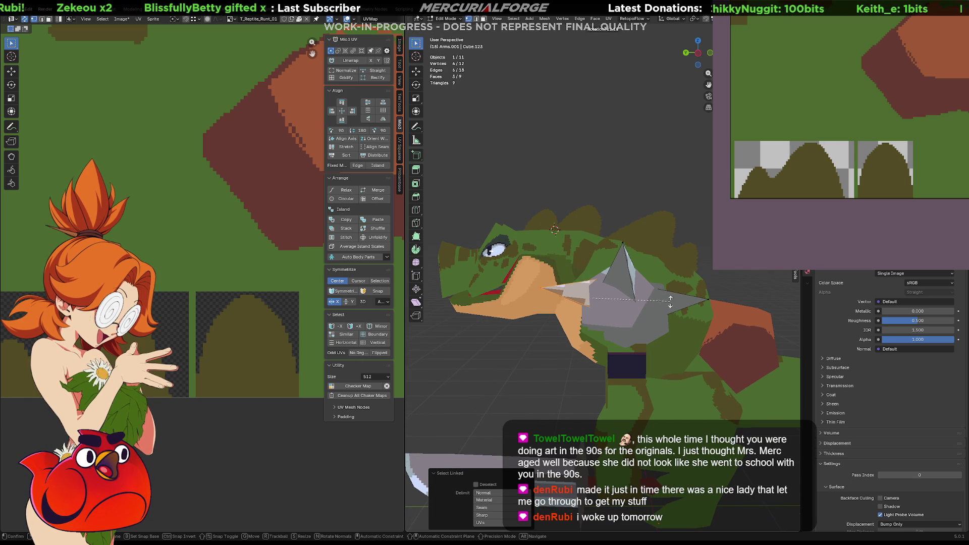
{"action": "left_click", "coordinate": [665, 305]}
{"action": "key", "text": "g"}
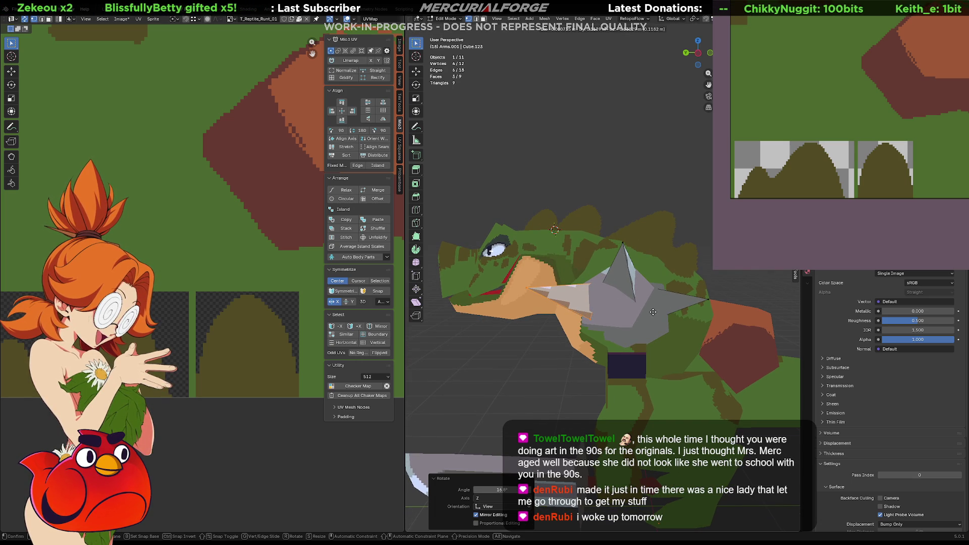
{"action": "left_click", "coordinate": [653, 312]}
{"action": "key", "text": "r"}
{"action": "key", "text": "r"}
{"action": "left_click", "coordinate": [654, 304]}
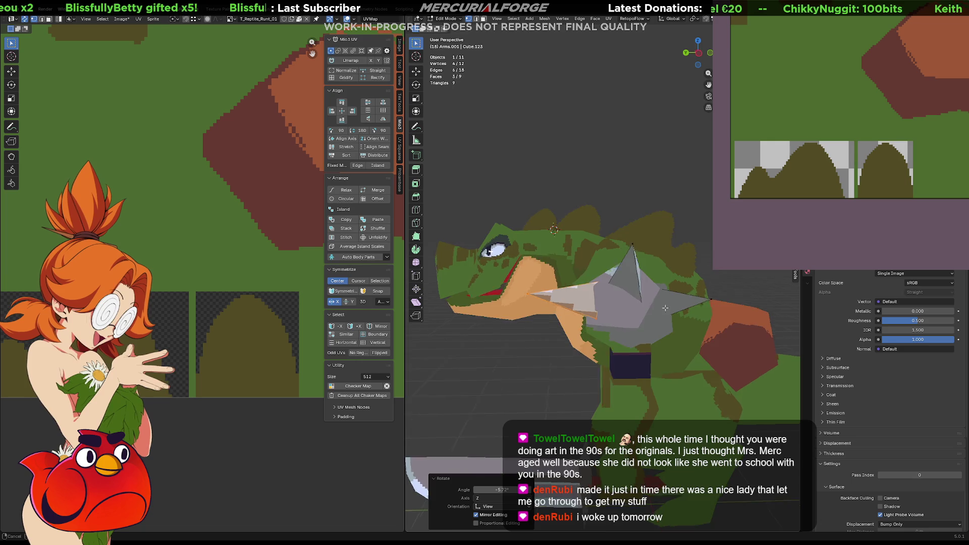
- Move the spike onto the pad, scale it to about 0.6, and pick its tip vertex
{"action": "middle_click_drag", "start_coordinate": [654, 304], "coordinate": [731, 305]}
{"action": "key", "text": "g"}
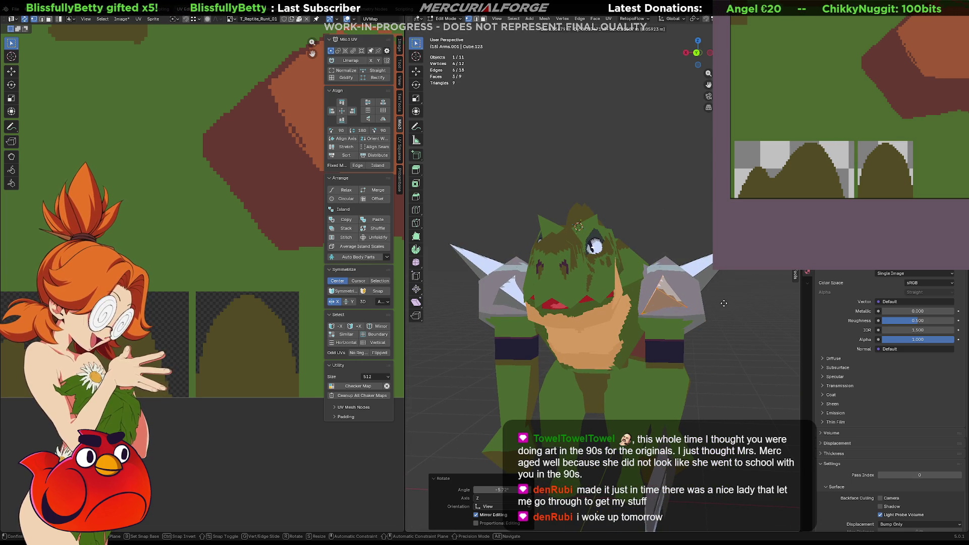
{"action": "left_click", "coordinate": [724, 302]}
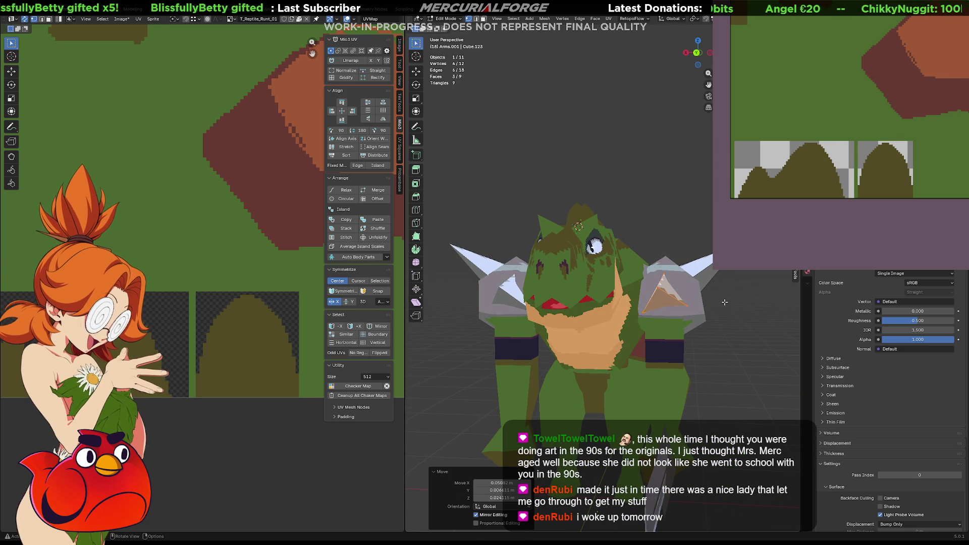
{"action": "key", "text": "s"}
{"action": "left_click", "coordinate": [672, 297]}
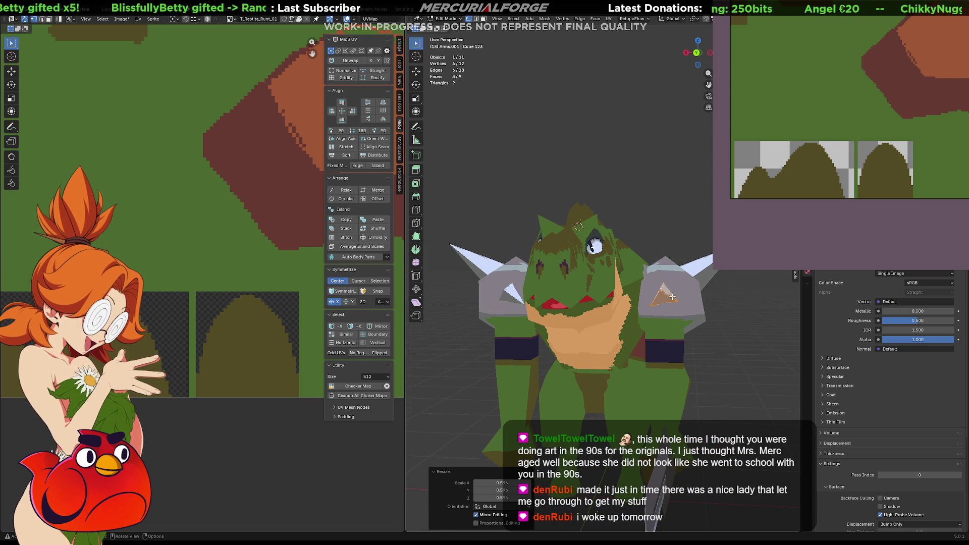
{"action": "left_click", "coordinate": [672, 296]}
{"action": "middle_click_drag", "start_coordinate": [672, 297], "coordinate": [585, 276]}
- Pull the shoulder spike's tip to a new position along the Y axis
{"action": "key", "text": "g"}
{"action": "key", "text": "y"}
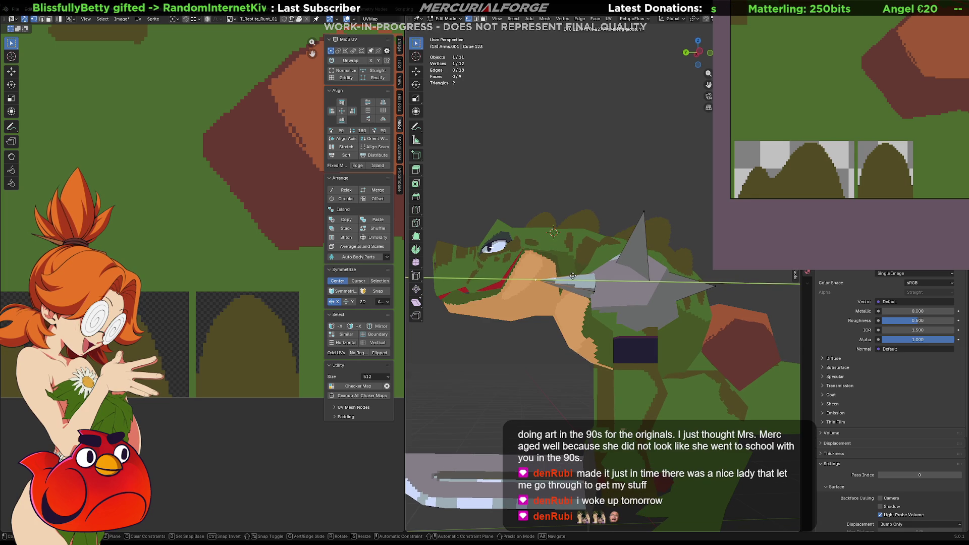
{"action": "left_click", "coordinate": [572, 276]}
- Select one connected spike piece and nudge it slightly
{"action": "key", "text": "a"}
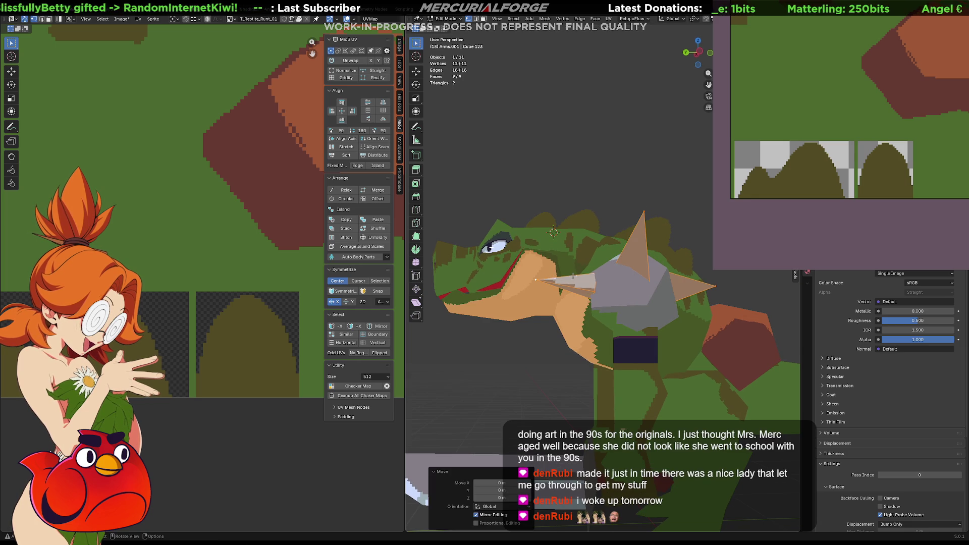
{"action": "key", "text": "alt+a"}
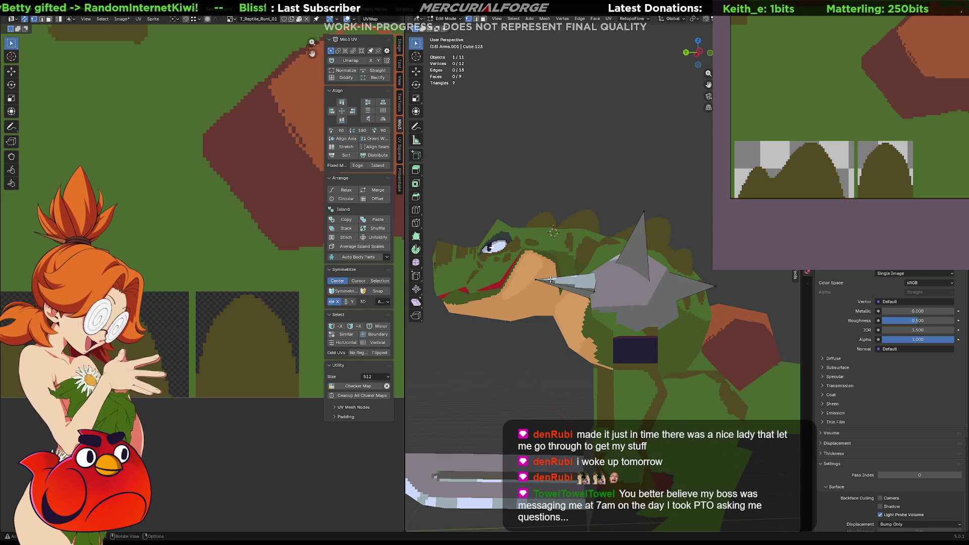
{"action": "key", "text": "l"}
{"action": "key", "text": "g"}
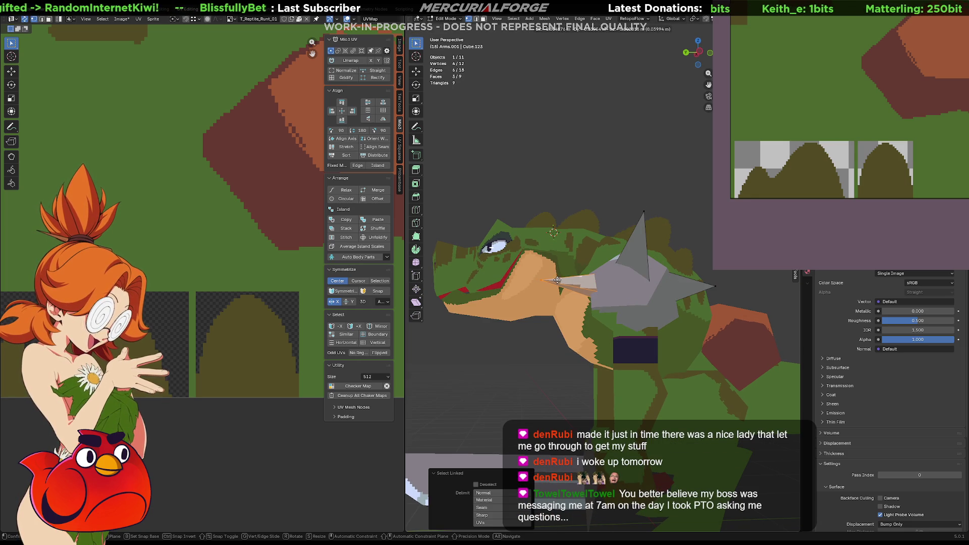
{"action": "left_click", "coordinate": [558, 280]}
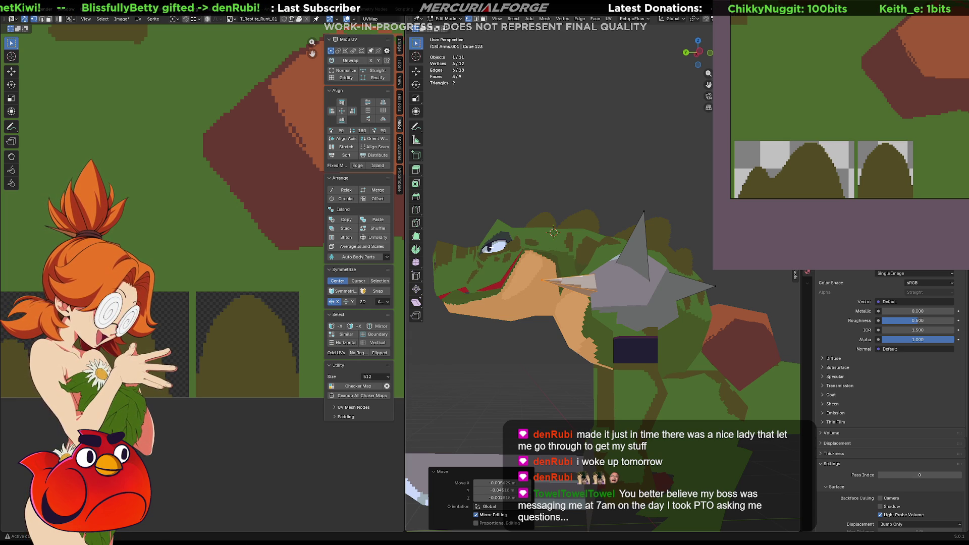
- Move a single spike vertex on the character's back to a new position
{"action": "mouse_move", "coordinate": [659, 247]}
{"action": "middle_mouse_down"}
{"action": "mouse_move", "coordinate": [651, 259]}
{"action": "mouse_move", "coordinate": [665, 278]}
{"action": "mouse_move", "coordinate": [562, 298]}
{"action": "mouse_move", "coordinate": [531, 276]}
{"action": "middle_mouse_up"}
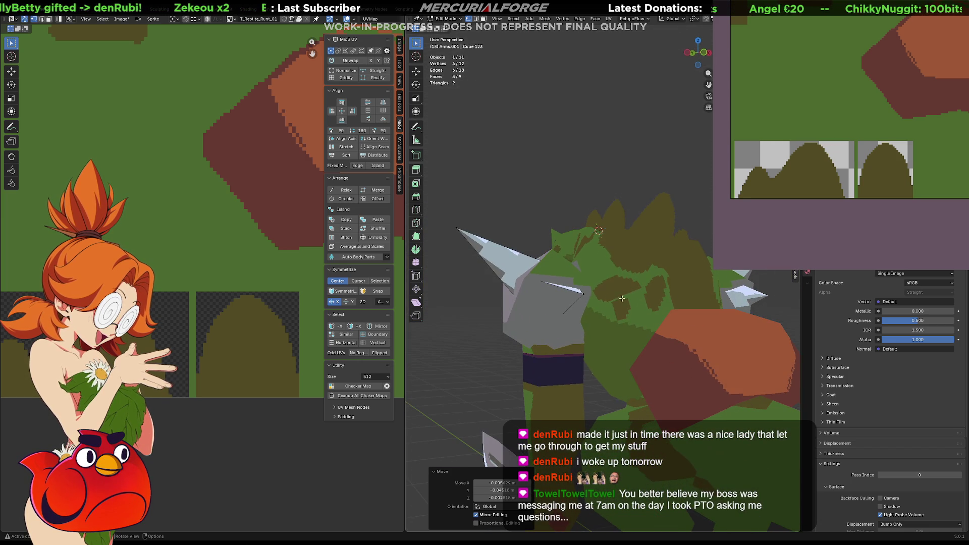
{"action": "left_click", "coordinate": [532, 276]}
{"action": "key", "text": "g"}
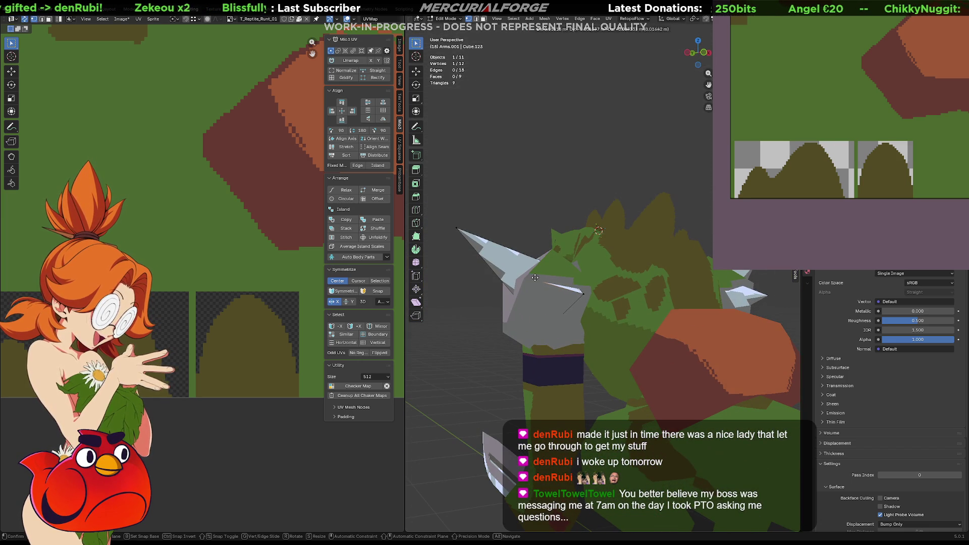
{"action": "middle_click_drag", "start_coordinate": [541, 282], "coordinate": [564, 287]}
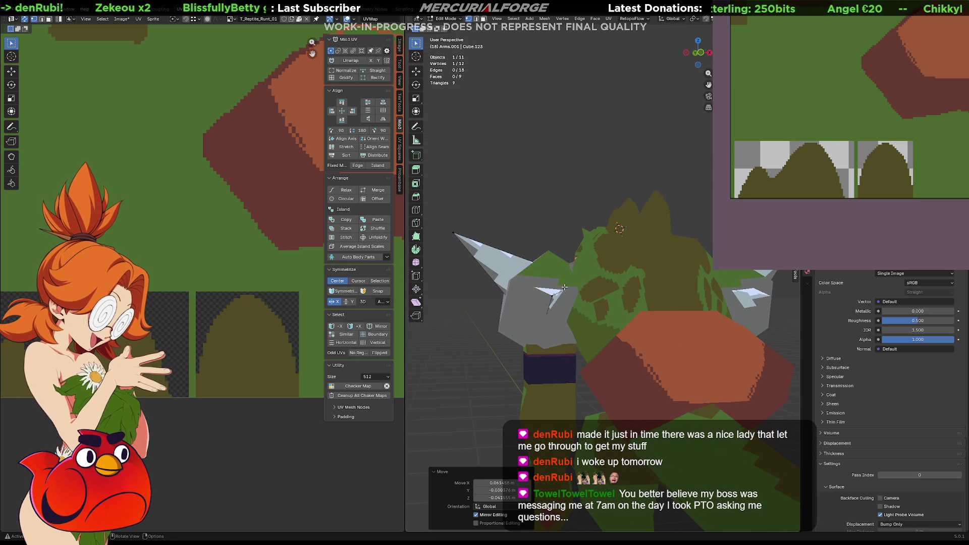
{"action": "left_click", "coordinate": [564, 286]}
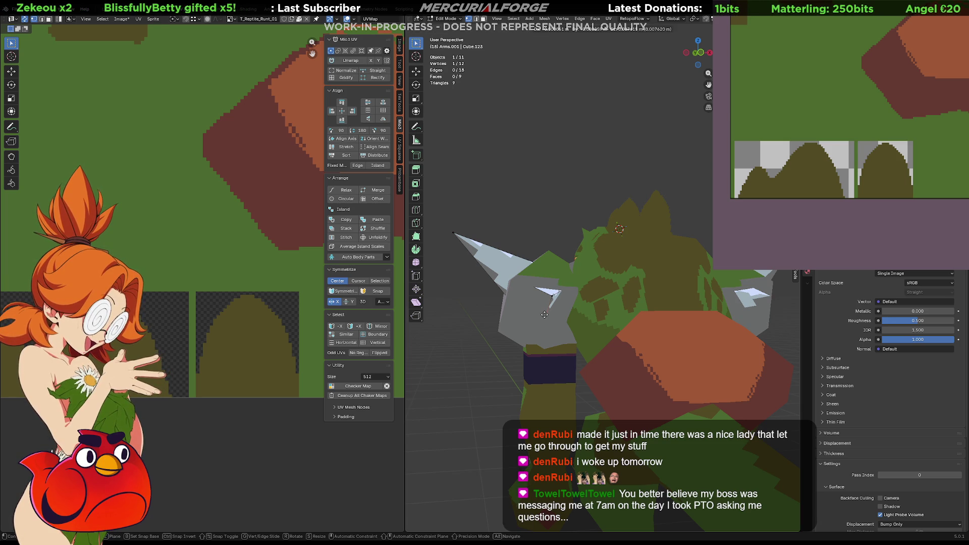
- Tilt the right shoulder spike slightly by rotating its connected faces
{"action": "mouse_move", "coordinate": [544, 315]}
{"action": "middle_mouse_down"}
{"action": "mouse_move", "coordinate": [659, 297]}
{"action": "mouse_move", "coordinate": [644, 292]}
{"action": "middle_mouse_up"}
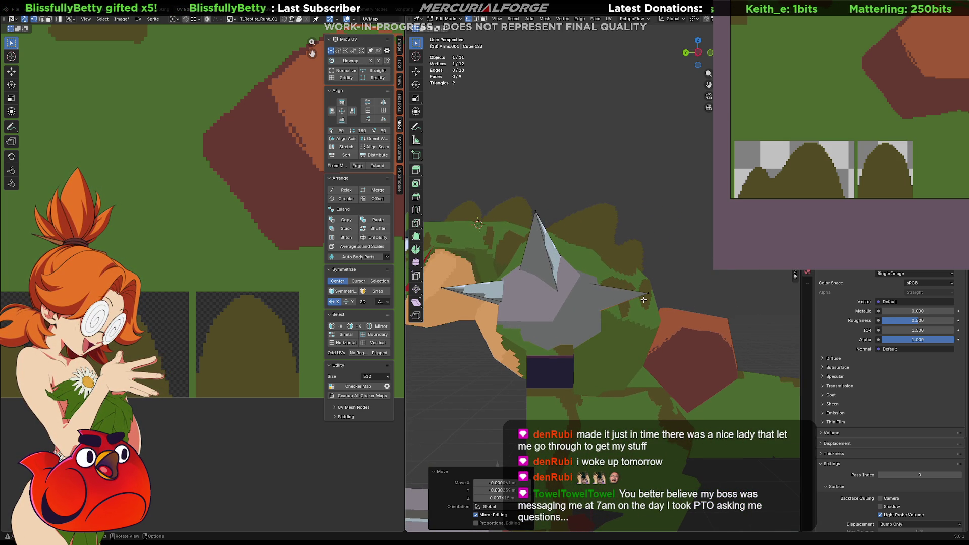
{"action": "key", "text": "l"}
{"action": "key", "text": "r"}
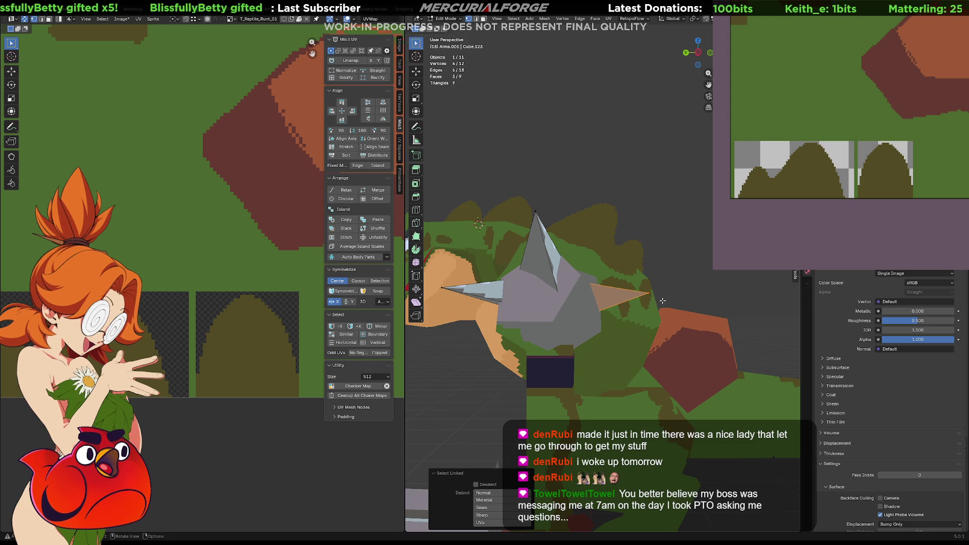
{"action": "left_click", "coordinate": [663, 301]}
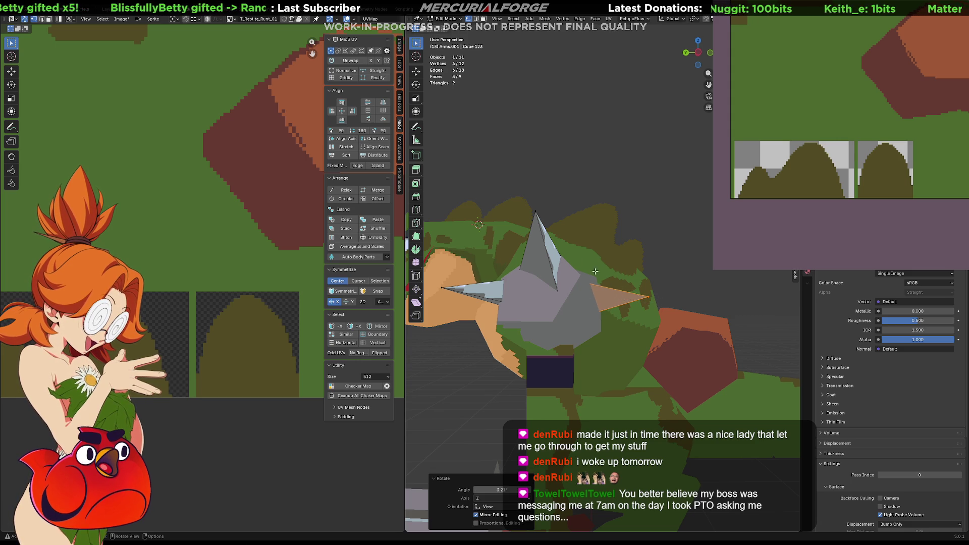
- Move the whole connected spike so its tip juts up and outward
{"action": "mouse_move", "coordinate": [605, 282]}
{"action": "middle_mouse_down"}
{"action": "mouse_move", "coordinate": [576, 269]}
{"action": "mouse_move", "coordinate": [653, 269]}
{"action": "mouse_move", "coordinate": [649, 245]}
{"action": "middle_mouse_up"}
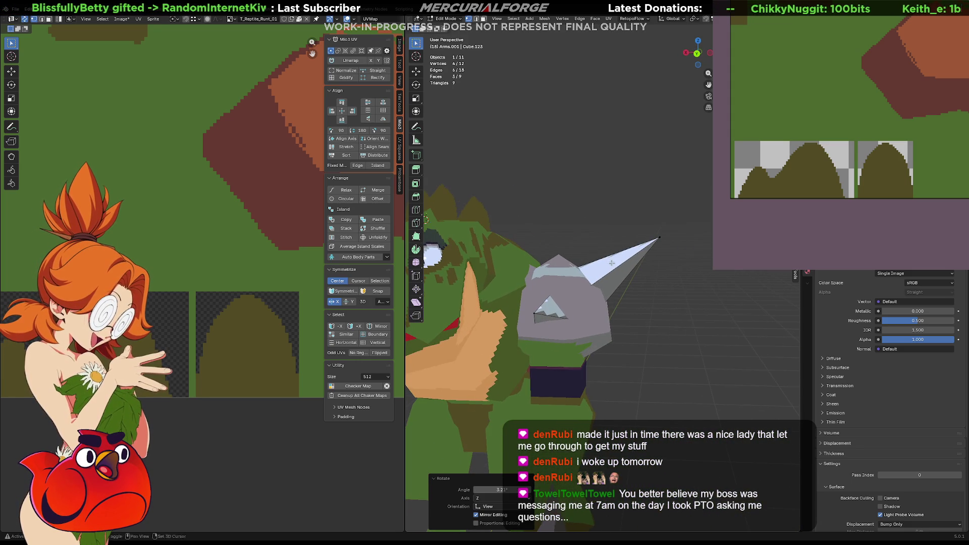
{"action": "key", "text": "l"}
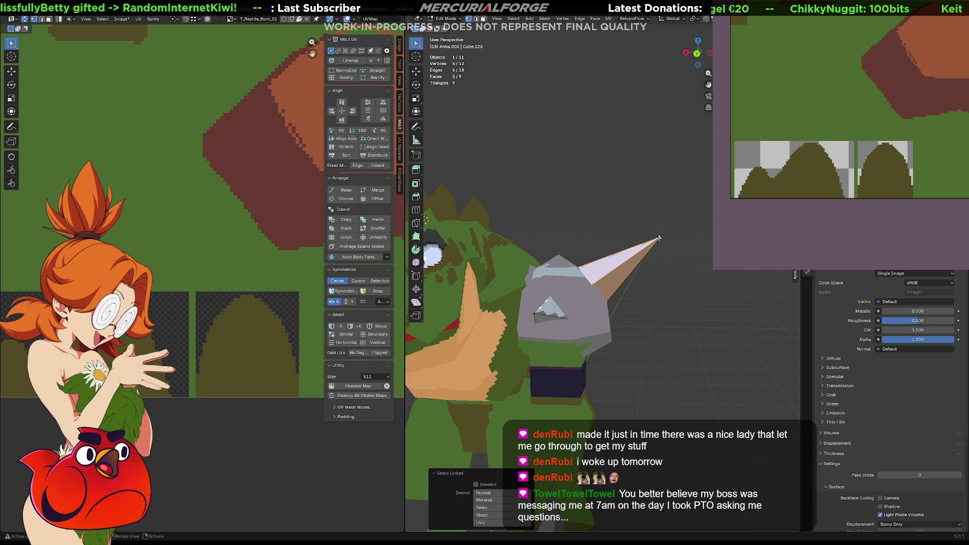
{"action": "key", "text": "g"}
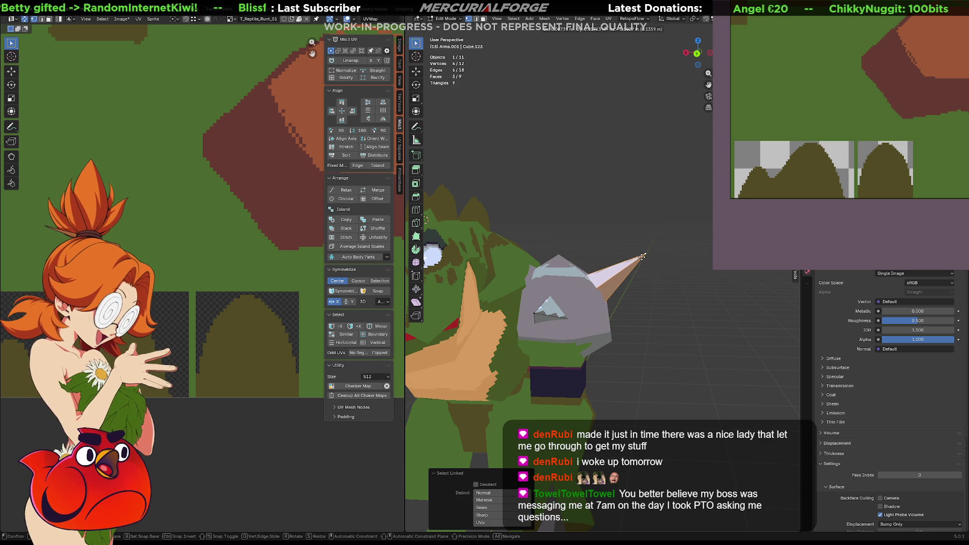
{"action": "left_click", "coordinate": [642, 257]}
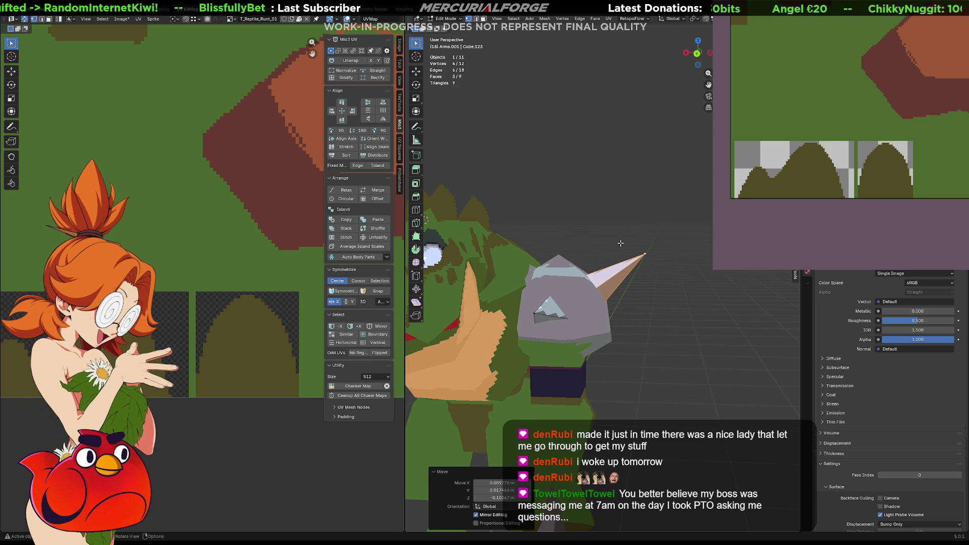
- Switch to wireframe, select three spike vertices, and cancel an attempted edge slide
{"action": "key", "text": "shift+z"}
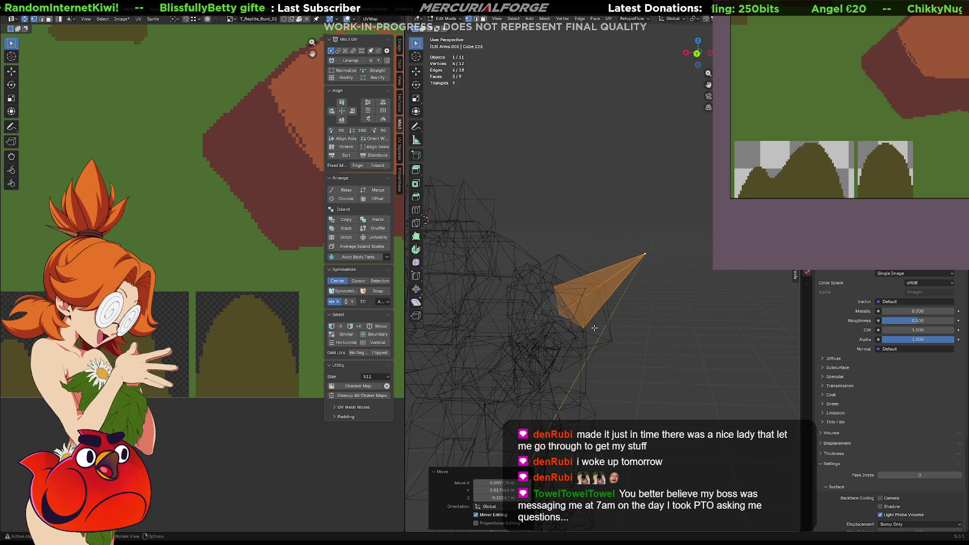
{"action": "left_click", "coordinate": [582, 327]}
{"action": "left_click", "coordinate": [561, 315], "text": "shift"}
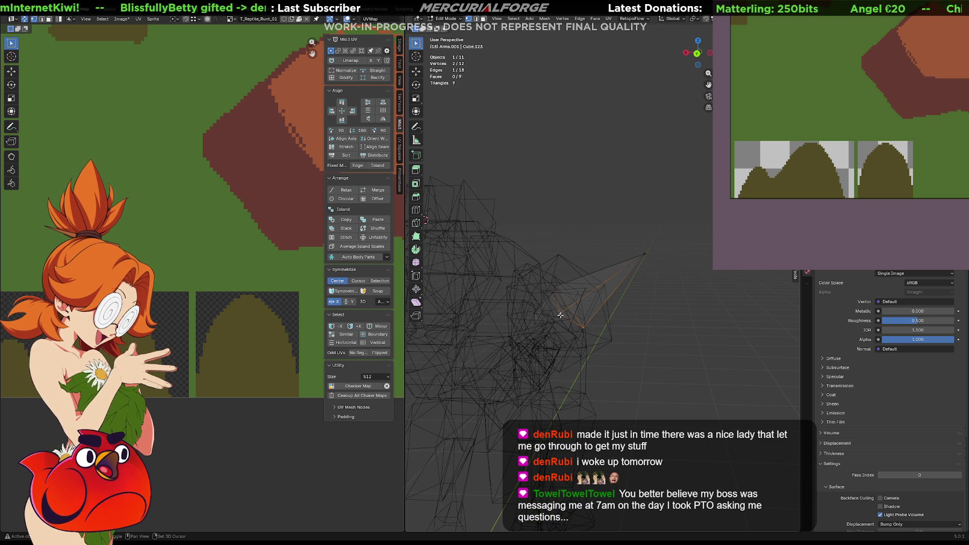
{"action": "left_click", "coordinate": [555, 289], "text": "shift"}
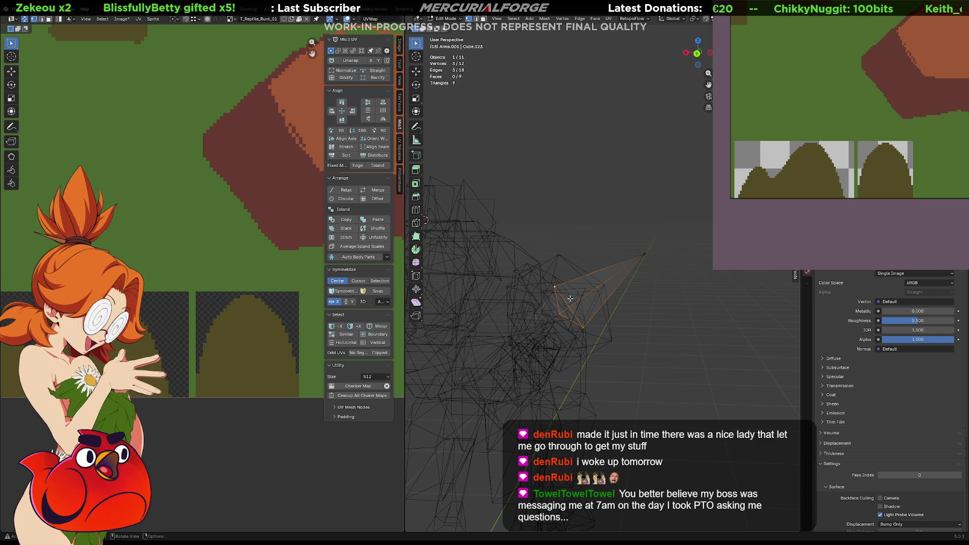
{"action": "key", "text": "g"}
{"action": "key", "text": "g"}
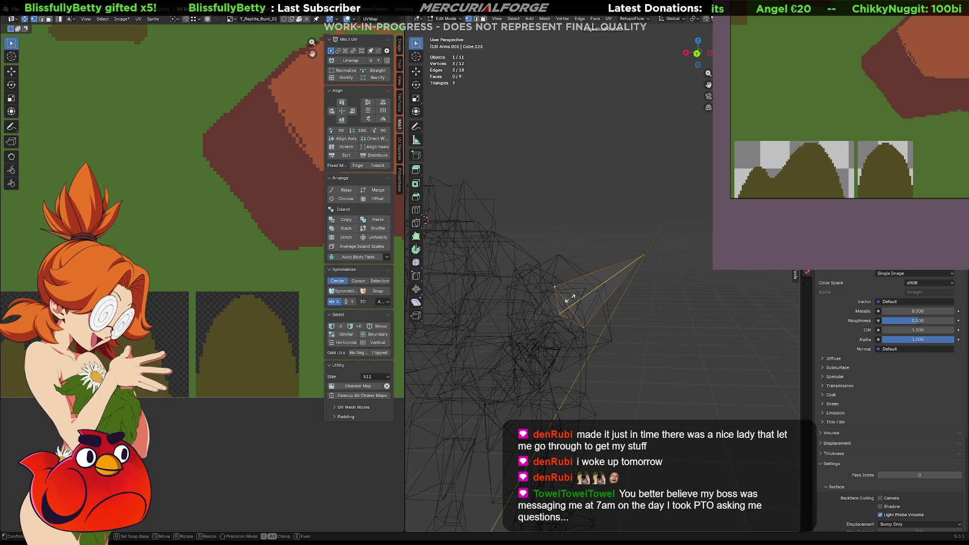
{"action": "right_click", "coordinate": [570, 298]}
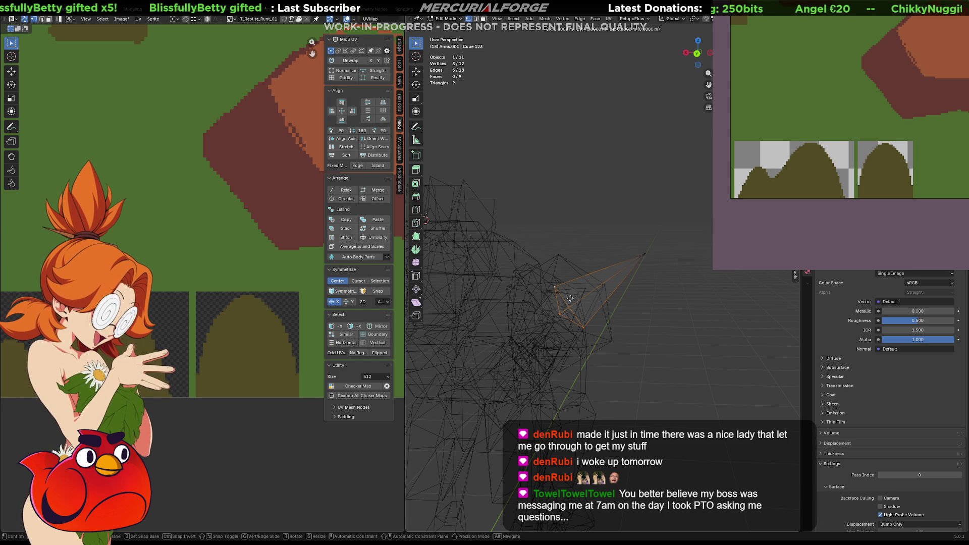
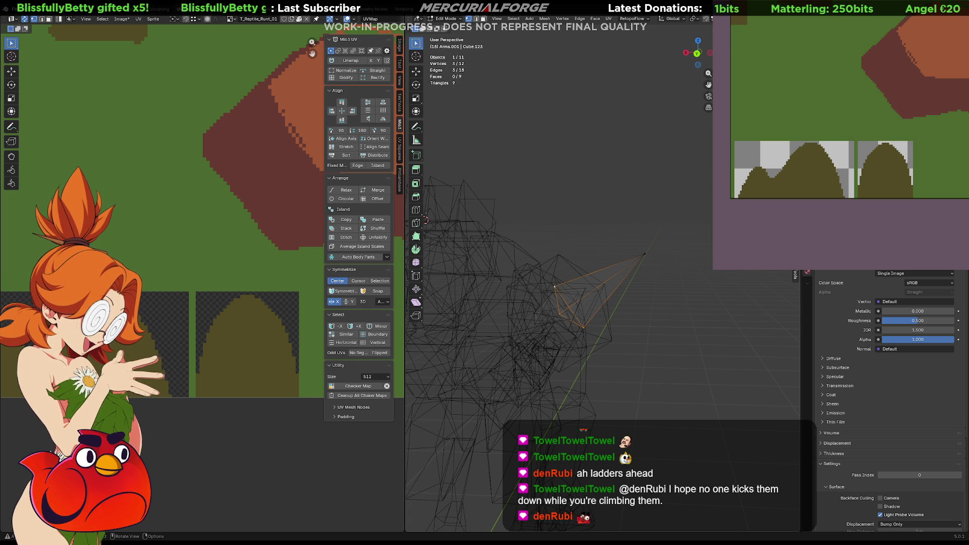
- Switch to textured solid shading and orbit round to view the reptile from behind
{"action": "key", "text": "shift+z"}
{"action": "mouse_move", "coordinate": [585, 353]}
{"action": "middle_mouse_down"}
{"action": "mouse_move", "coordinate": [611, 377]}
{"action": "mouse_move", "coordinate": [714, 381]}
{"action": "mouse_move", "coordinate": [513, 379]}
{"action": "mouse_move", "coordinate": [597, 332]}
{"action": "middle_mouse_up"}
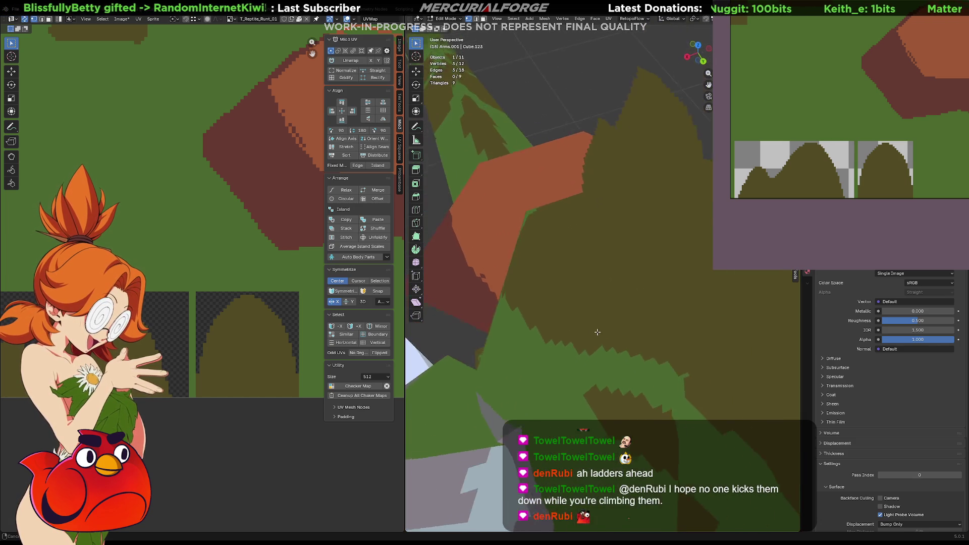
{"action": "scroll", "coordinate": [597, 332], "scroll_direction": "down", "scroll_amount": 10}
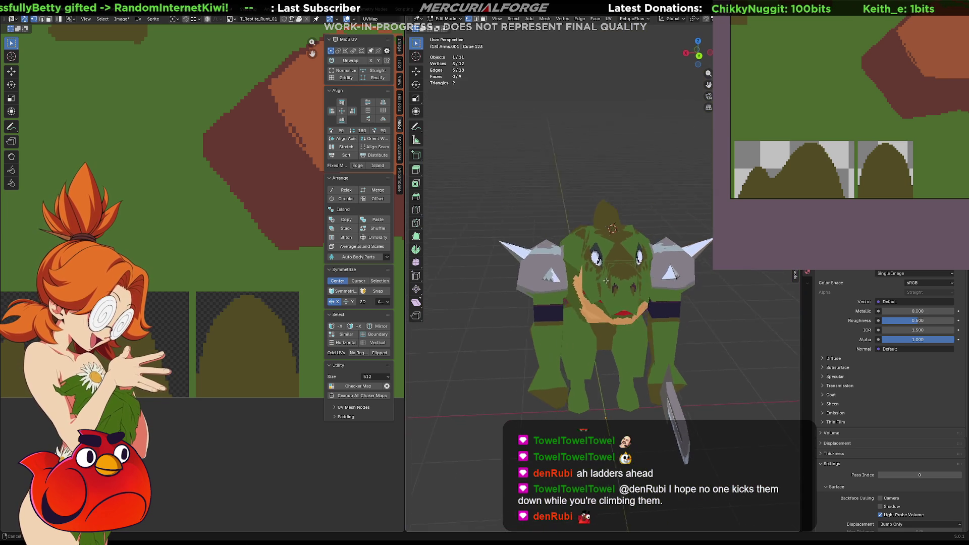
{"action": "mouse_move", "coordinate": [605, 280]}
{"action": "middle_mouse_down"}
{"action": "mouse_move", "coordinate": [448, 273]}
{"action": "mouse_move", "coordinate": [589, 277]}
{"action": "mouse_move", "coordinate": [619, 338]}
{"action": "mouse_move", "coordinate": [663, 325]}
{"action": "mouse_move", "coordinate": [631, 318]}
{"action": "middle_mouse_up"}
- Isolate the Arms object in Local view and enter Edit Mode in wireframe
{"action": "key", "text": "Tab"}
{"action": "left_click", "coordinate": [619, 339]}
{"action": "scroll", "coordinate": [641, 287], "scroll_direction": "up", "scroll_amount": 4}
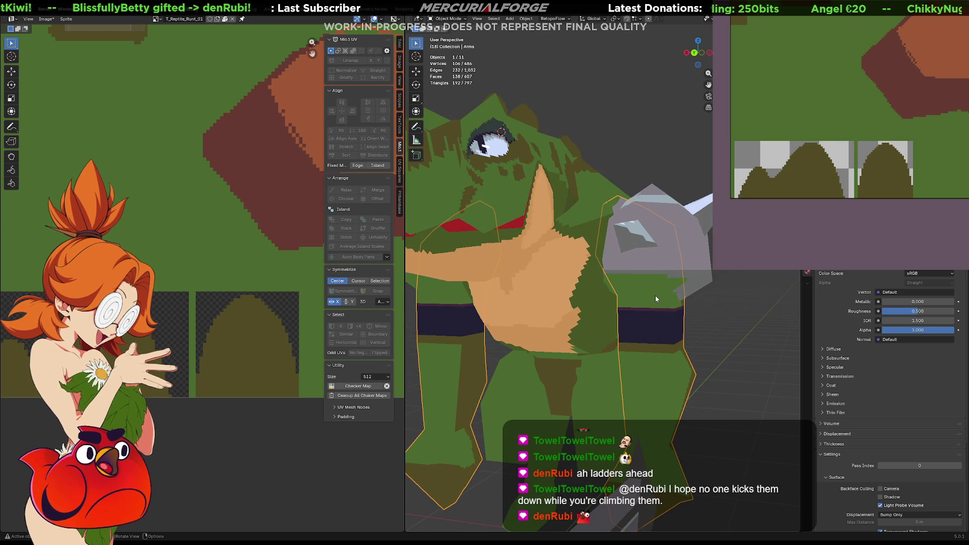
{"action": "key", "text": "KP_Divide"}
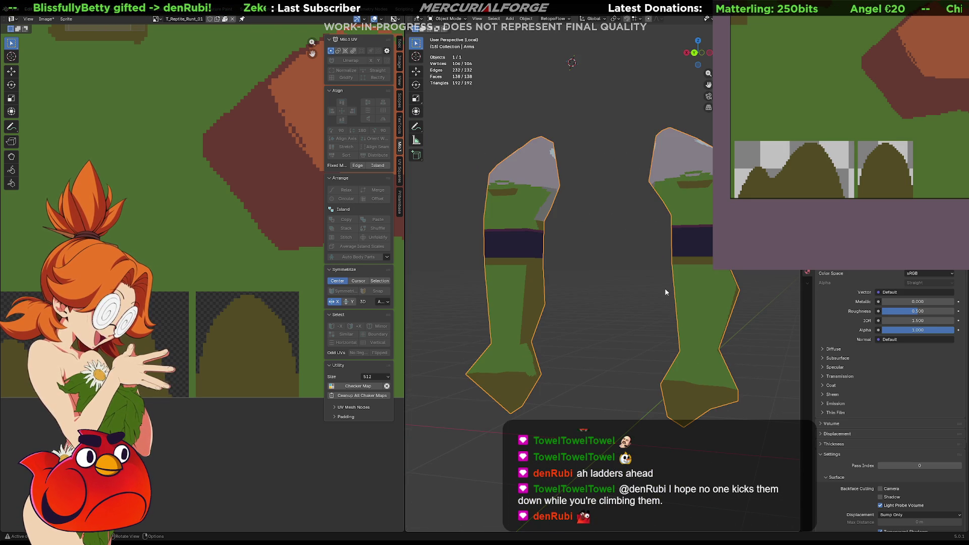
{"action": "mouse_move", "coordinate": [665, 292]}
{"action": "middle_mouse_down"}
{"action": "mouse_move", "coordinate": [641, 282]}
{"action": "mouse_move", "coordinate": [605, 328]}
{"action": "mouse_move", "coordinate": [634, 303]}
{"action": "mouse_move", "coordinate": [672, 205]}
{"action": "middle_mouse_up"}
{"action": "key", "text": "Tab"}
{"action": "key", "text": "shift+z"}
- Box-select the upper arm's faces and merge its overlapping vertices by distance
{"action": "key", "text": "3"}
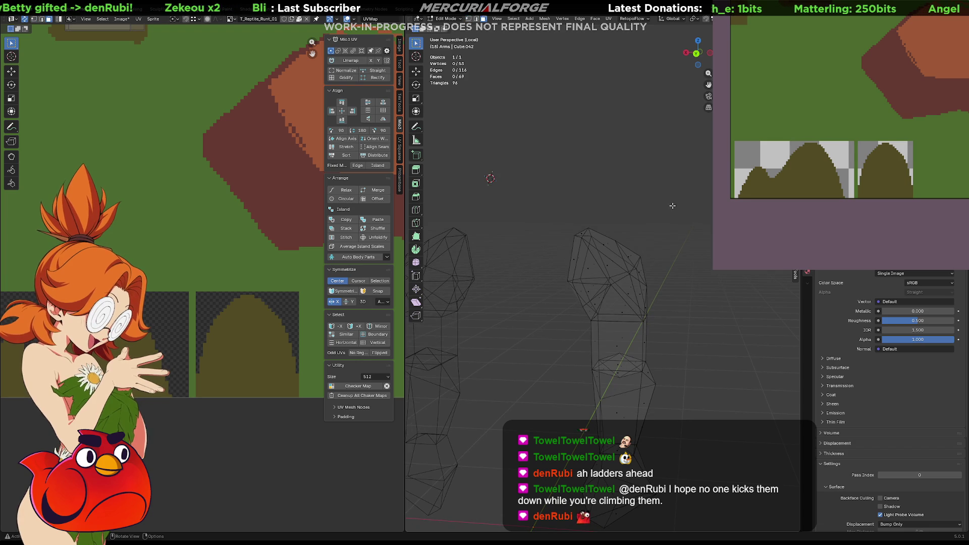
{"action": "mouse_move", "coordinate": [660, 194]}
{"action": "left_mouse_down"}
{"action": "mouse_move", "coordinate": [553, 303]}
{"action": "mouse_move", "coordinate": [552, 316]}
{"action": "mouse_move", "coordinate": [552, 285]}
{"action": "left_mouse_up"}
{"action": "key", "text": "KP_Decimal"}
{"action": "middle_click_drag", "start_coordinate": [623, 382], "coordinate": [604, 341], "text": "shift"}
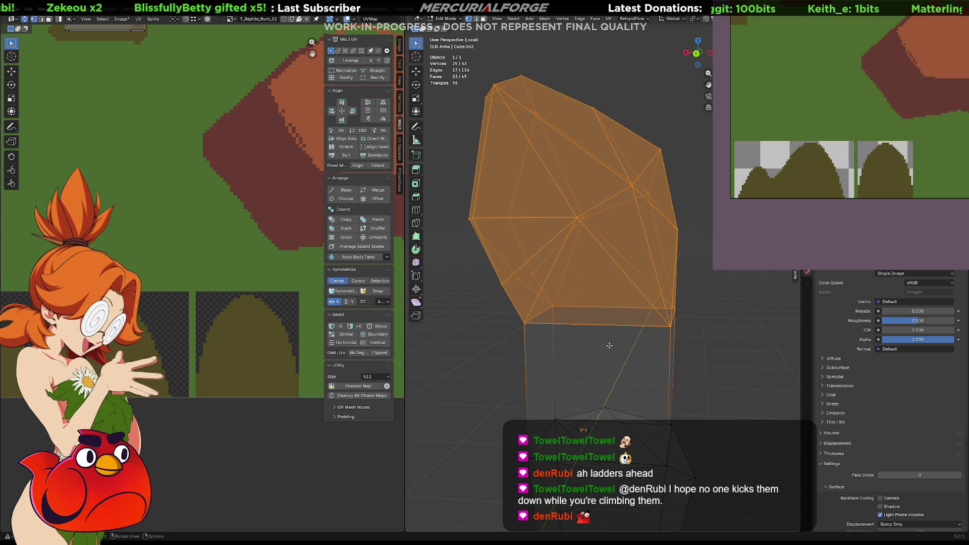
{"action": "key", "text": "m"}
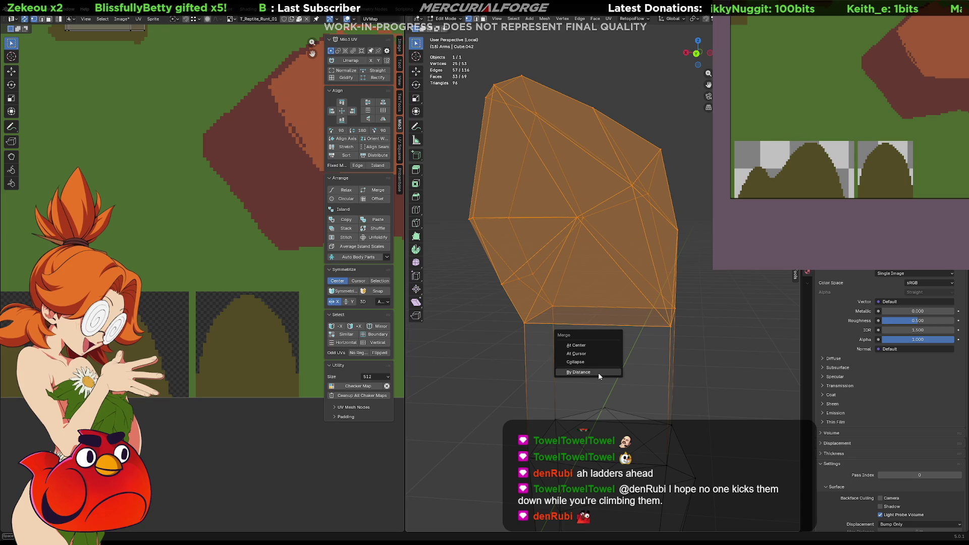
{"action": "left_click", "coordinate": [599, 375]}
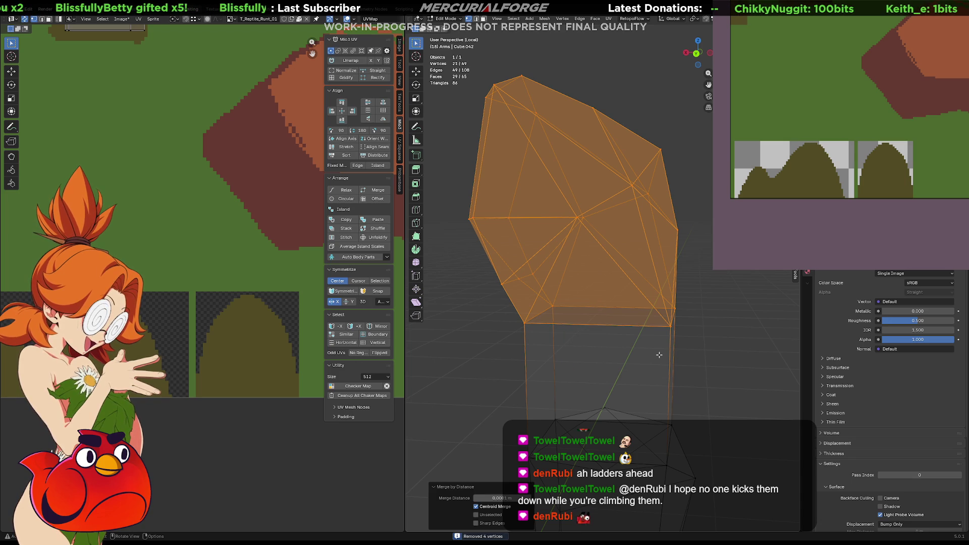
- Delete the selected upper arm vertices, leaving the trimmed arm with nothing selected
{"action": "key", "text": "3"}
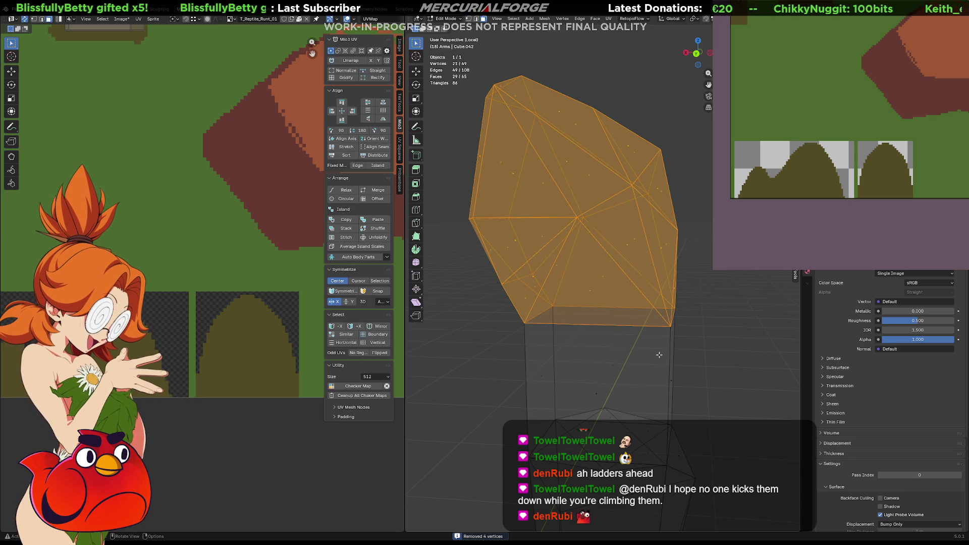
{"action": "key", "text": "x"}
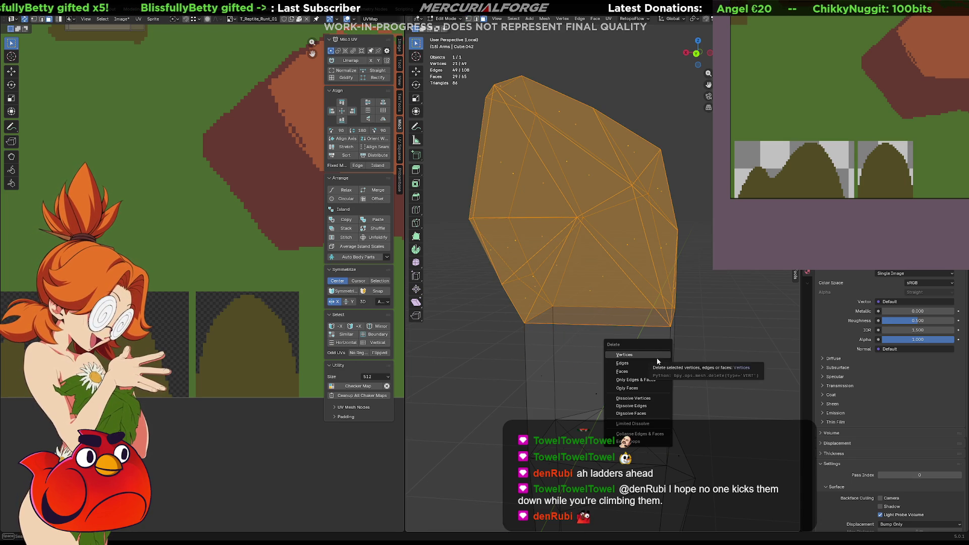
{"action": "left_click", "coordinate": [649, 369]}
{"action": "scroll", "coordinate": [651, 366], "scroll_direction": "down", "scroll_amount": 5}
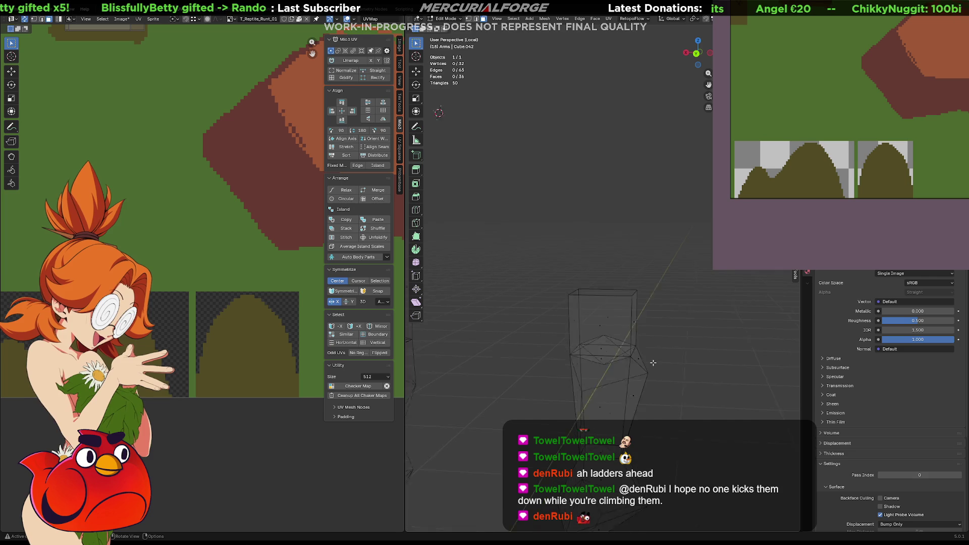
{"action": "key", "text": "a"}
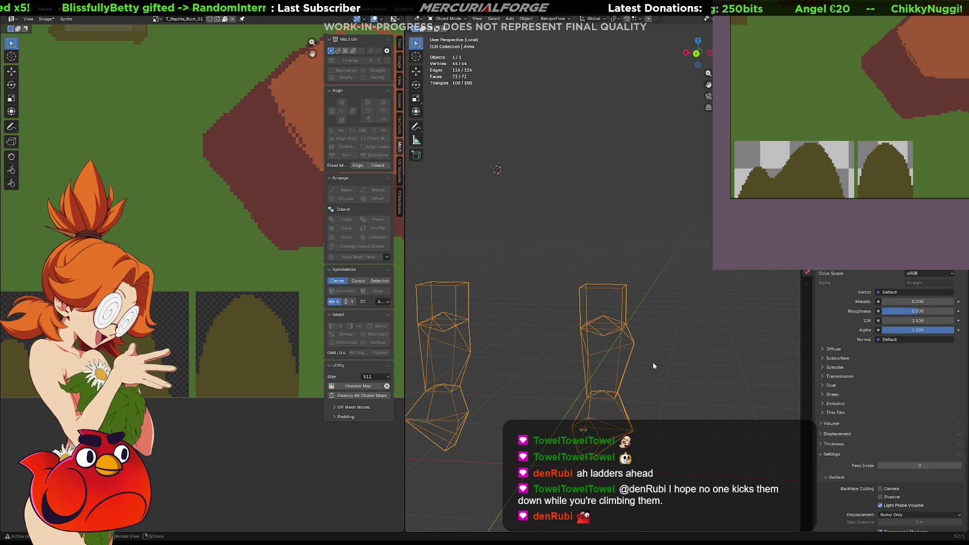
{"action": "key", "text": "alt+a"}
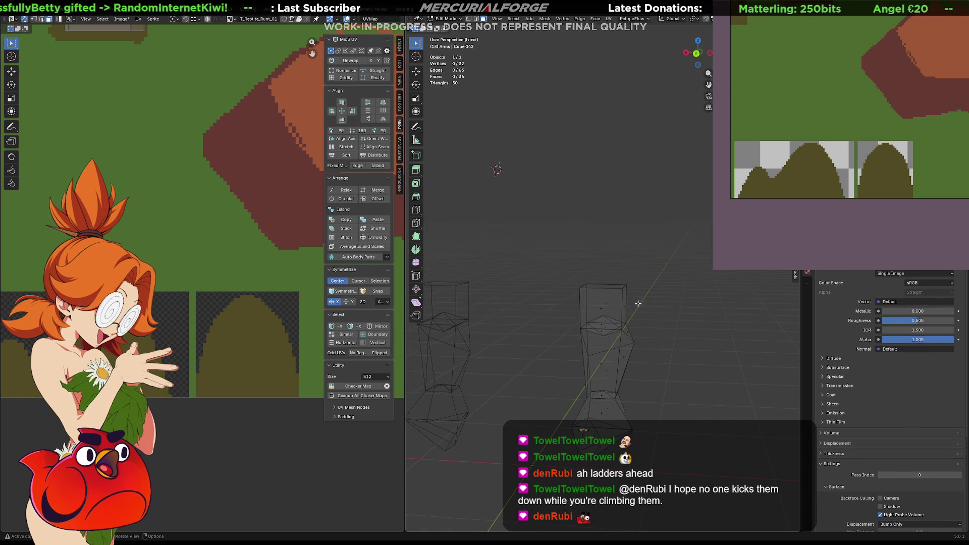
- Raise the right piece's top edge loop slightly along Z
{"action": "left_click", "coordinate": [601, 288], "text": "alt"}
{"action": "key", "text": "g"}
{"action": "key", "text": "z"}
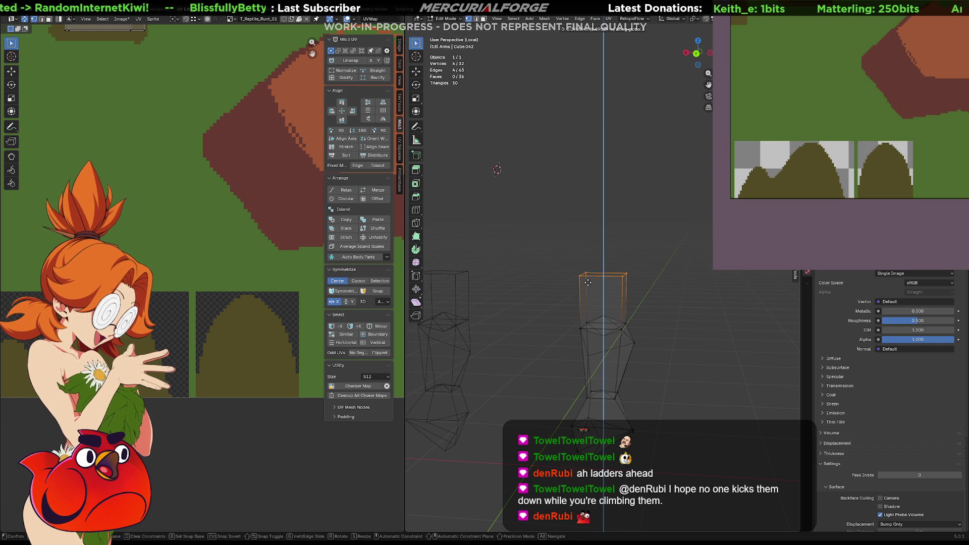
{"action": "left_click", "coordinate": [587, 284]}
{"action": "key", "text": "alt+a"}
- Exit Local view with textured shading and raise the edge loop above the dark band along Z
{"action": "key", "text": "KP_Divide"}
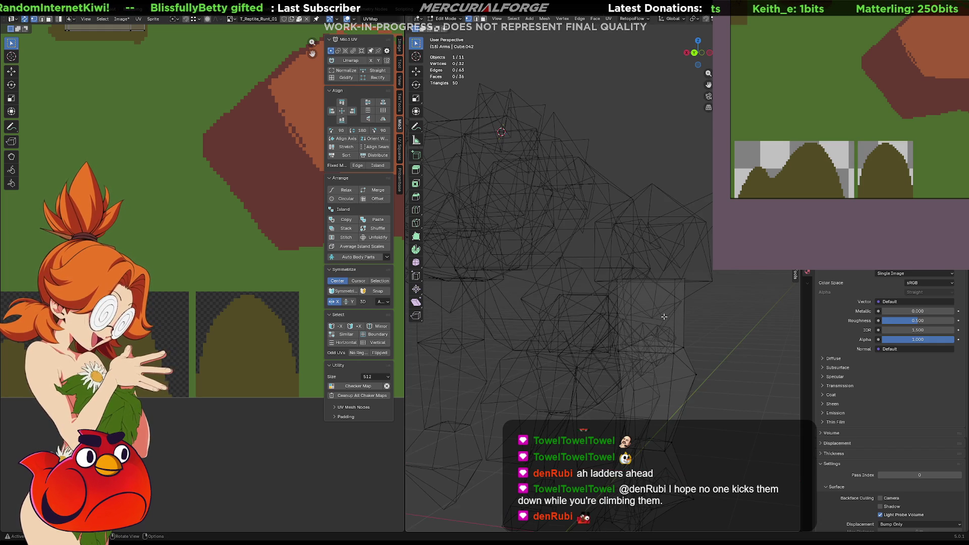
{"action": "key", "text": "shift+z"}
{"action": "mouse_move", "coordinate": [664, 317]}
{"action": "middle_mouse_down"}
{"action": "mouse_move", "coordinate": [592, 316]}
{"action": "mouse_move", "coordinate": [666, 315]}
{"action": "middle_mouse_up"}
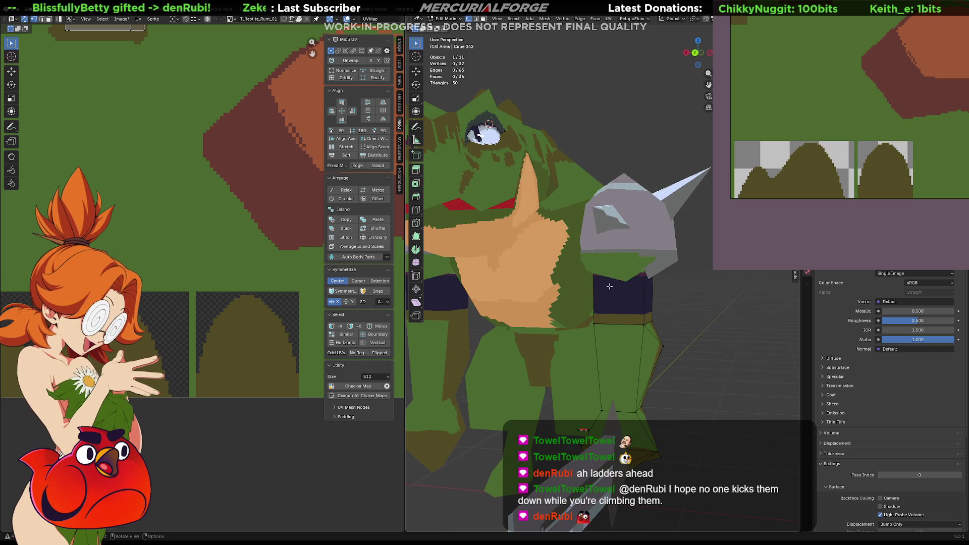
{"action": "left_click", "coordinate": [646, 281], "text": "alt"}
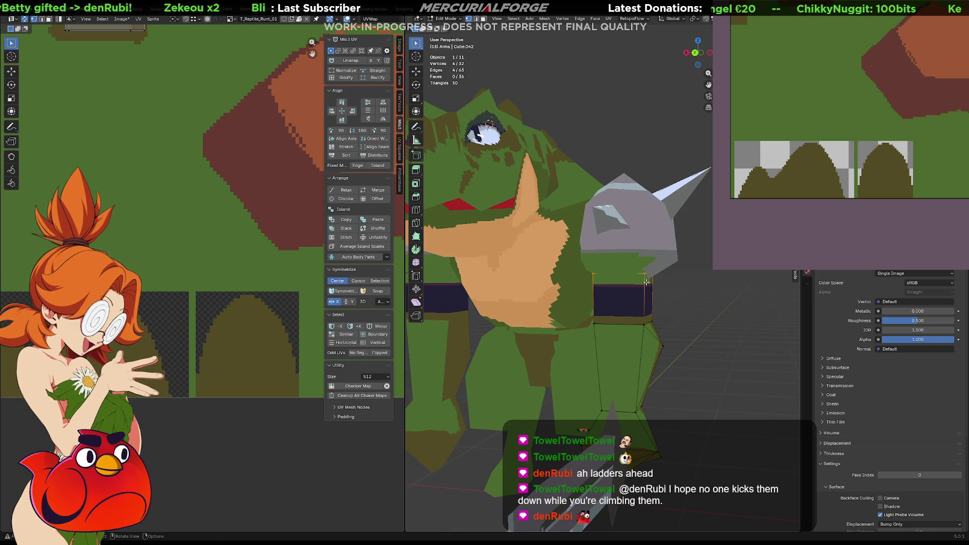
{"action": "key", "text": "g"}
{"action": "key", "text": "z"}
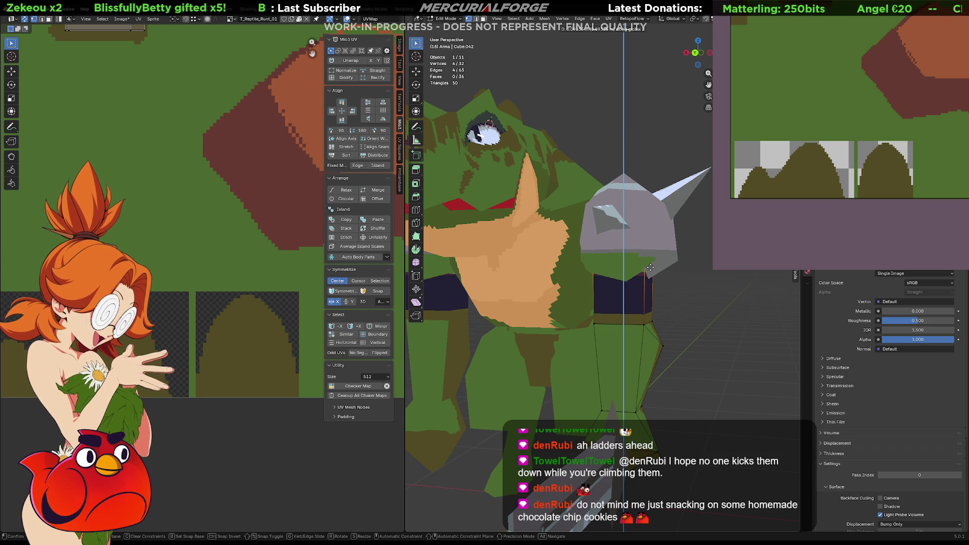
{"action": "left_click", "coordinate": [650, 268]}
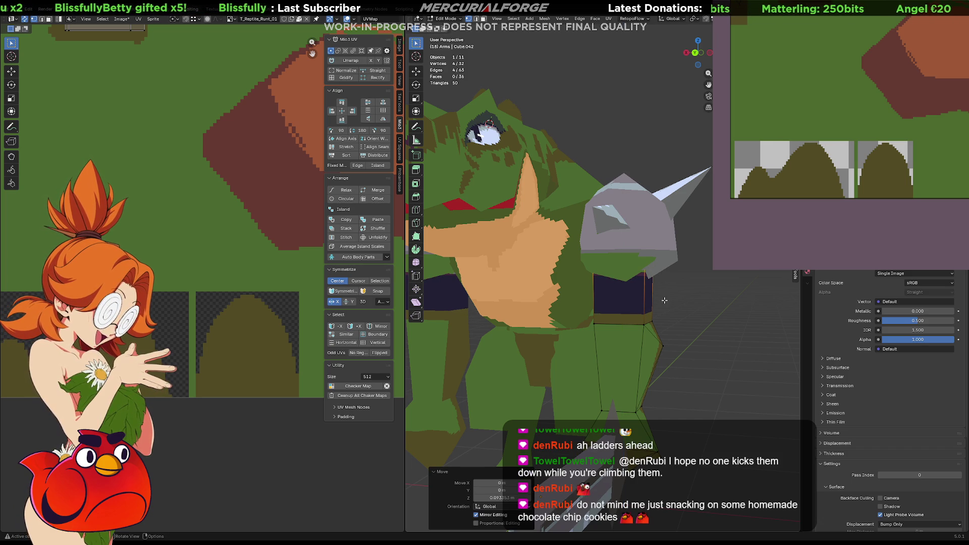
{"action": "mouse_move", "coordinate": [664, 300]}
{"action": "middle_mouse_down"}
{"action": "mouse_move", "coordinate": [653, 308]}
{"action": "mouse_move", "coordinate": [545, 295]}
{"action": "mouse_move", "coordinate": [634, 301]}
{"action": "mouse_move", "coordinate": [609, 318]}
{"action": "mouse_move", "coordinate": [689, 317]}
{"action": "mouse_move", "coordinate": [604, 322]}
{"action": "mouse_move", "coordinate": [638, 288]}
{"action": "mouse_move", "coordinate": [638, 276]}
{"action": "mouse_move", "coordinate": [625, 276]}
{"action": "middle_mouse_up"}
{"action": "scroll", "coordinate": [690, 317], "scroll_direction": "down", "scroll_amount": 5}
{"action": "scroll", "coordinate": [643, 280], "scroll_direction": "up", "scroll_amount": 8}
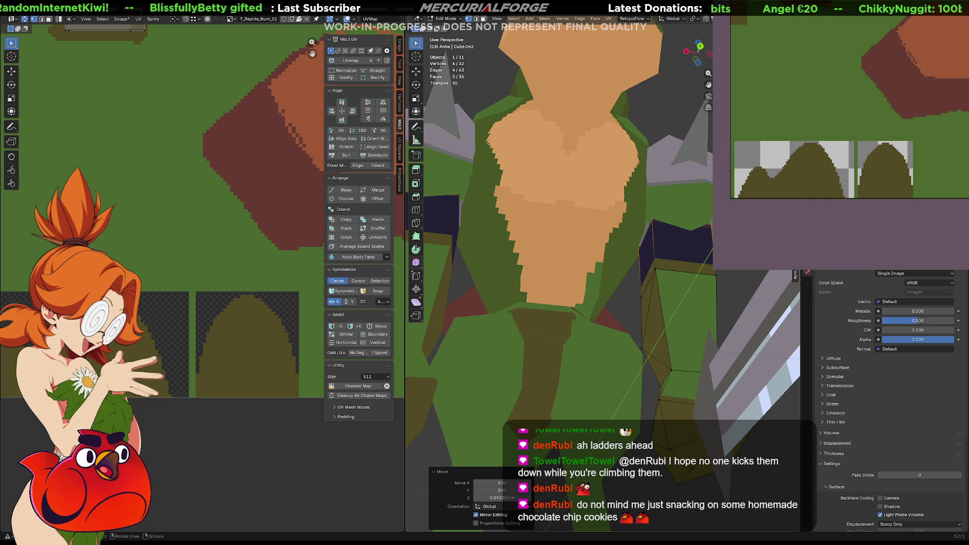
- Paint and undo a test dark green pixel, then save to refresh the texture on the model
{"action": "left_click_drag", "start_coordinate": [866, 108], "coordinate": [876, 107]}
{"action": "scroll", "coordinate": [876, 107], "scroll_direction": "up", "scroll_amount": 5}
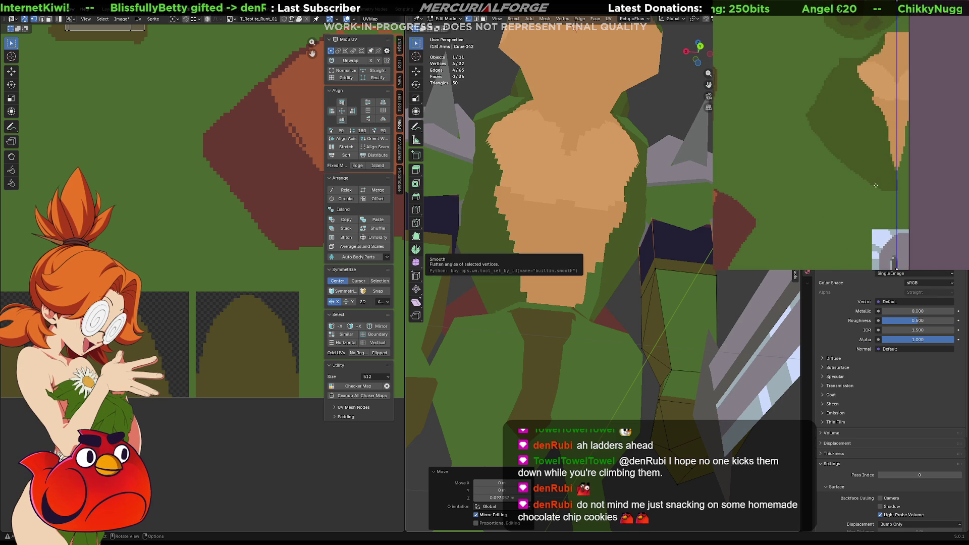
{"action": "scroll", "coordinate": [873, 151], "scroll_direction": "down", "scroll_amount": 2}
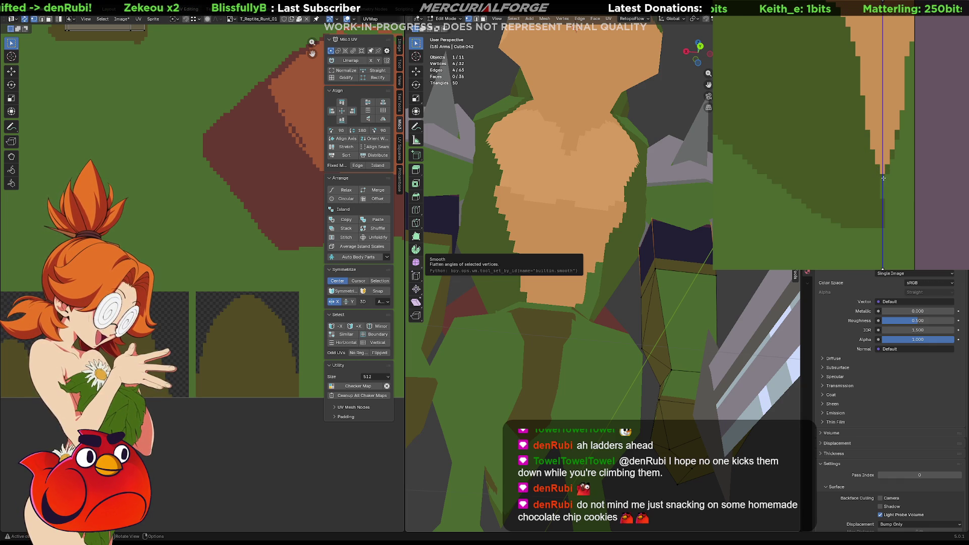
{"action": "left_click", "coordinate": [877, 142]}
{"action": "key", "text": "ctrl+z"}
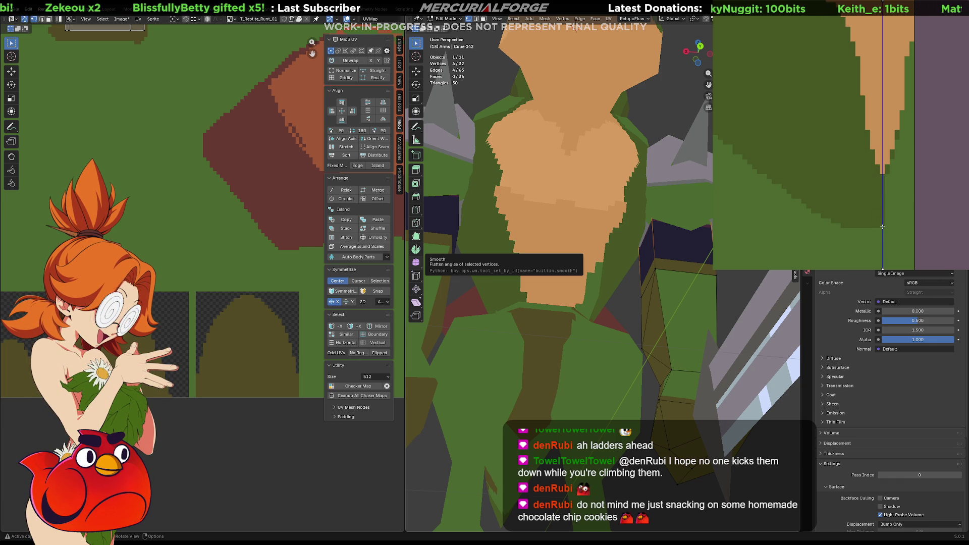
{"action": "key", "text": "ctrl+s"}
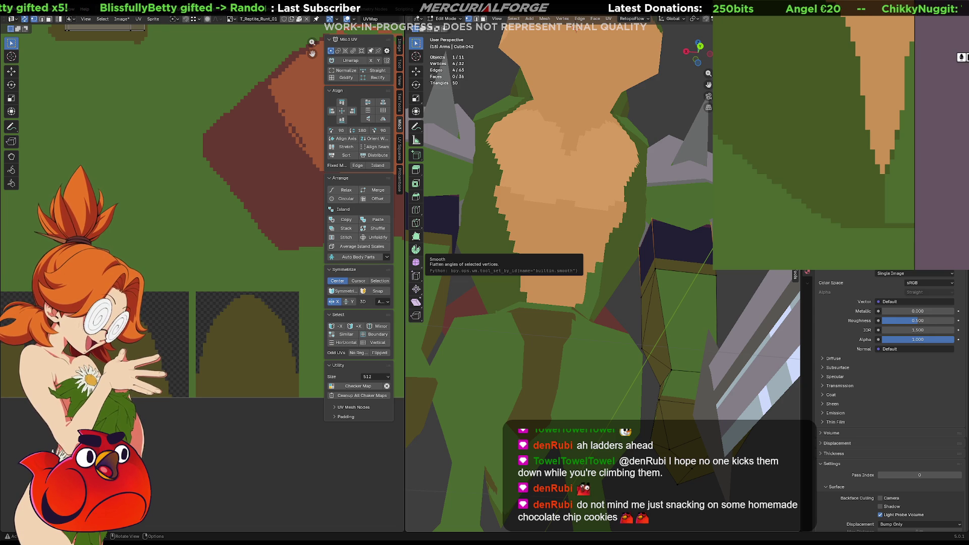
- Fill the lighter green texture area with dark green and orbit the head to check it
{"action": "key", "text": "ctrl+z"}
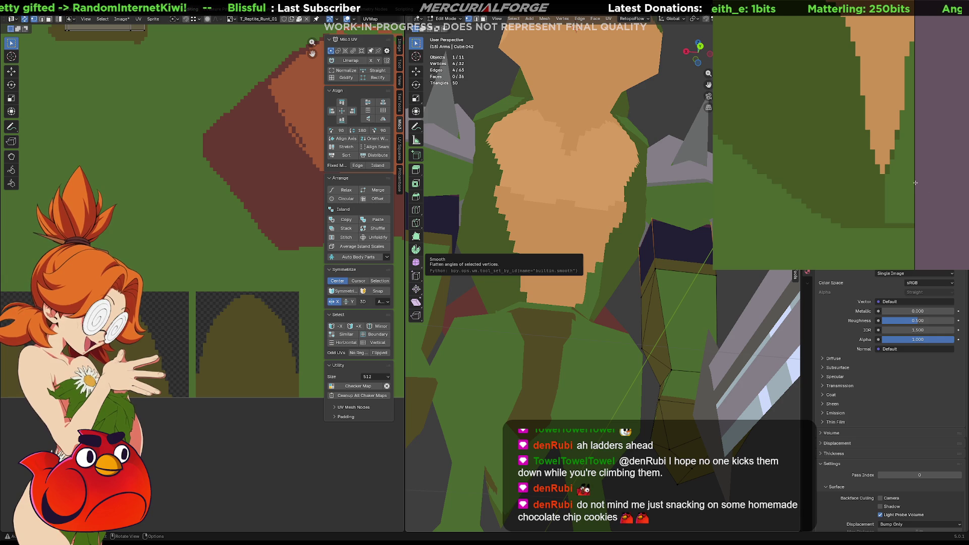
{"action": "scroll", "coordinate": [915, 183], "scroll_direction": "down", "scroll_amount": 8}
{"action": "scroll", "coordinate": [909, 195], "scroll_direction": "up", "scroll_amount": 5}
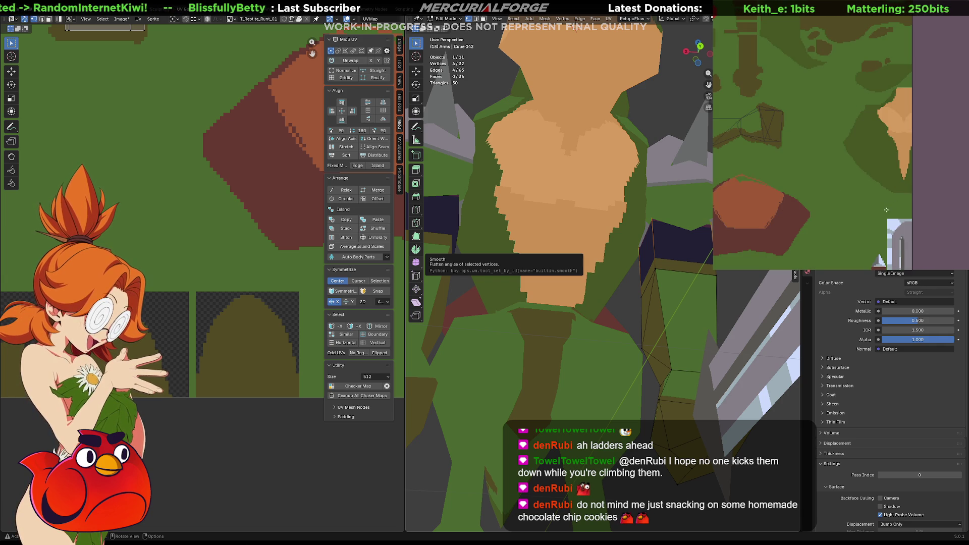
{"action": "scroll", "coordinate": [886, 209], "scroll_direction": "down", "scroll_amount": 3}
{"action": "mouse_move", "coordinate": [866, 215]}
{"action": "middle_mouse_down"}
{"action": "mouse_move", "coordinate": [908, 121]}
{"action": "mouse_move", "coordinate": [893, 177]}
{"action": "middle_mouse_up"}
{"action": "scroll", "coordinate": [841, 212], "scroll_direction": "up", "scroll_amount": 3}
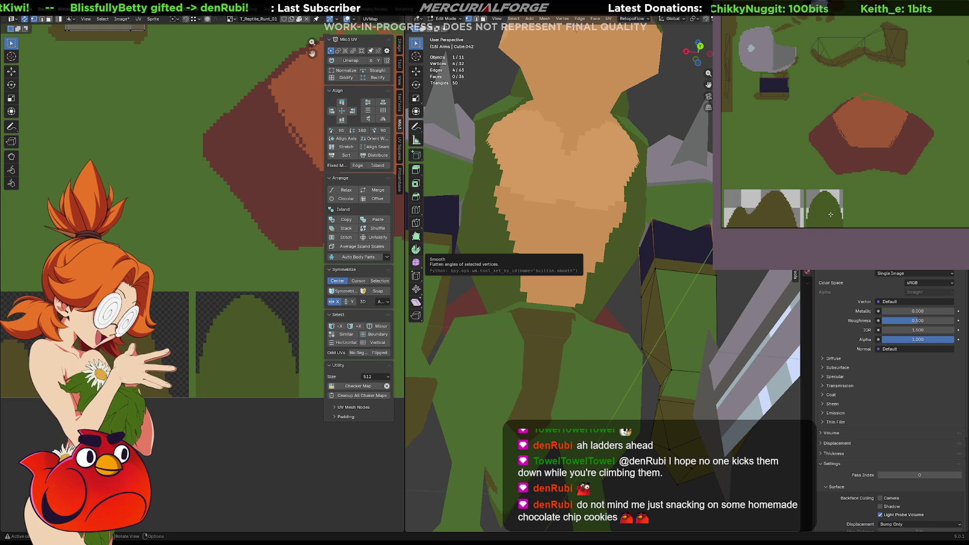
{"action": "scroll", "coordinate": [830, 215], "scroll_direction": "down", "scroll_amount": 3}
{"action": "scroll", "coordinate": [830, 215], "scroll_direction": "up", "scroll_amount": 3}
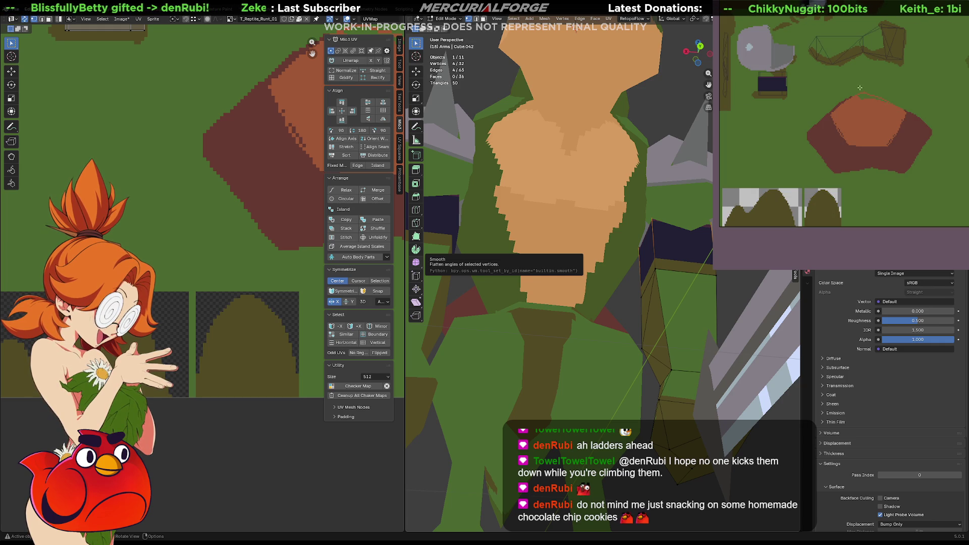
{"action": "scroll", "coordinate": [636, 257], "scroll_direction": "down", "scroll_amount": 4}
{"action": "mouse_move", "coordinate": [636, 257]}
{"action": "middle_mouse_down"}
{"action": "mouse_move", "coordinate": [655, 285]}
{"action": "mouse_move", "coordinate": [683, 291]}
{"action": "middle_mouse_up"}
{"action": "mouse_move", "coordinate": [711, 298]}
{"action": "middle_mouse_down"}
{"action": "mouse_move", "coordinate": [626, 281]}
{"action": "mouse_move", "coordinate": [478, 284]}
{"action": "mouse_move", "coordinate": [654, 277]}
{"action": "mouse_move", "coordinate": [650, 258]}
{"action": "mouse_move", "coordinate": [650, 270]}
{"action": "middle_mouse_up"}
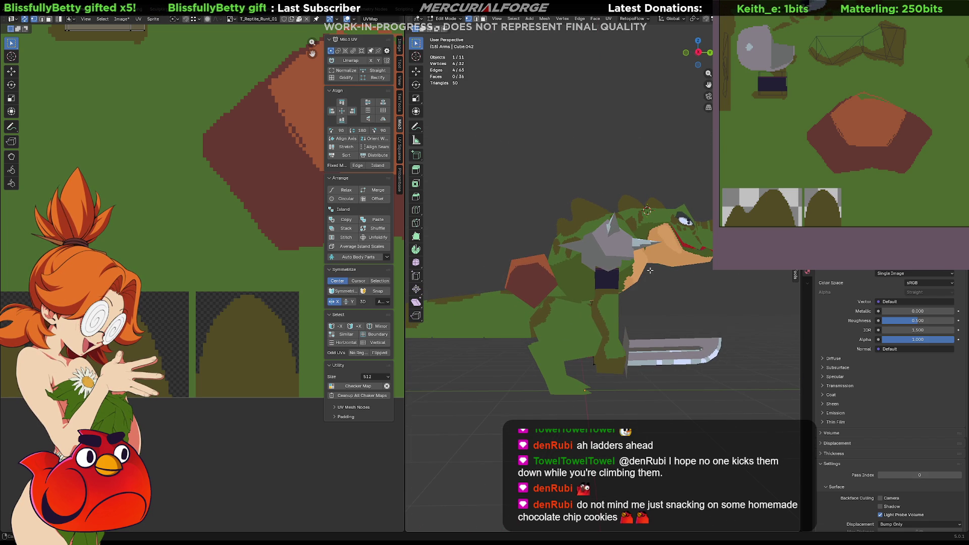
- Return to Object Mode, select the Legs, and orbit to the reptile's front
{"action": "key", "text": "Tab"}
{"action": "left_click", "coordinate": [575, 338]}
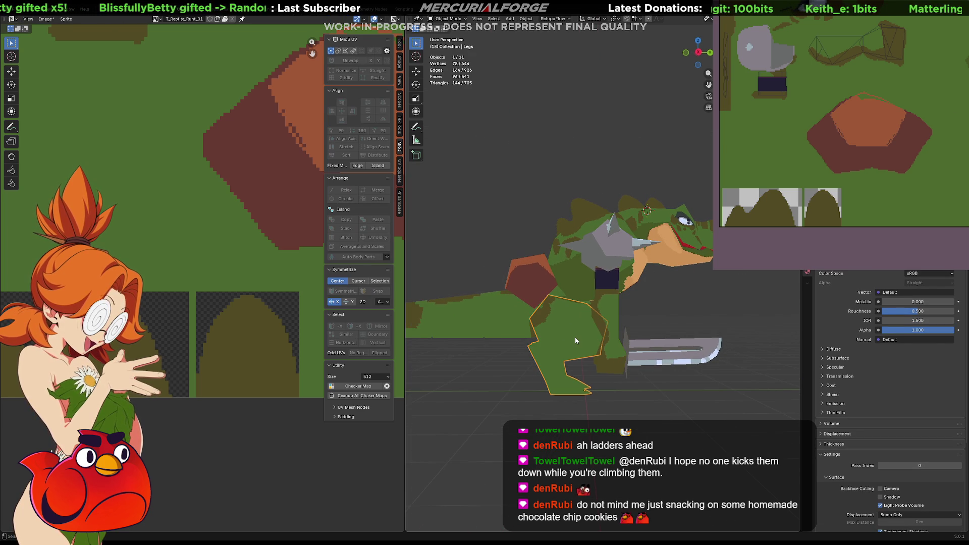
{"action": "mouse_move", "coordinate": [574, 337]}
{"action": "middle_mouse_down"}
{"action": "mouse_move", "coordinate": [422, 338]}
{"action": "mouse_move", "coordinate": [751, 331]}
{"action": "mouse_move", "coordinate": [762, 310]}
{"action": "middle_mouse_up"}
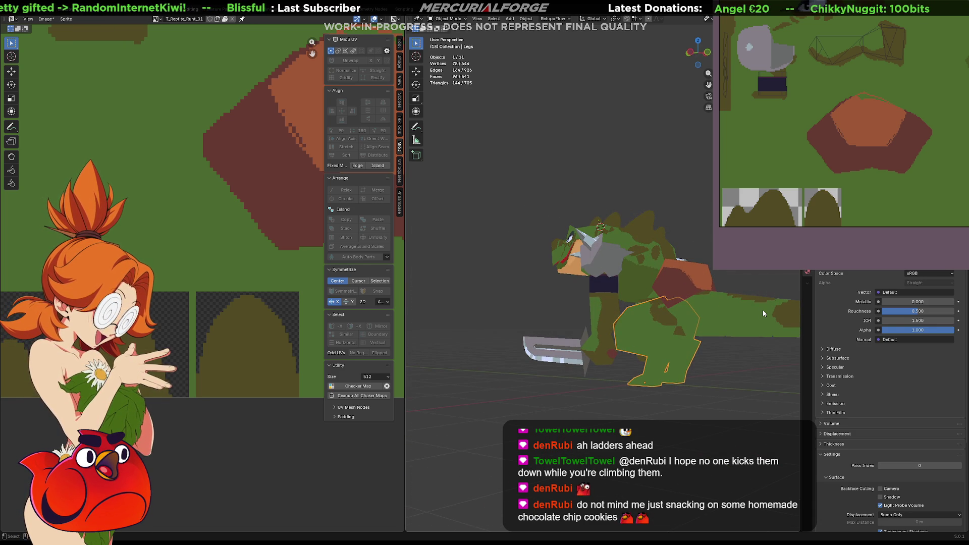
{"action": "mouse_move", "coordinate": [763, 313]}
{"action": "middle_mouse_down"}
{"action": "mouse_move", "coordinate": [622, 267]}
{"action": "mouse_move", "coordinate": [678, 258]}
{"action": "mouse_move", "coordinate": [527, 266]}
{"action": "mouse_move", "coordinate": [678, 263]}
{"action": "mouse_move", "coordinate": [685, 252]}
{"action": "mouse_move", "coordinate": [674, 252]}
{"action": "middle_mouse_up"}
- Select the icosphere shoulder pads, inspect their UV islands, then switch to the browser
{"action": "left_click", "coordinate": [621, 267]}
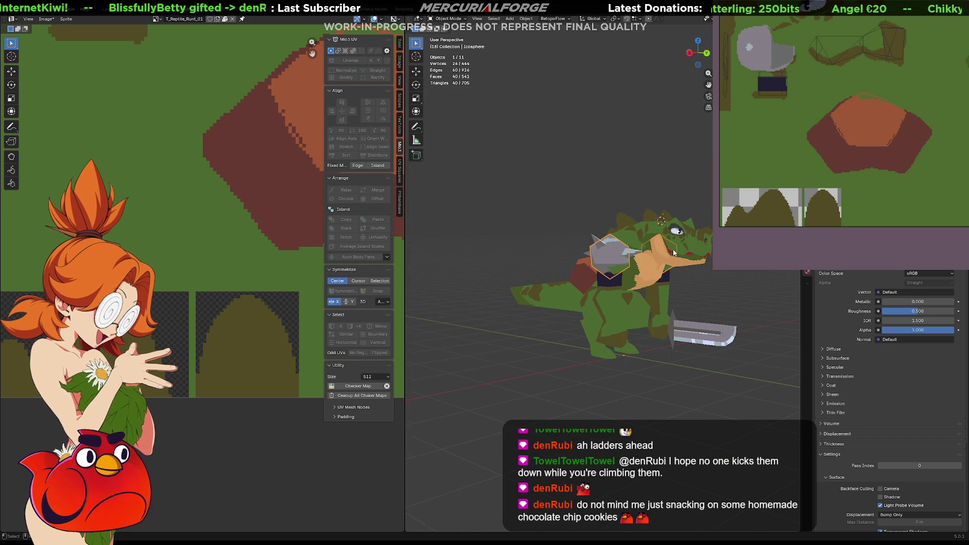
{"action": "scroll", "coordinate": [215, 208], "scroll_direction": "down", "scroll_amount": 3}
{"action": "middle_click_drag", "start_coordinate": [222, 170], "coordinate": [149, 258]}
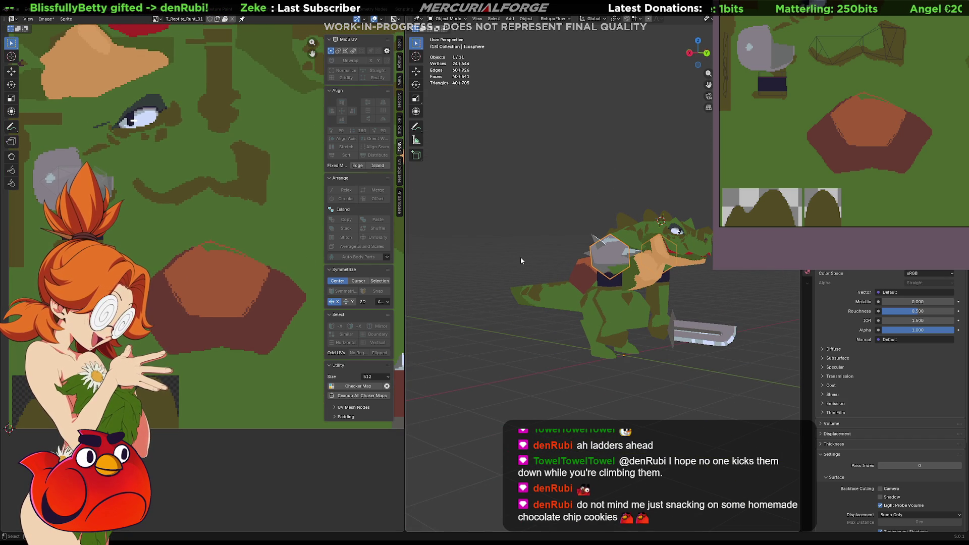
{"action": "scroll", "coordinate": [608, 260], "scroll_direction": "up", "scroll_amount": 5}
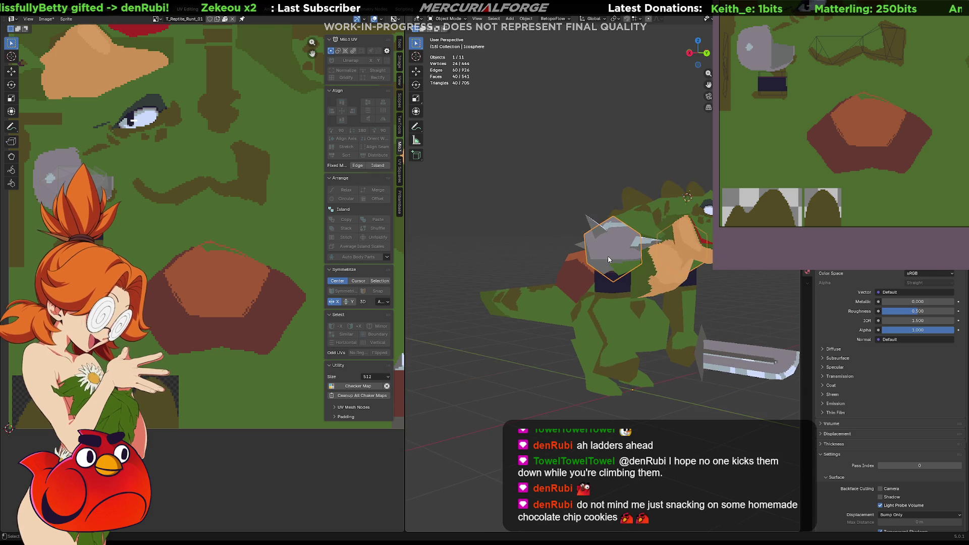
{"action": "middle_click_drag", "start_coordinate": [640, 259], "coordinate": [613, 257]}
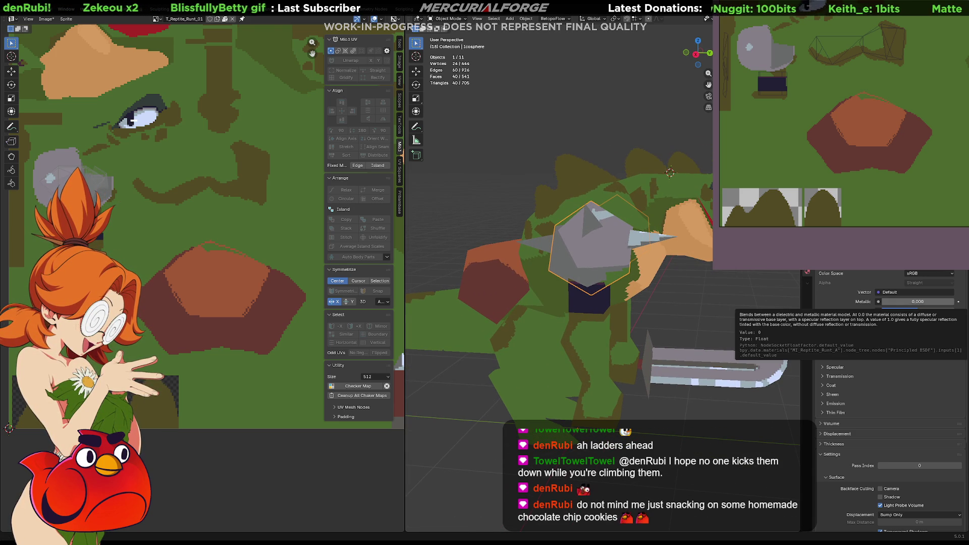
{"action": "key", "text": "alt+Tab"}
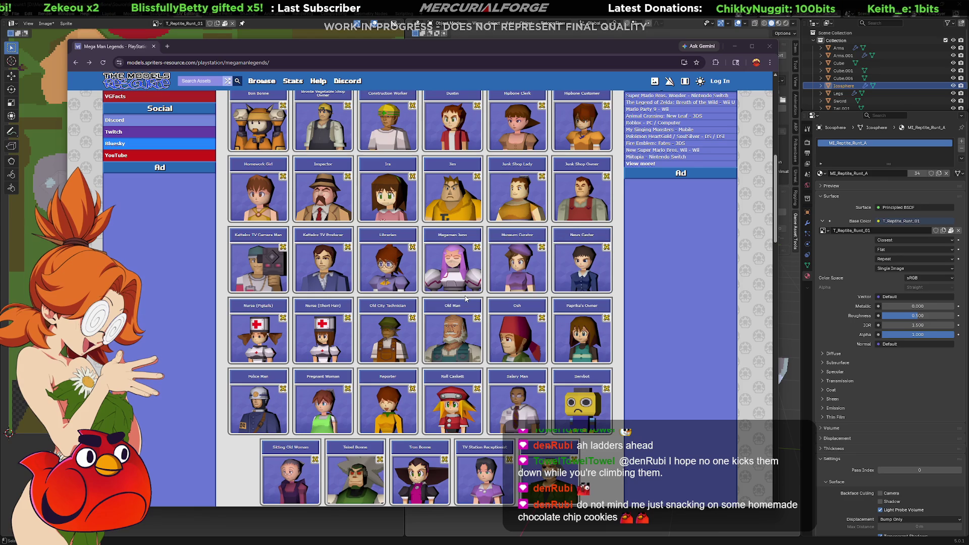
- Open the Megaman Volnutt asset page, enlarge its 3D preview and rotate it to a side view
{"action": "scroll", "coordinate": [465, 299], "scroll_direction": "down", "scroll_amount": 3}
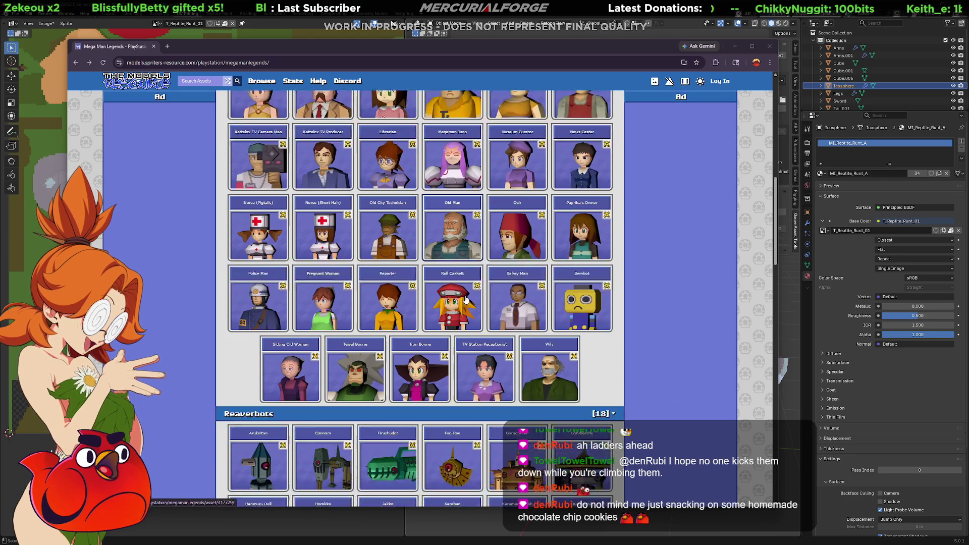
{"action": "scroll", "coordinate": [465, 299], "scroll_direction": "up", "scroll_amount": 7}
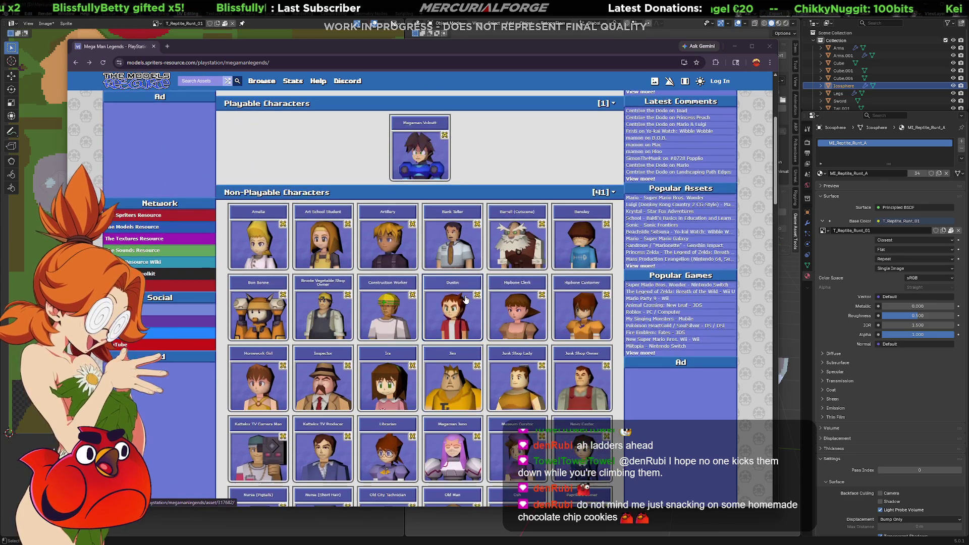
{"action": "left_click", "coordinate": [416, 158]}
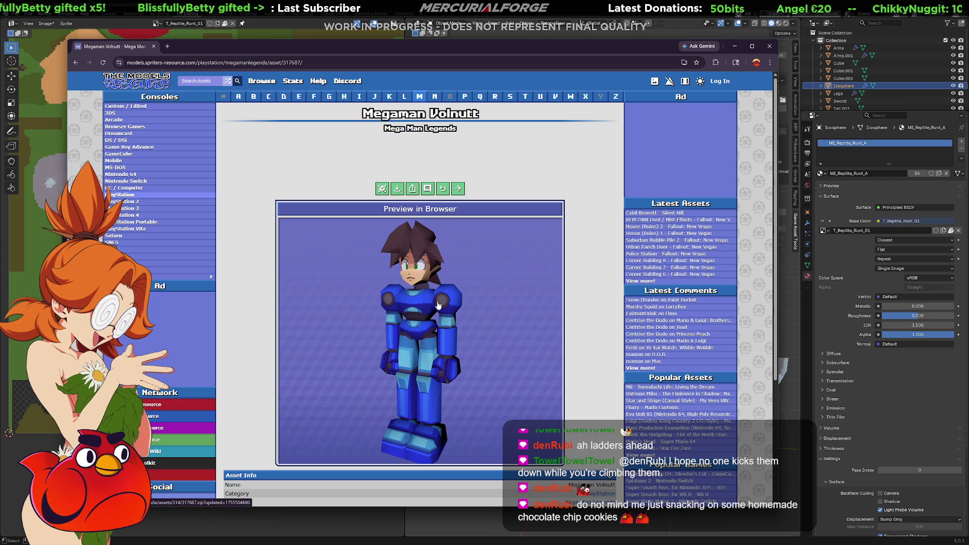
{"action": "left_click", "coordinate": [382, 188]}
{"action": "mouse_move", "coordinate": [414, 261]}
{"action": "left_mouse_down"}
{"action": "mouse_move", "coordinate": [452, 261]}
{"action": "mouse_move", "coordinate": [191, 265]}
{"action": "mouse_move", "coordinate": [539, 259]}
{"action": "mouse_move", "coordinate": [469, 257]}
{"action": "left_mouse_up"}
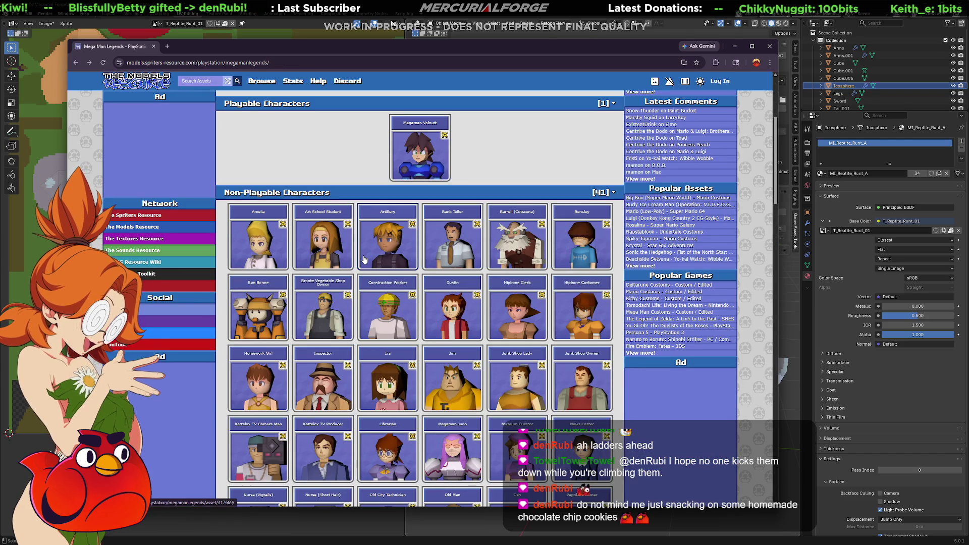
{"action": "scroll", "coordinate": [364, 259], "scroll_direction": "down", "scroll_amount": 3}
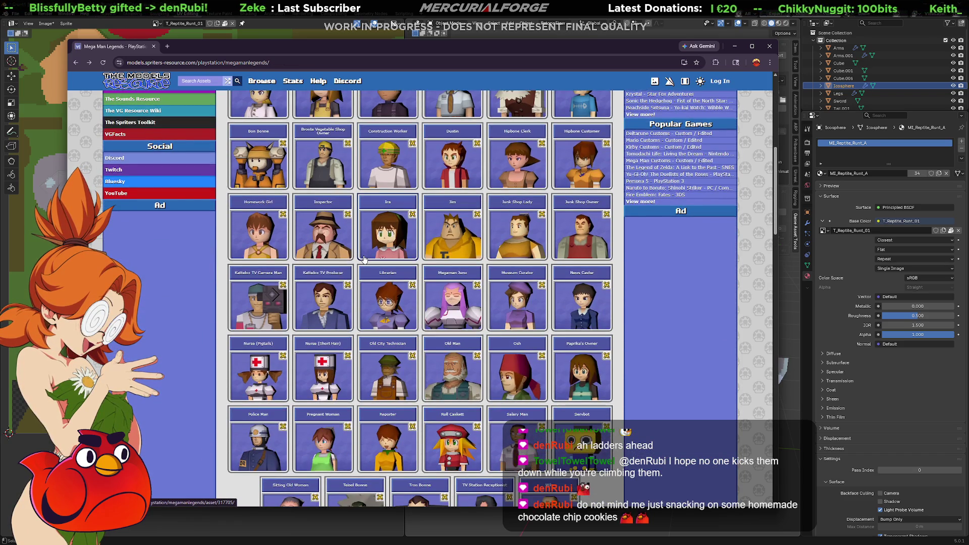
{"action": "scroll", "coordinate": [364, 259], "scroll_direction": "down", "scroll_amount": 5}
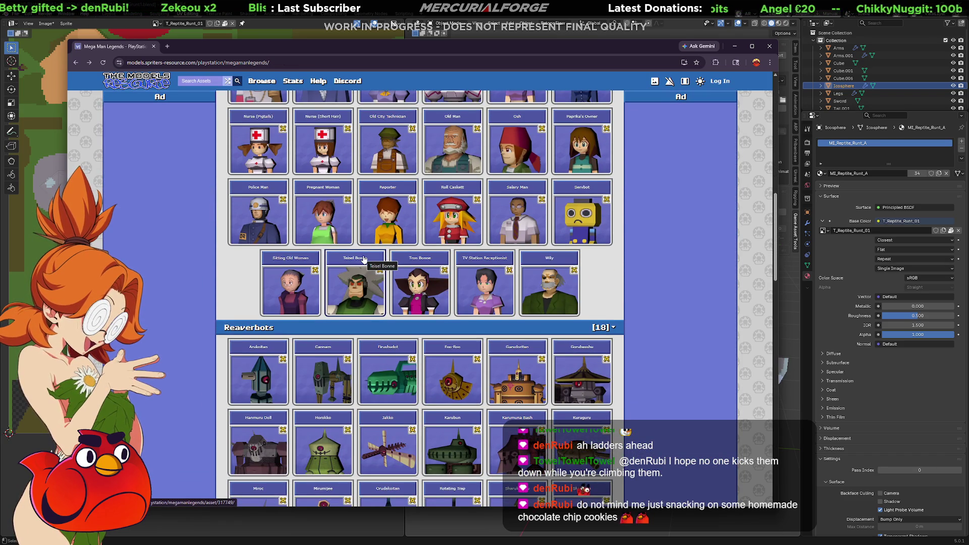
{"action": "scroll", "coordinate": [364, 260], "scroll_direction": "down", "scroll_amount": 3}
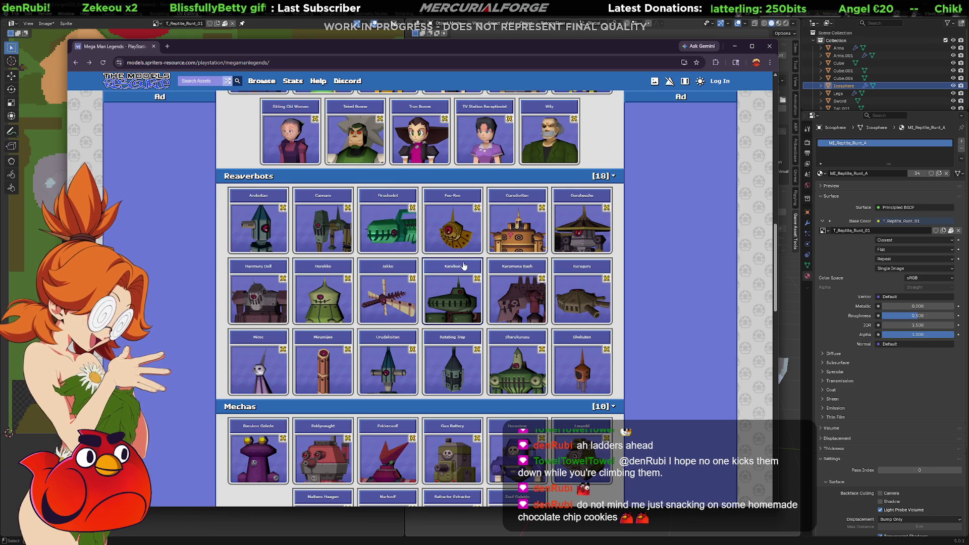
{"action": "scroll", "coordinate": [475, 266], "scroll_direction": "down", "scroll_amount": 3}
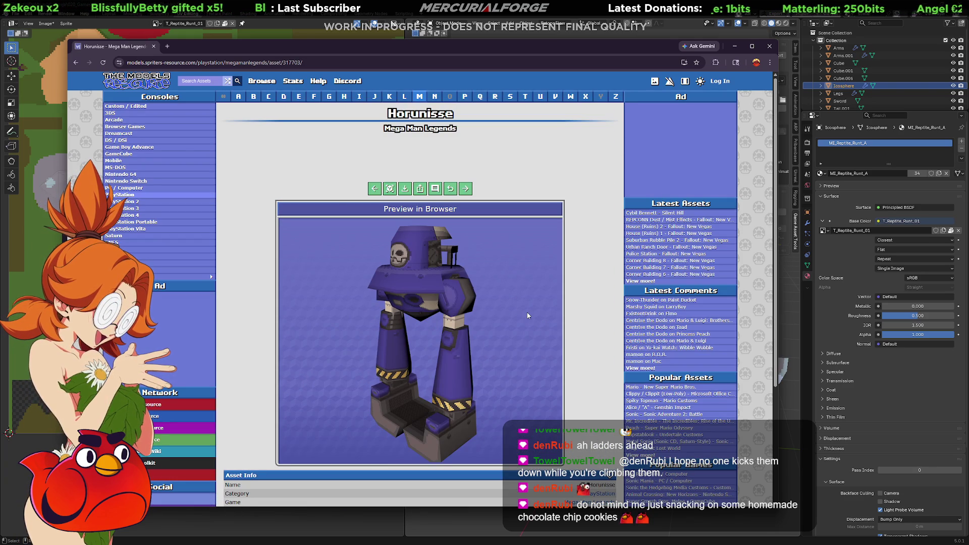
{"action": "key", "text": "alt+Left"}
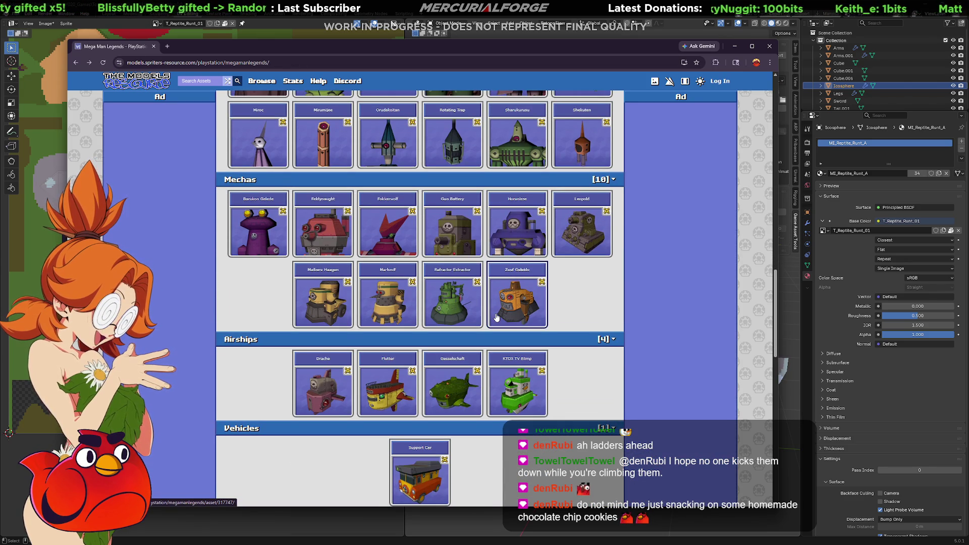
- Look at the Karubun and Karumuna Bash asset pages, dismissing a save popup
{"action": "scroll", "coordinate": [496, 317], "scroll_direction": "down", "scroll_amount": 2}
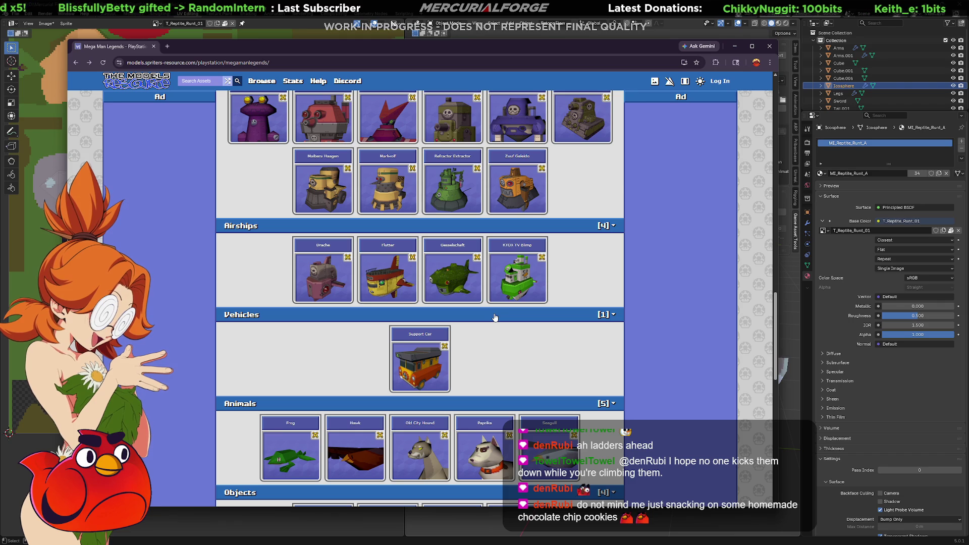
{"action": "scroll", "coordinate": [495, 317], "scroll_direction": "down", "scroll_amount": 3}
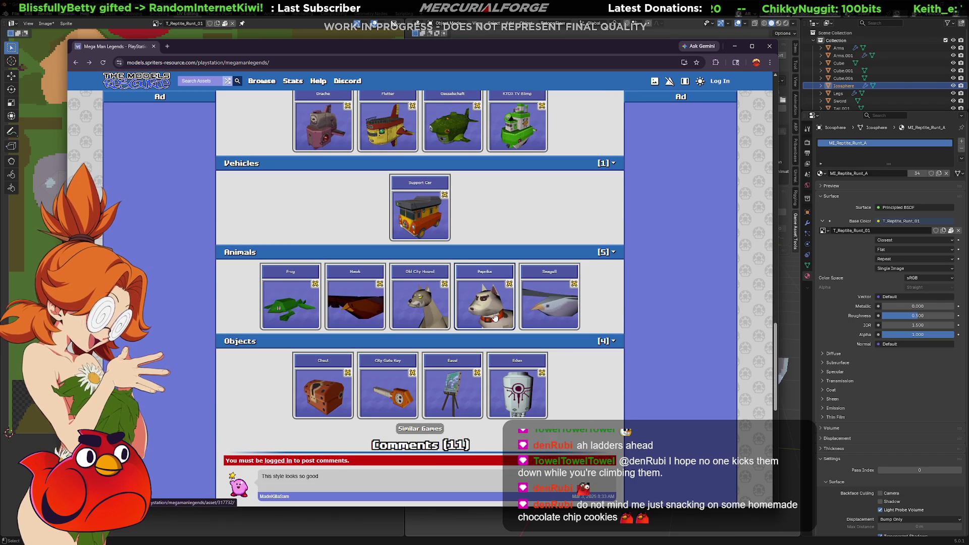
{"action": "scroll", "coordinate": [495, 317], "scroll_direction": "up", "scroll_amount": 10}
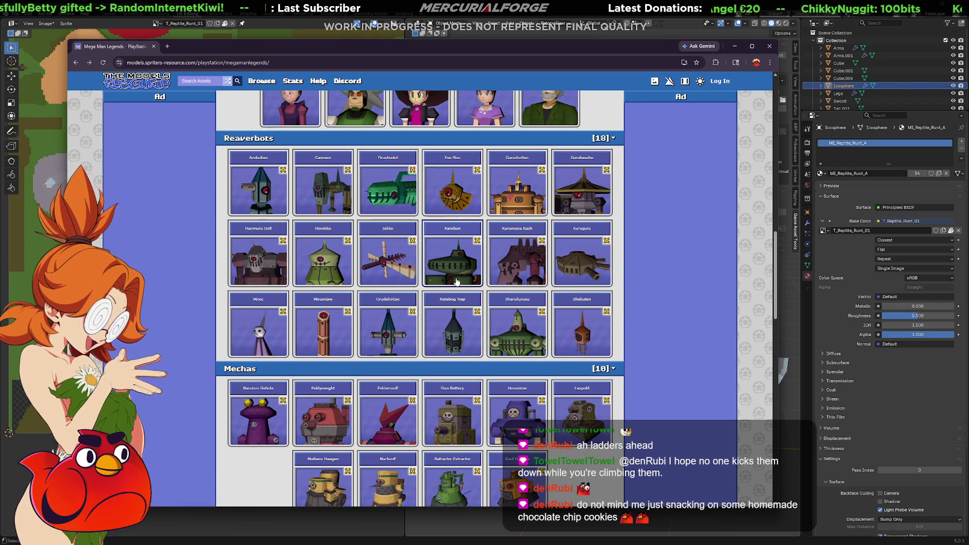
{"action": "left_click", "coordinate": [456, 278]}
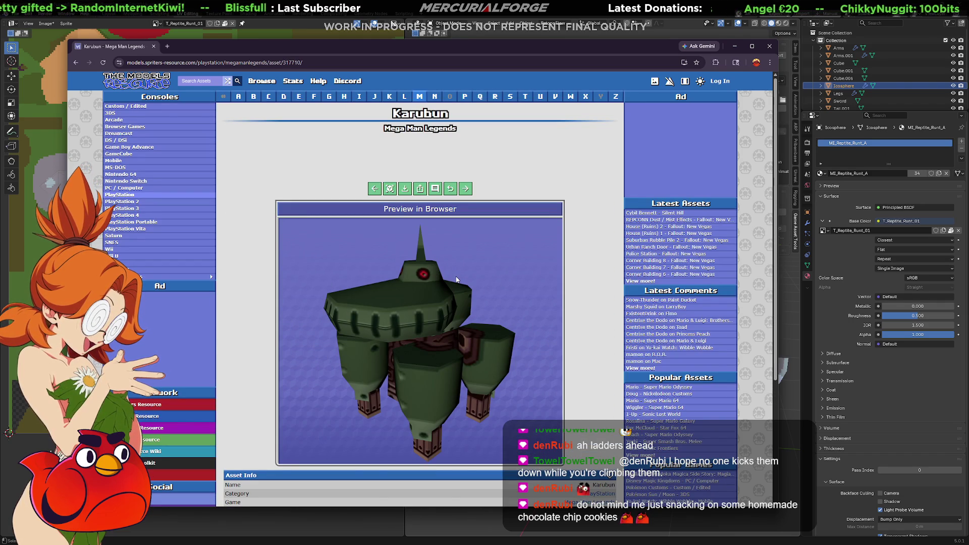
{"action": "left_click", "coordinate": [443, 276]}
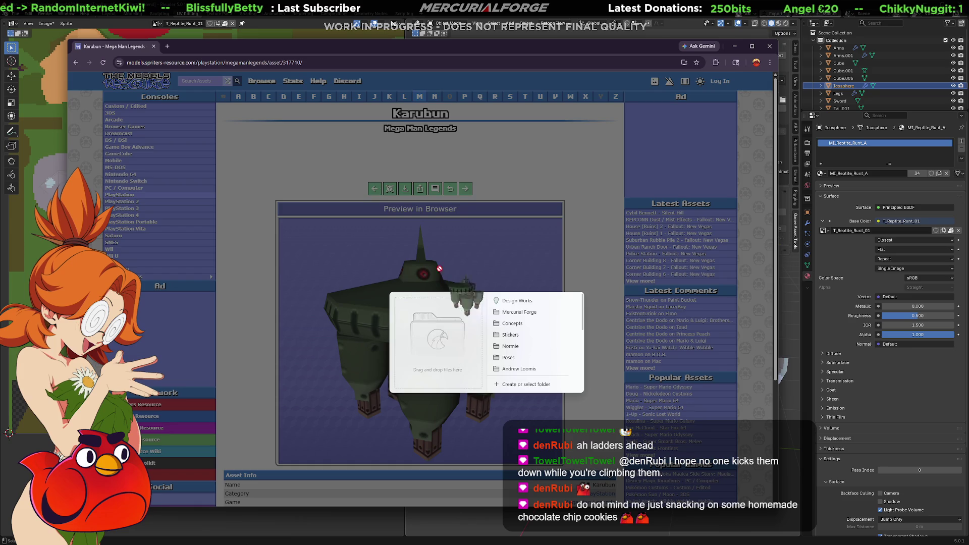
{"action": "key", "text": "Escape"}
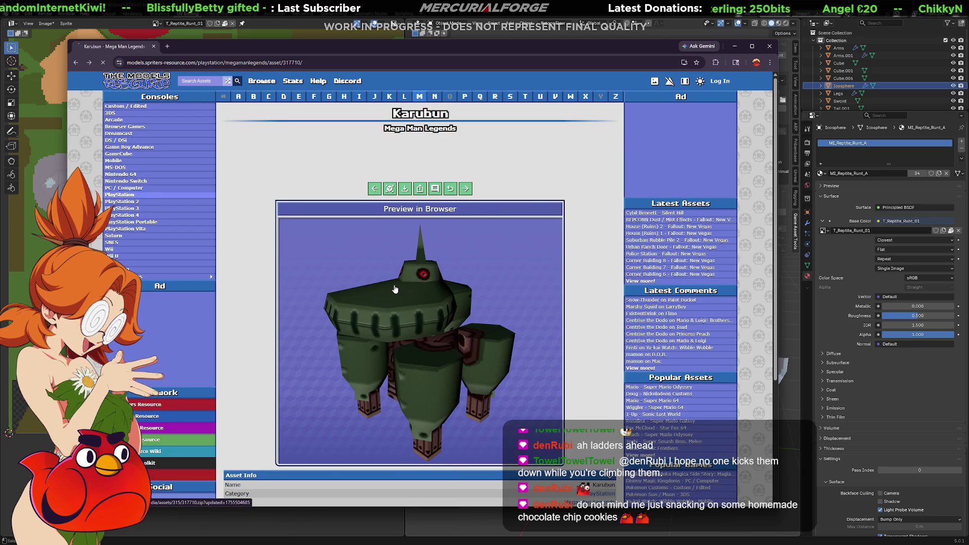
{"action": "key", "text": "alt+Left"}
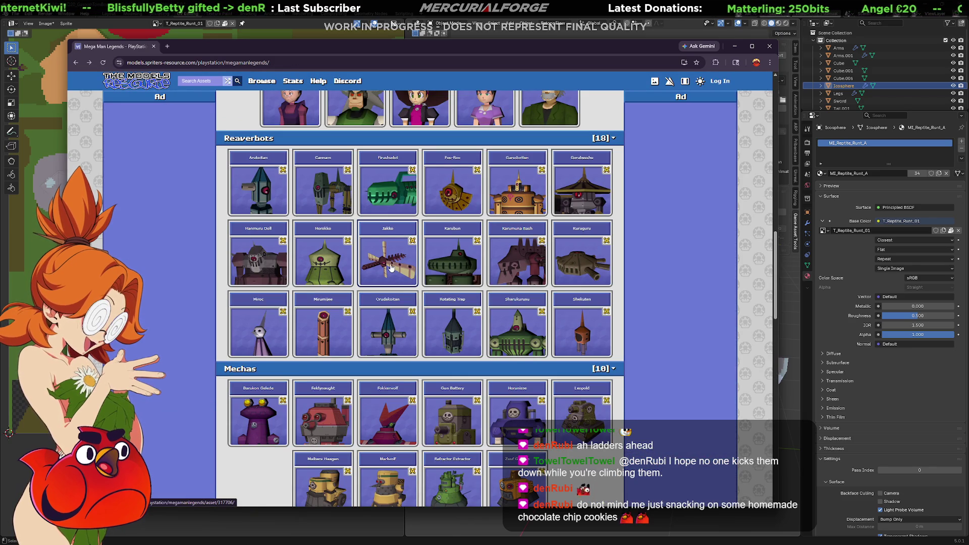
{"action": "left_click", "coordinate": [528, 278]}
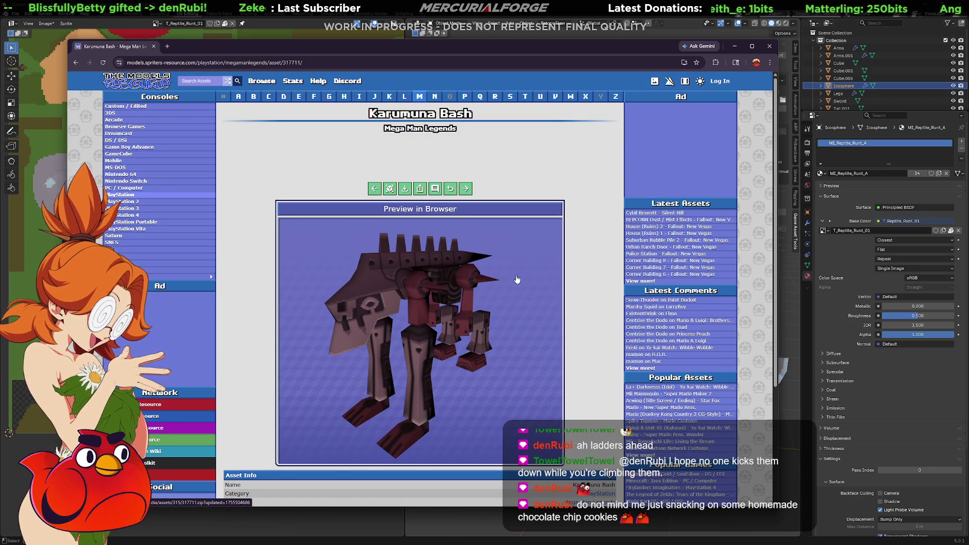
{"action": "key", "text": "alt+Left"}
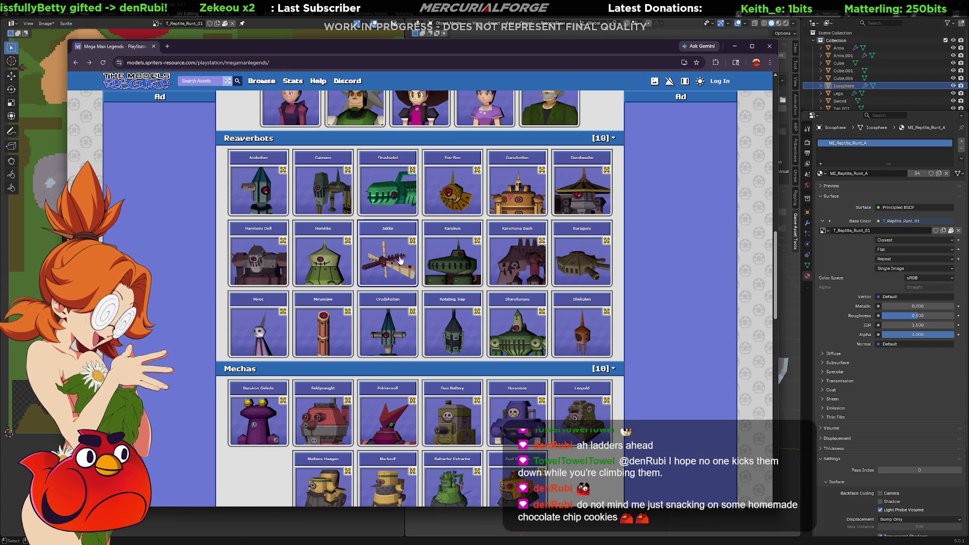
- Check the Horokko and Hanmuru Doll pages, then open Firushudot with an enlarged preview
{"action": "left_click", "coordinate": [318, 260]}
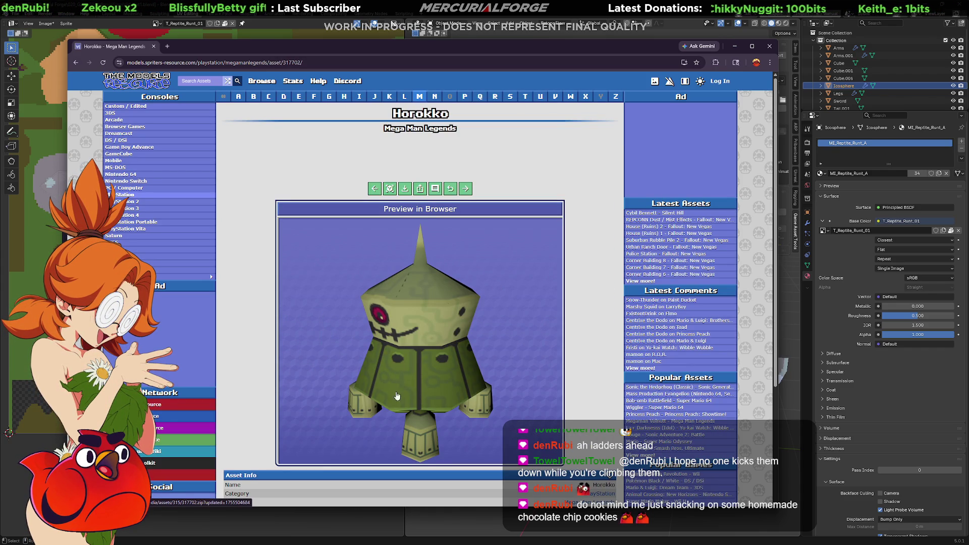
{"action": "key", "text": "alt+Left"}
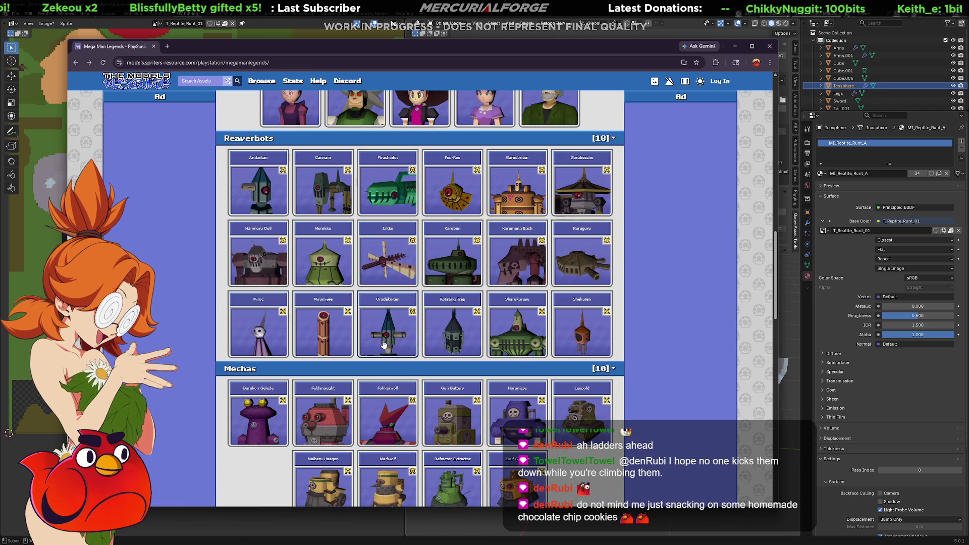
{"action": "left_click", "coordinate": [441, 308]}
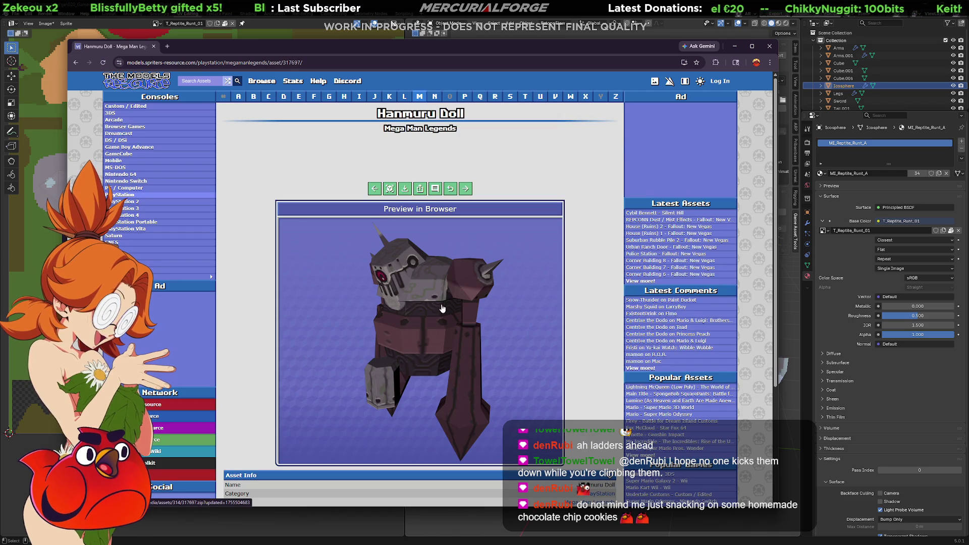
{"action": "key", "text": "alt+Left"}
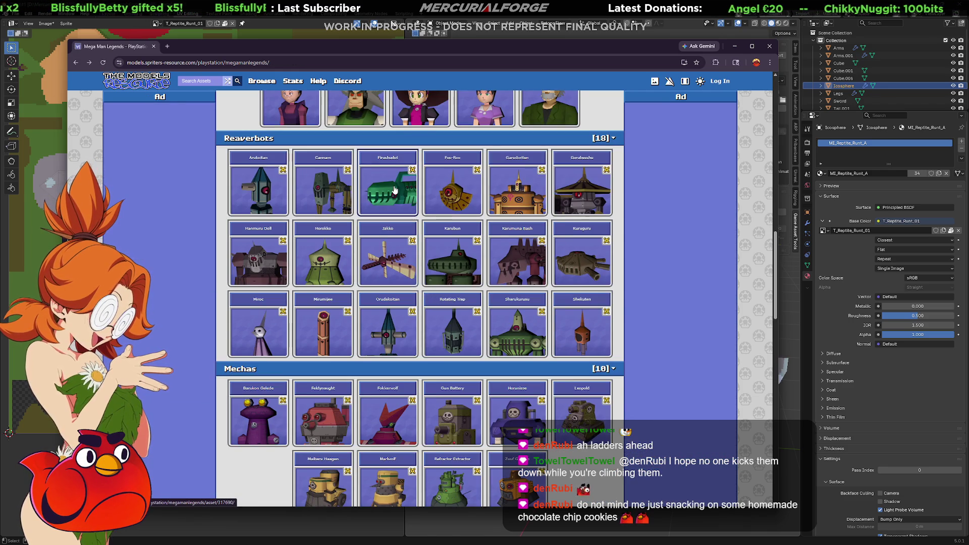
{"action": "left_click", "coordinate": [454, 281]}
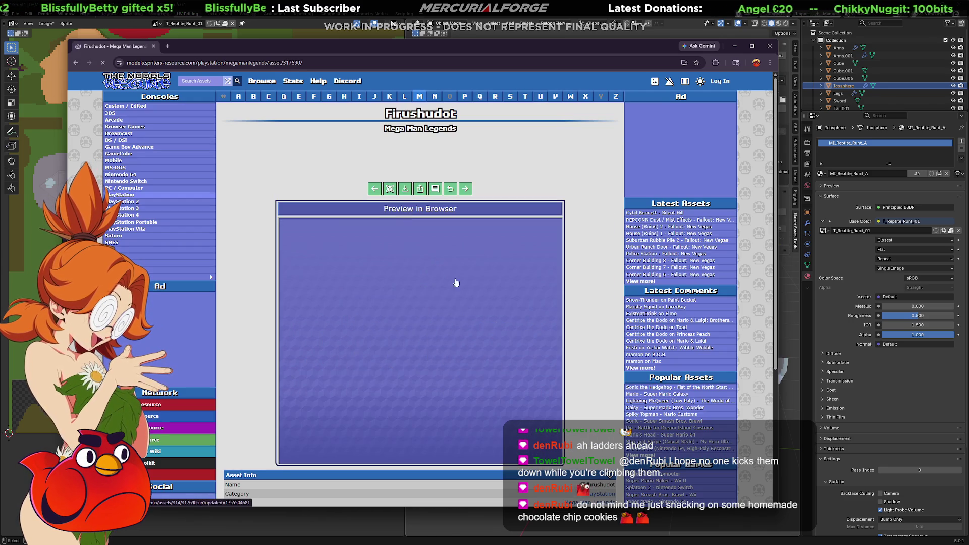
{"action": "left_click", "coordinate": [390, 188]}
- Rotate and zoom the Firushudot preview to study its weapon from the side
{"action": "left_click_drag", "start_coordinate": [468, 319], "coordinate": [511, 332]}
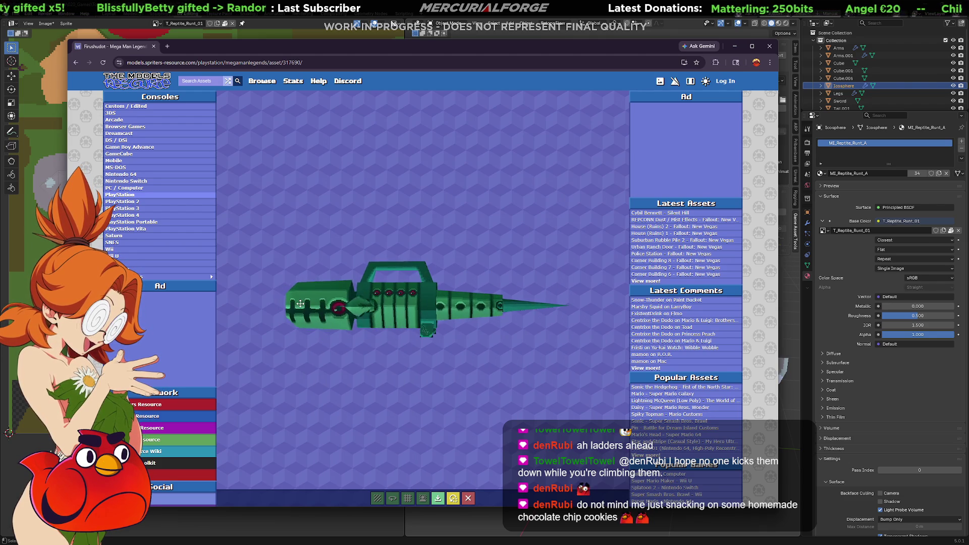
{"action": "left_click_drag", "start_coordinate": [363, 322], "coordinate": [377, 315]}
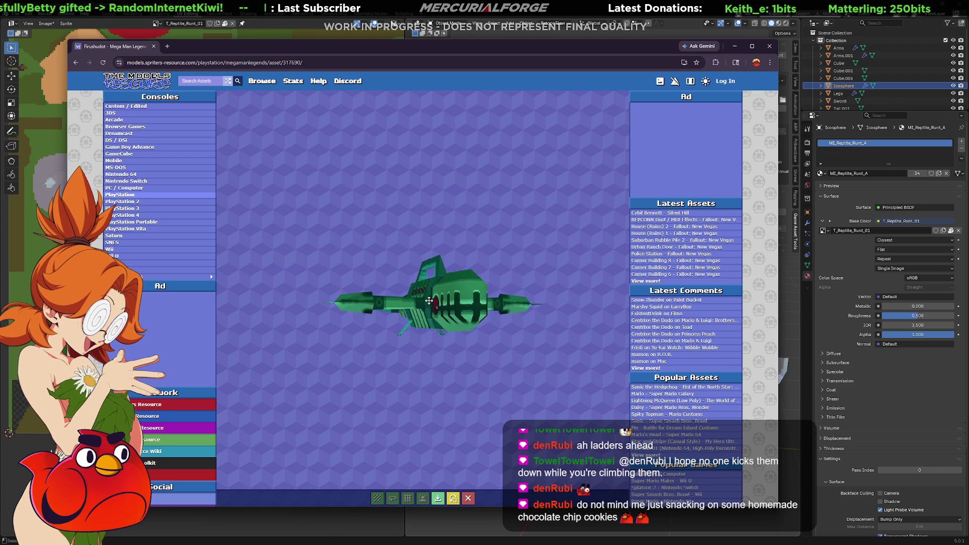
{"action": "scroll", "coordinate": [452, 318], "scroll_direction": "up", "scroll_amount": 10}
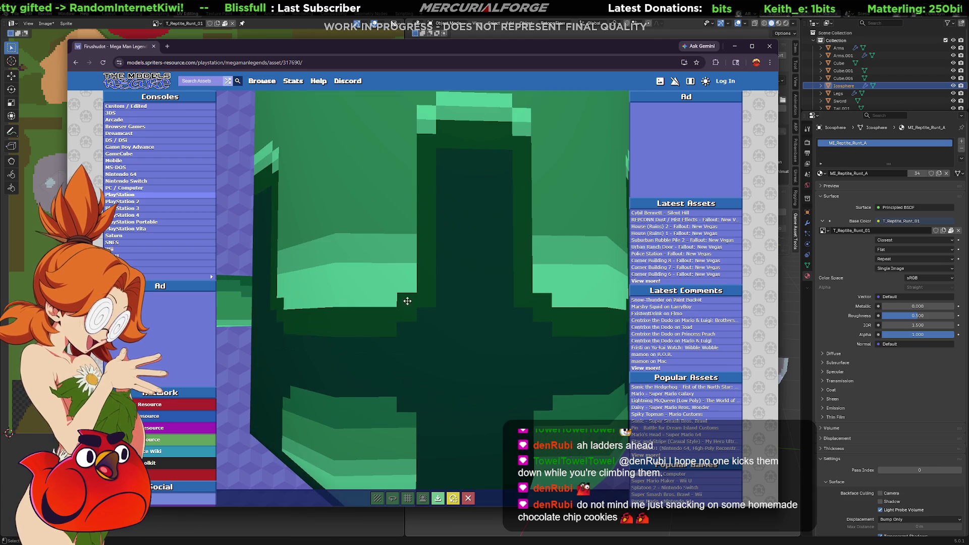
{"action": "scroll", "coordinate": [384, 294], "scroll_direction": "down", "scroll_amount": 10}
{"action": "scroll", "coordinate": [389, 295], "scroll_direction": "up", "scroll_amount": 8}
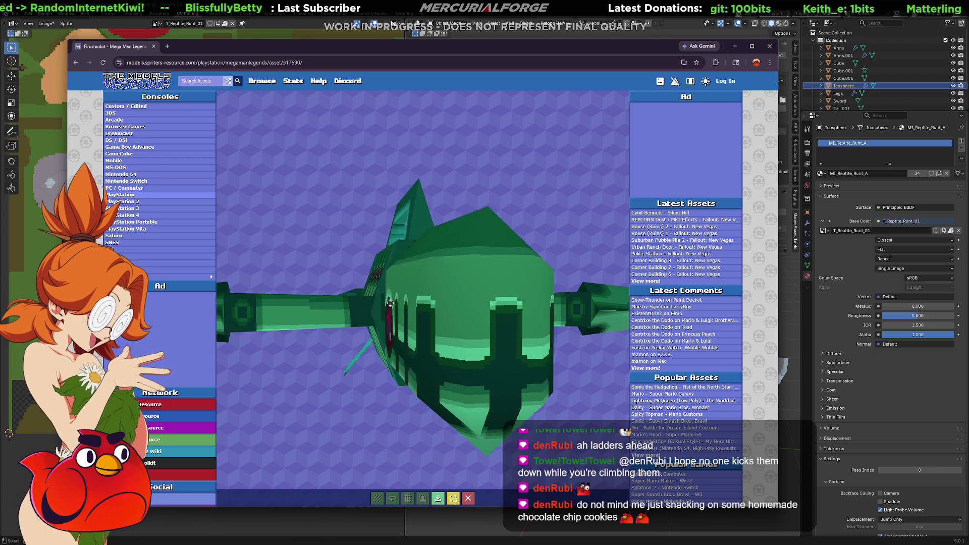
{"action": "mouse_move", "coordinate": [395, 296]}
{"action": "left_mouse_down"}
{"action": "mouse_move", "coordinate": [214, 301]}
{"action": "mouse_move", "coordinate": [377, 313]}
{"action": "mouse_move", "coordinate": [430, 385]}
{"action": "mouse_move", "coordinate": [419, 357]}
{"action": "mouse_move", "coordinate": [413, 384]}
{"action": "mouse_move", "coordinate": [404, 371]}
{"action": "mouse_move", "coordinate": [455, 407]}
{"action": "left_mouse_up"}
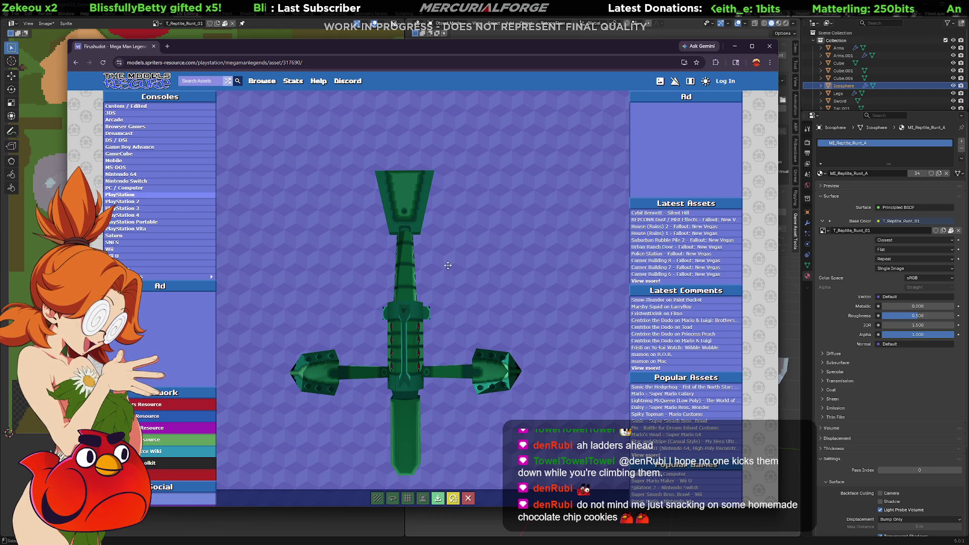
{"action": "scroll", "coordinate": [419, 416], "scroll_direction": "down", "scroll_amount": 2}
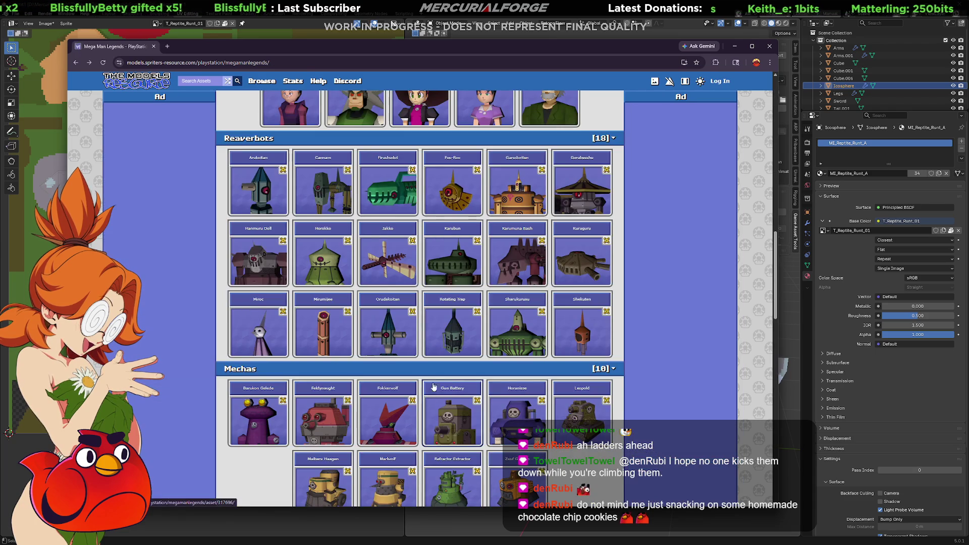
- Preview the Orudakoitan, Arukoitan and Mirumijee pages, returning to the listing each time
{"action": "left_click", "coordinate": [410, 342]}
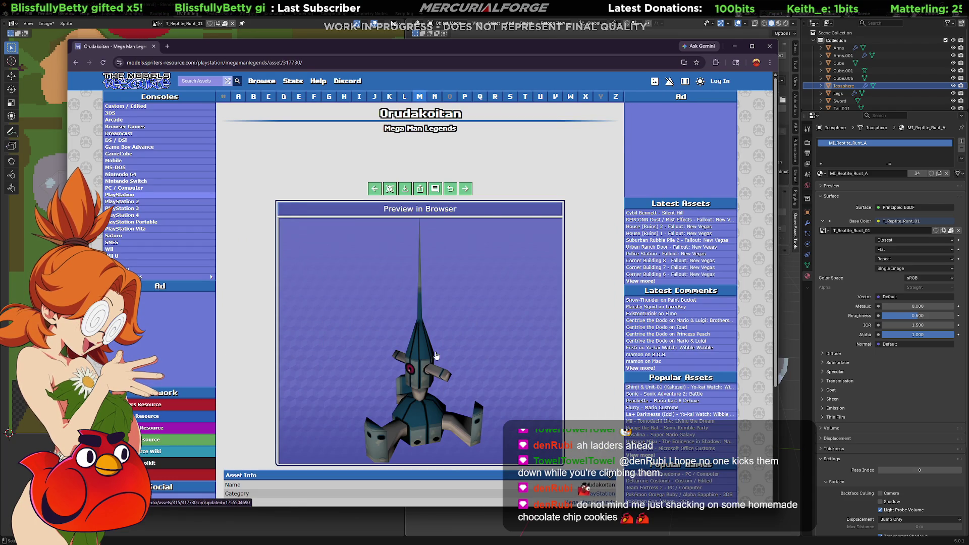
{"action": "key", "text": "alt+Left"}
{"action": "left_click", "coordinate": [283, 207]}
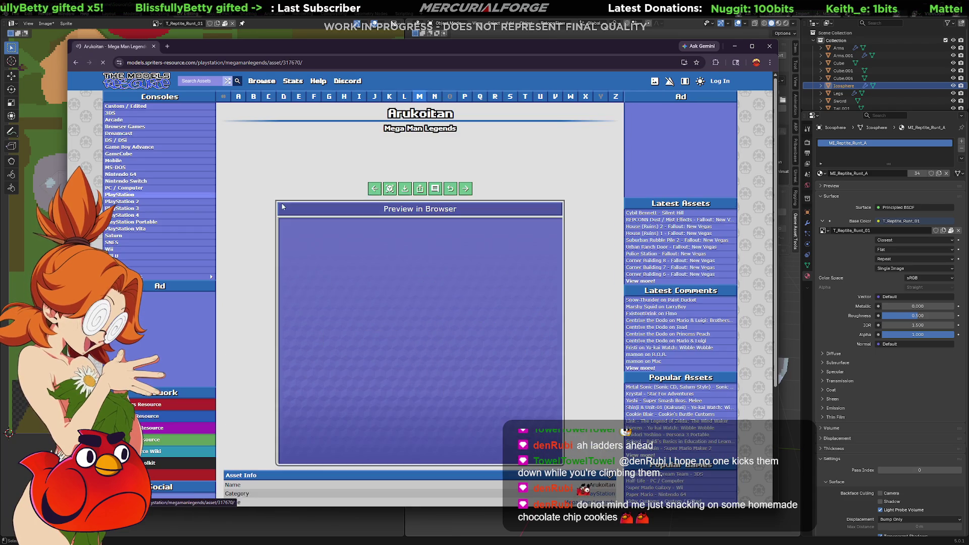
{"action": "key", "text": "alt+Left"}
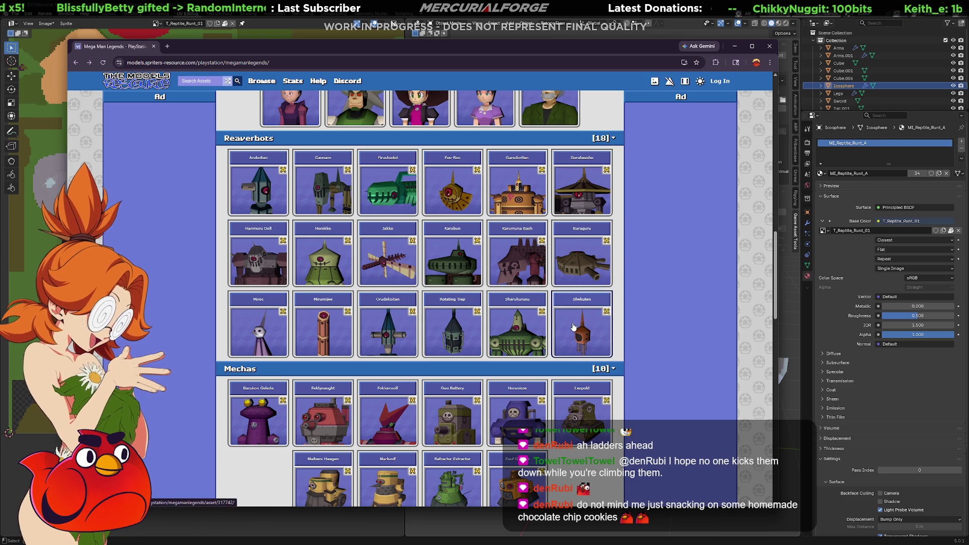
{"action": "left_click", "coordinate": [323, 325]}
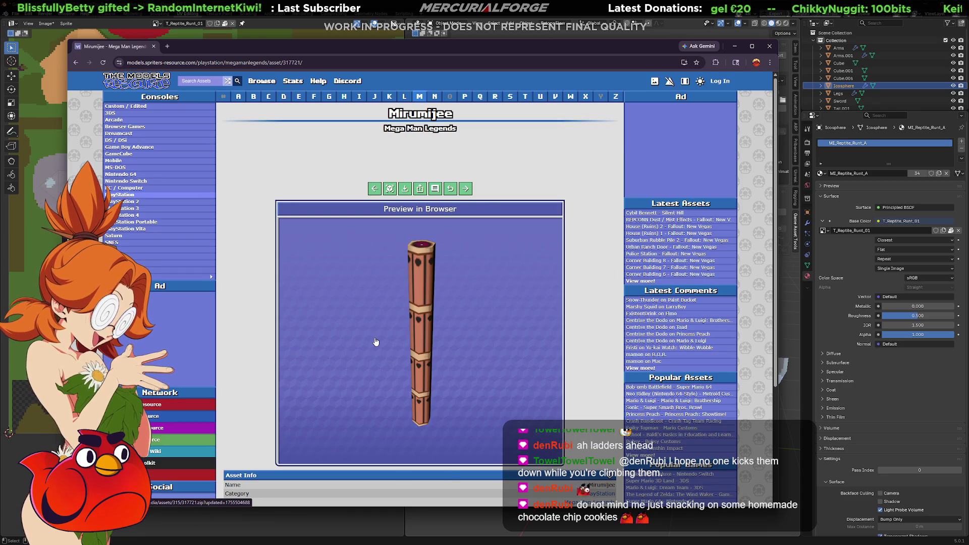
{"action": "key", "text": "alt+Left"}
- Look at the Gorubesshu page, then open the Old Man asset page
{"action": "scroll", "coordinate": [562, 300], "scroll_direction": "up", "scroll_amount": 2}
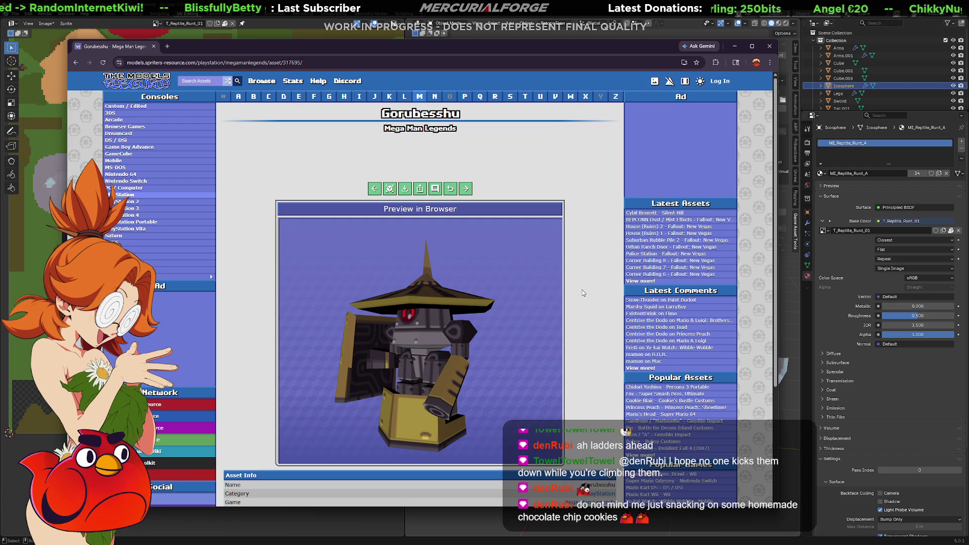
{"action": "key", "text": "alt+Left"}
{"action": "scroll", "coordinate": [493, 329], "scroll_direction": "down", "scroll_amount": 5}
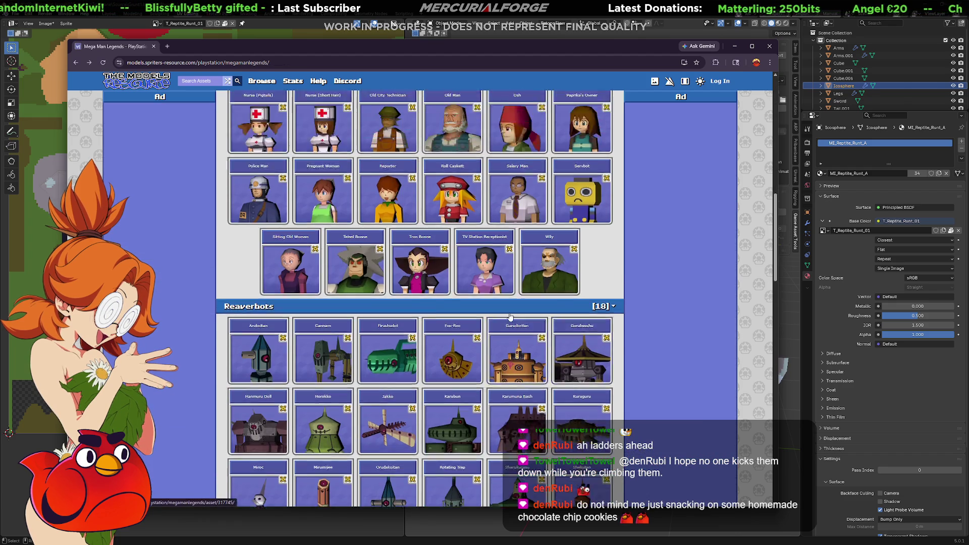
{"action": "scroll", "coordinate": [493, 328], "scroll_direction": "up", "scroll_amount": 1}
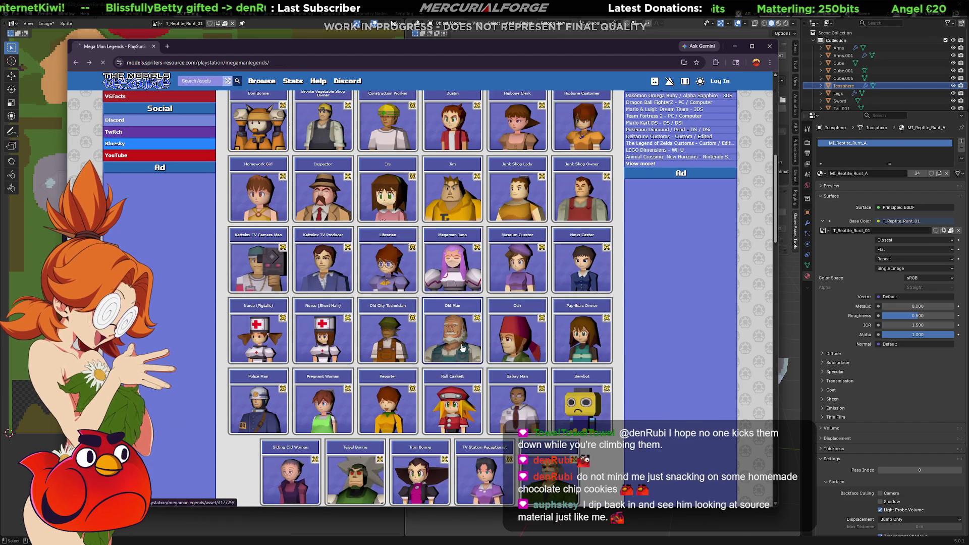
{"action": "left_click", "coordinate": [469, 347]}
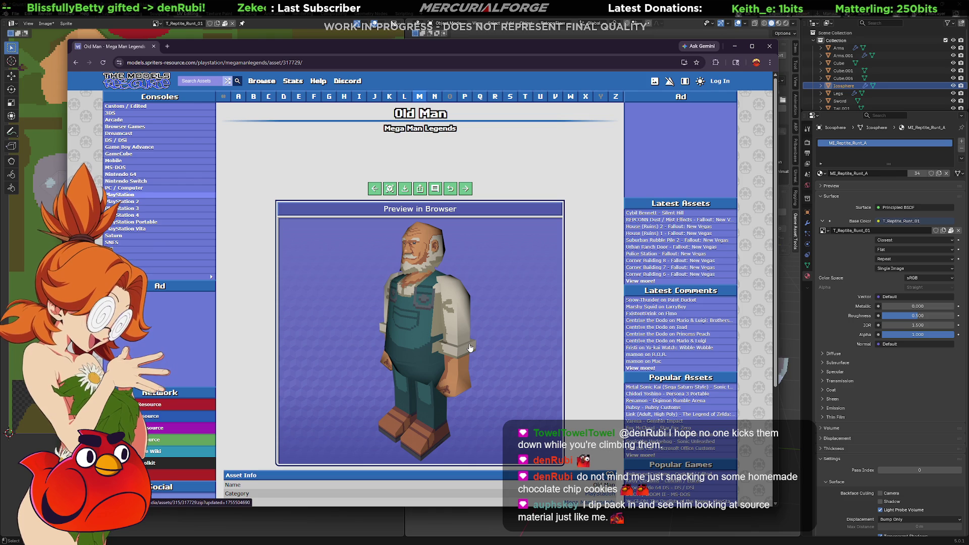
- Enlarge the Old Man preview and turn it to see its back and a three-quarter view
{"action": "left_click", "coordinate": [389, 188]}
{"action": "mouse_move", "coordinate": [425, 320]}
{"action": "left_mouse_down"}
{"action": "mouse_move", "coordinate": [542, 316]}
{"action": "mouse_move", "coordinate": [383, 314]}
{"action": "mouse_move", "coordinate": [418, 405]}
{"action": "left_mouse_up"}
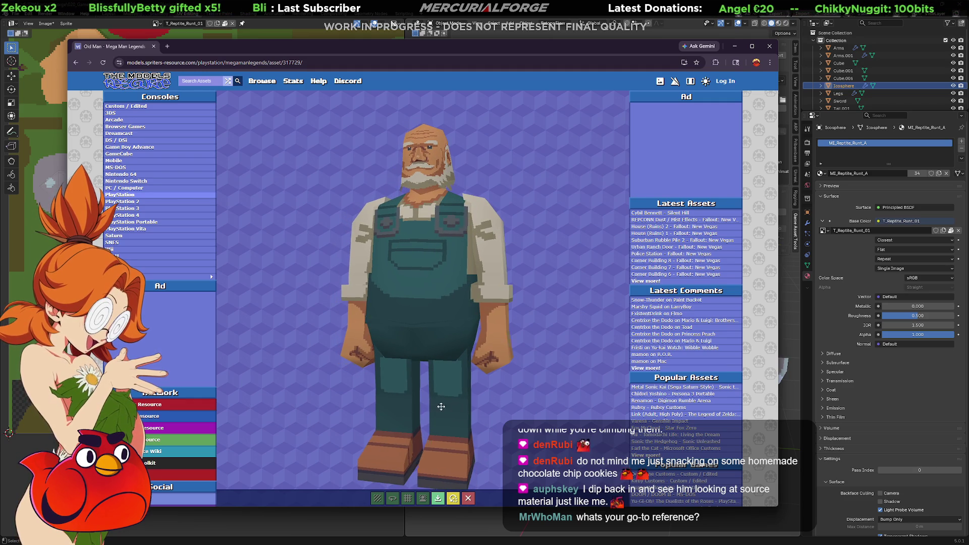
{"action": "mouse_move", "coordinate": [441, 407]}
{"action": "left_mouse_down"}
{"action": "mouse_move", "coordinate": [483, 414]}
{"action": "mouse_move", "coordinate": [419, 416]}
{"action": "left_mouse_up"}
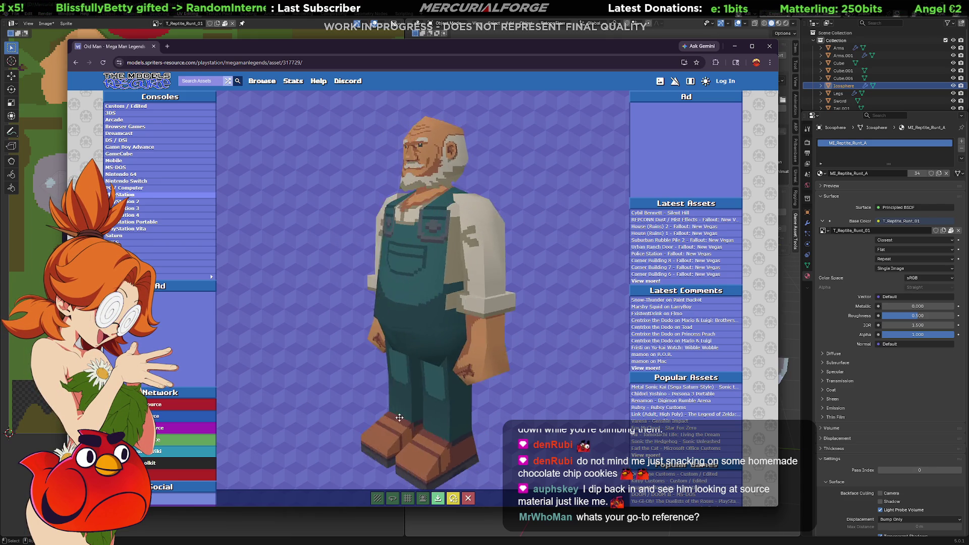
{"action": "left_click_drag", "start_coordinate": [451, 417], "coordinate": [512, 420]}
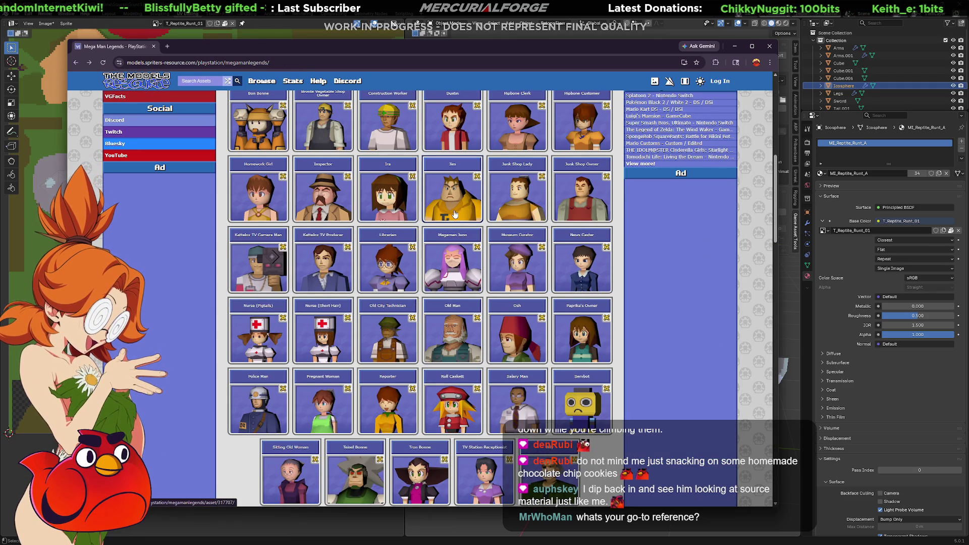
- Glance at Bronte Vegetable Shop Owner, then open Bon Bonne with an enlarged 3D preview
{"action": "scroll", "coordinate": [454, 213], "scroll_direction": "up", "scroll_amount": 3}
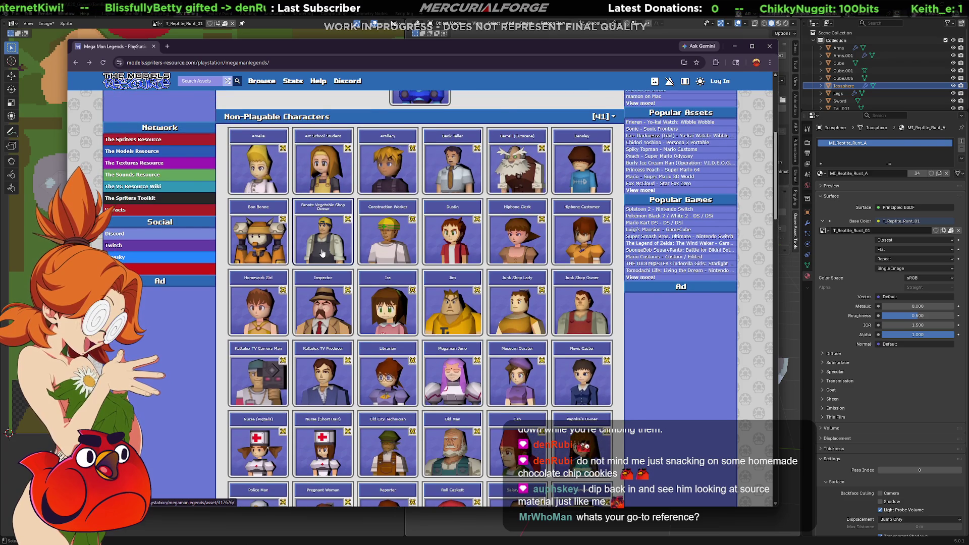
{"action": "left_click", "coordinate": [323, 253]}
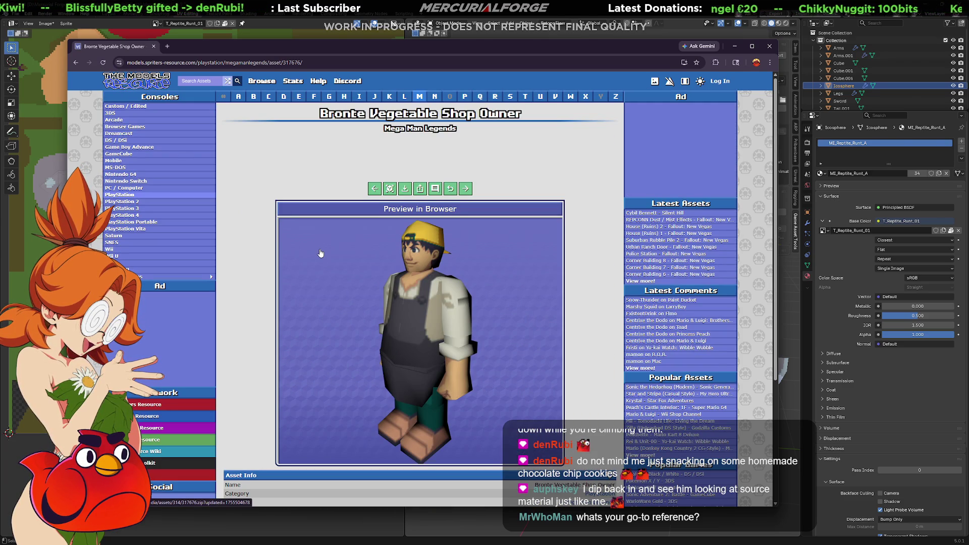
{"action": "key", "text": "alt+Left"}
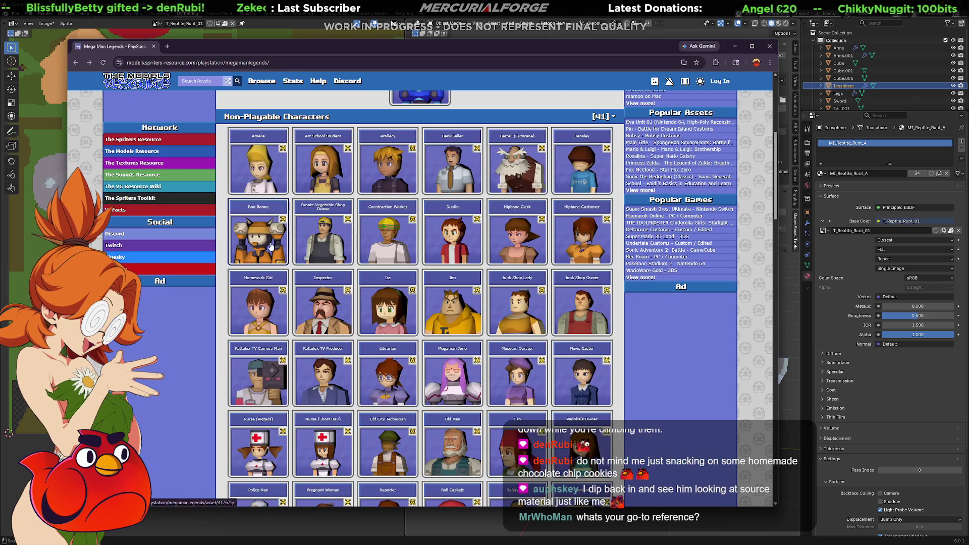
{"action": "left_click", "coordinate": [271, 246]}
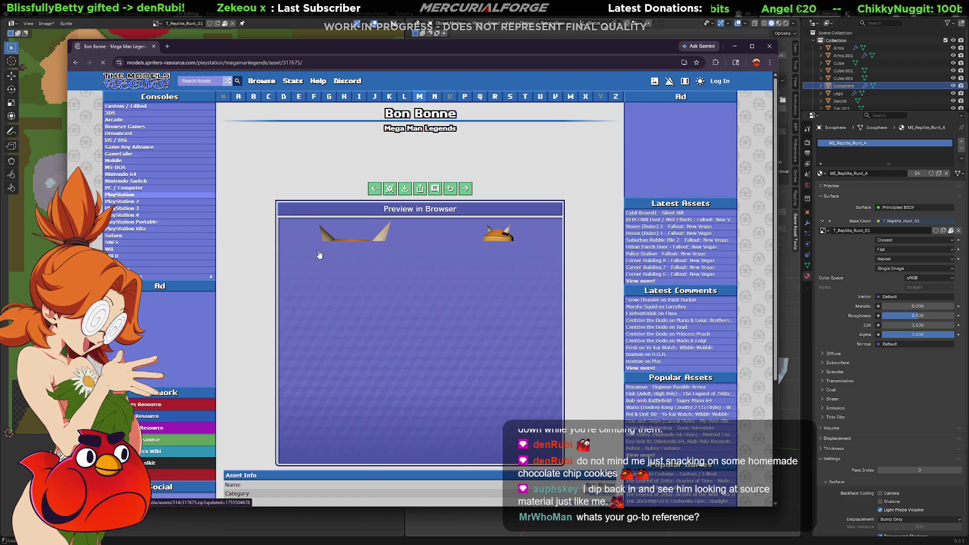
{"action": "left_click", "coordinate": [390, 189]}
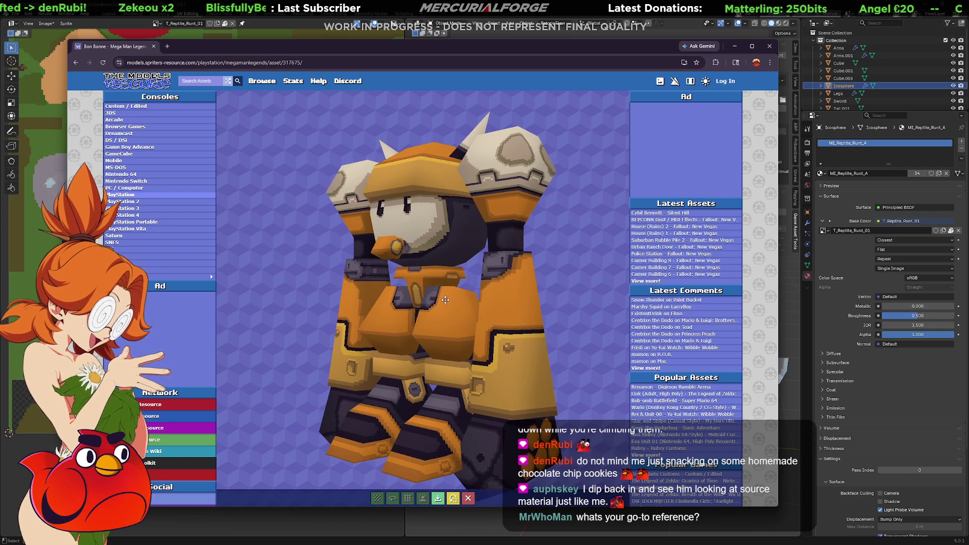
- Turn Bon Bonne between side and front views, then return to Blender
{"action": "left_click_drag", "start_coordinate": [465, 298], "coordinate": [553, 303]}
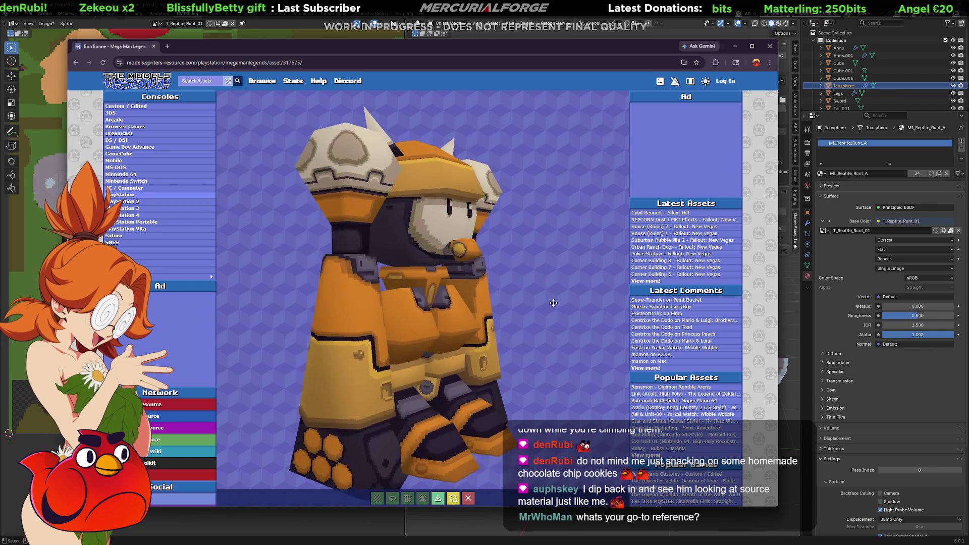
{"action": "left_click_drag", "start_coordinate": [617, 298], "coordinate": [503, 305]}
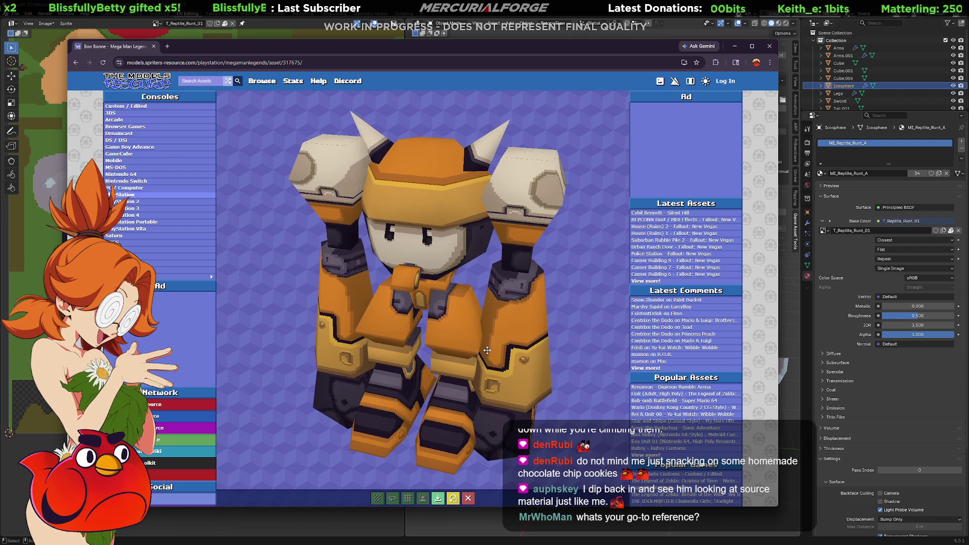
{"action": "left_click_drag", "start_coordinate": [518, 323], "coordinate": [586, 322]}
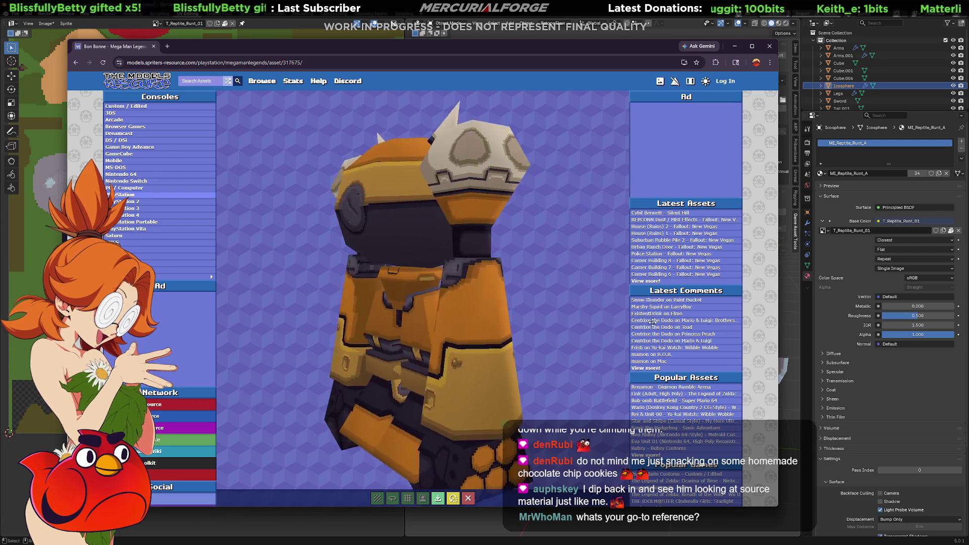
{"action": "mouse_move", "coordinate": [652, 322]}
{"action": "left_mouse_down"}
{"action": "mouse_move", "coordinate": [270, 335]}
{"action": "mouse_move", "coordinate": [502, 325]}
{"action": "left_mouse_up"}
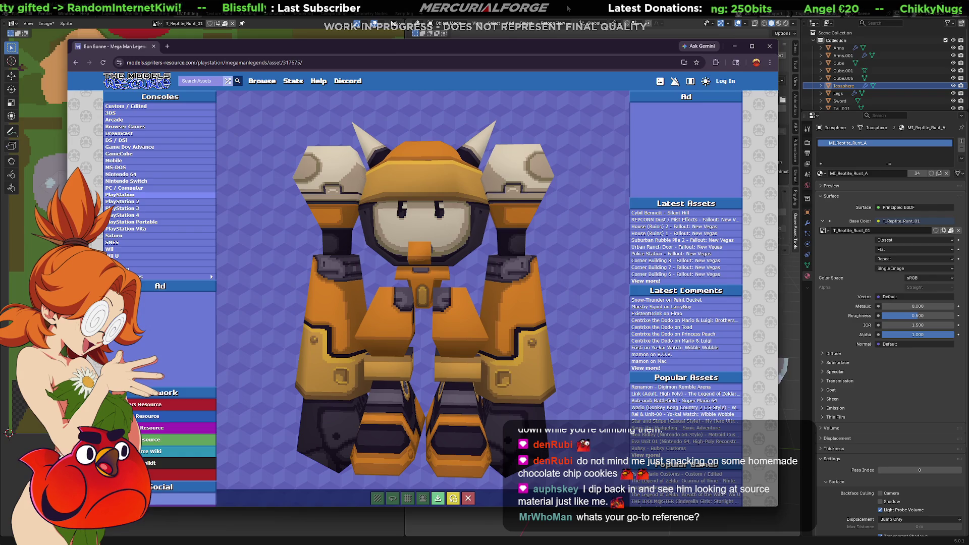
{"action": "key", "text": "alt+Tab"}
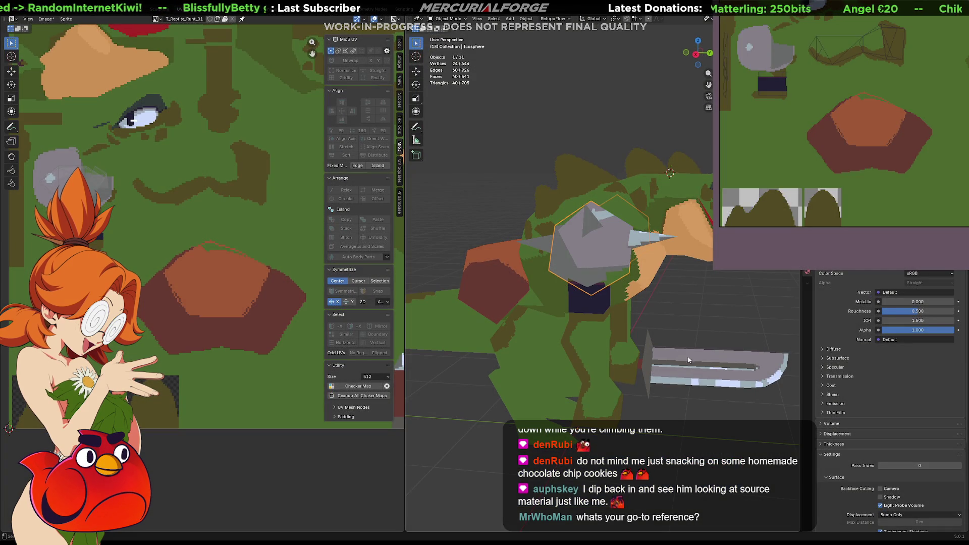
- From a front view, select the Cube.003 torso, enter Edit Mode and isolate it in Local View
{"action": "mouse_move", "coordinate": [689, 353]}
{"action": "middle_mouse_down"}
{"action": "mouse_move", "coordinate": [652, 292]}
{"action": "mouse_move", "coordinate": [560, 279]}
{"action": "mouse_move", "coordinate": [622, 289]}
{"action": "mouse_move", "coordinate": [553, 323]}
{"action": "mouse_move", "coordinate": [595, 228]}
{"action": "mouse_move", "coordinate": [552, 218]}
{"action": "mouse_move", "coordinate": [626, 199]}
{"action": "mouse_move", "coordinate": [700, 404]}
{"action": "middle_mouse_up"}
{"action": "left_click", "coordinate": [622, 293]}
{"action": "key", "text": "Tab"}
{"action": "key", "text": "slash"}
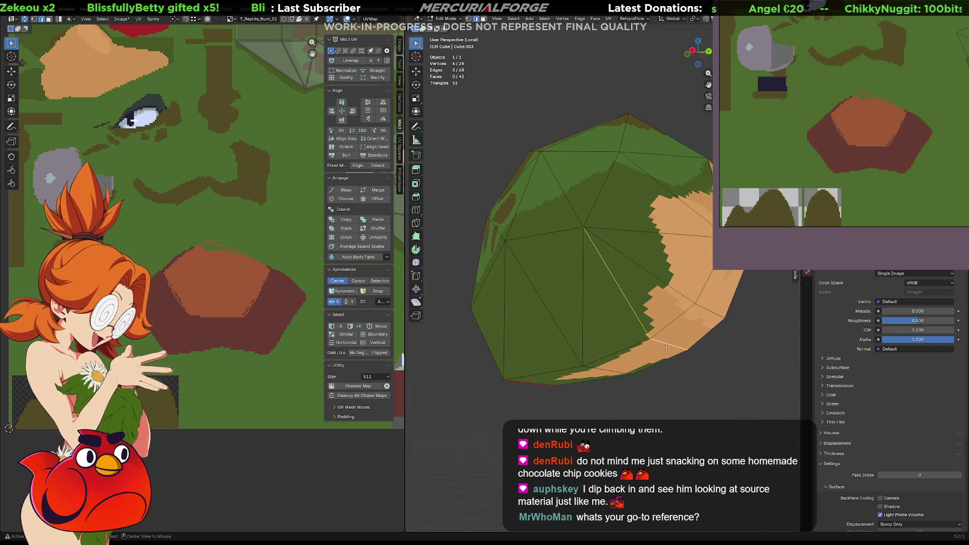
{"action": "key", "text": "ctrl+x"}
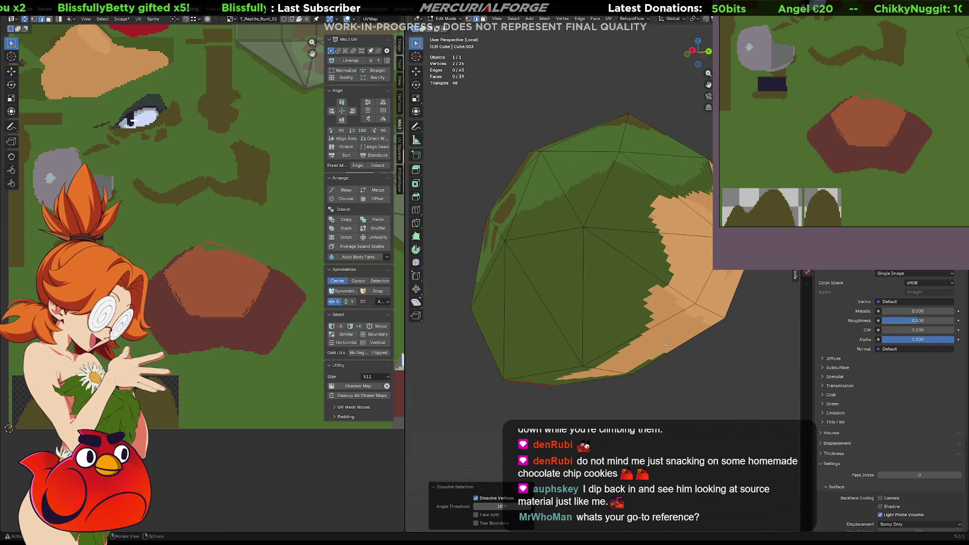
{"action": "mouse_move", "coordinate": [667, 345]}
{"action": "middle_mouse_down"}
{"action": "mouse_move", "coordinate": [543, 342]}
{"action": "mouse_move", "coordinate": [572, 321]}
{"action": "mouse_move", "coordinate": [643, 323]}
{"action": "mouse_move", "coordinate": [525, 318]}
{"action": "mouse_move", "coordinate": [720, 320]}
{"action": "middle_mouse_up"}
{"action": "key", "text": "KP_Divide"}
{"action": "key", "text": "Tab"}
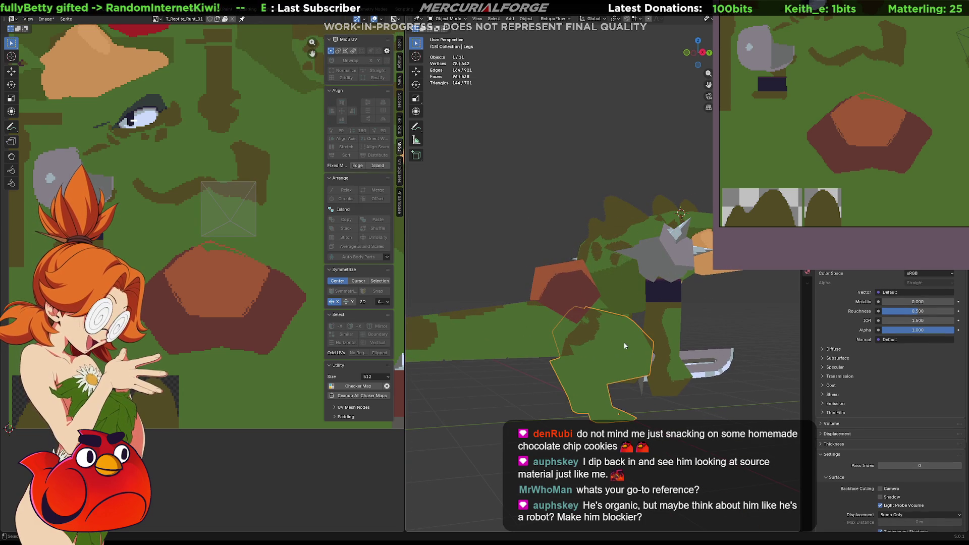
{"action": "left_click", "coordinate": [627, 348]}
{"action": "mouse_move", "coordinate": [626, 348]}
{"action": "middle_mouse_down"}
{"action": "mouse_move", "coordinate": [588, 325]}
{"action": "mouse_move", "coordinate": [497, 325]}
{"action": "mouse_move", "coordinate": [598, 328]}
{"action": "mouse_move", "coordinate": [529, 340]}
{"action": "mouse_move", "coordinate": [613, 291]}
{"action": "mouse_move", "coordinate": [423, 291]}
{"action": "mouse_move", "coordinate": [528, 291]}
{"action": "middle_mouse_up"}
{"action": "scroll", "coordinate": [584, 277], "scroll_direction": "up", "scroll_amount": 3}
{"action": "key", "text": "Tab"}
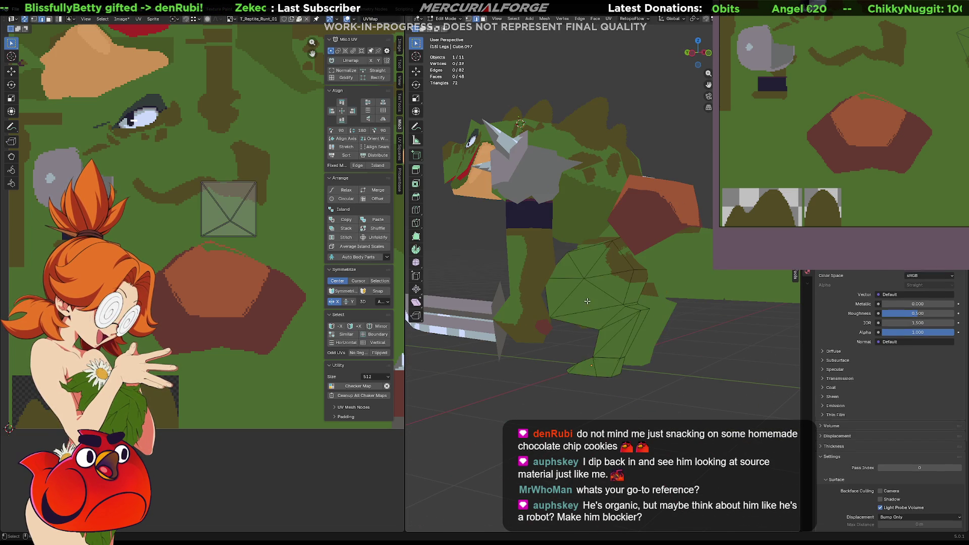
{"action": "mouse_move", "coordinate": [584, 277]}
{"action": "middle_mouse_down"}
{"action": "mouse_move", "coordinate": [505, 345]}
{"action": "mouse_move", "coordinate": [581, 286]}
{"action": "mouse_move", "coordinate": [594, 292]}
{"action": "middle_mouse_up"}
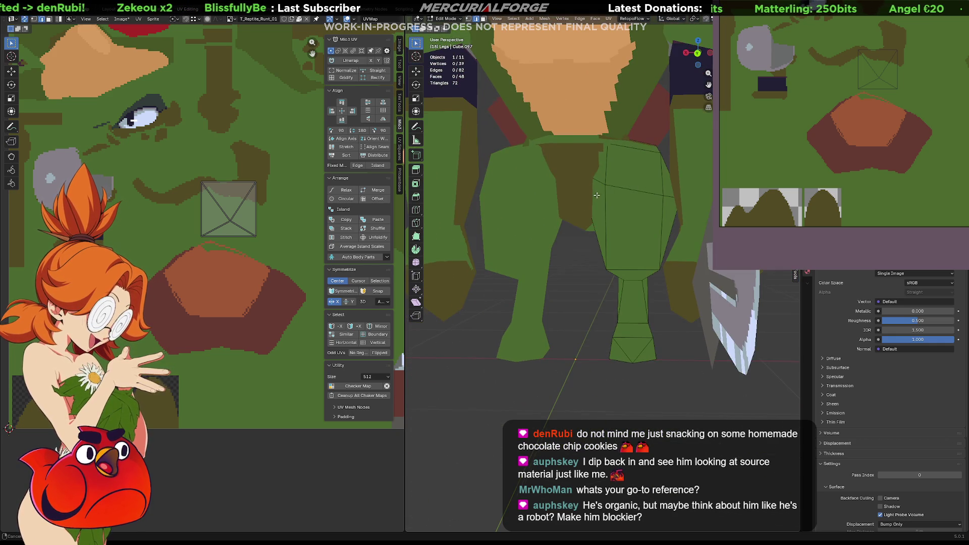
{"action": "scroll", "coordinate": [596, 195], "scroll_direction": "down", "scroll_amount": 8}
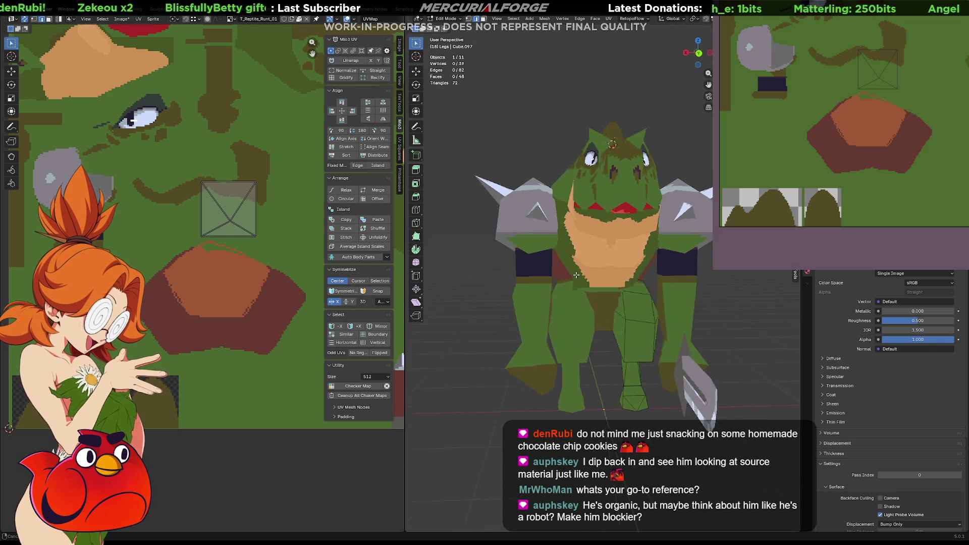
{"action": "mouse_move", "coordinate": [576, 275]}
{"action": "middle_mouse_down"}
{"action": "mouse_move", "coordinate": [591, 277]}
{"action": "mouse_move", "coordinate": [608, 255]}
{"action": "mouse_move", "coordinate": [582, 268]}
{"action": "middle_mouse_up"}
{"action": "key", "text": "Tab"}
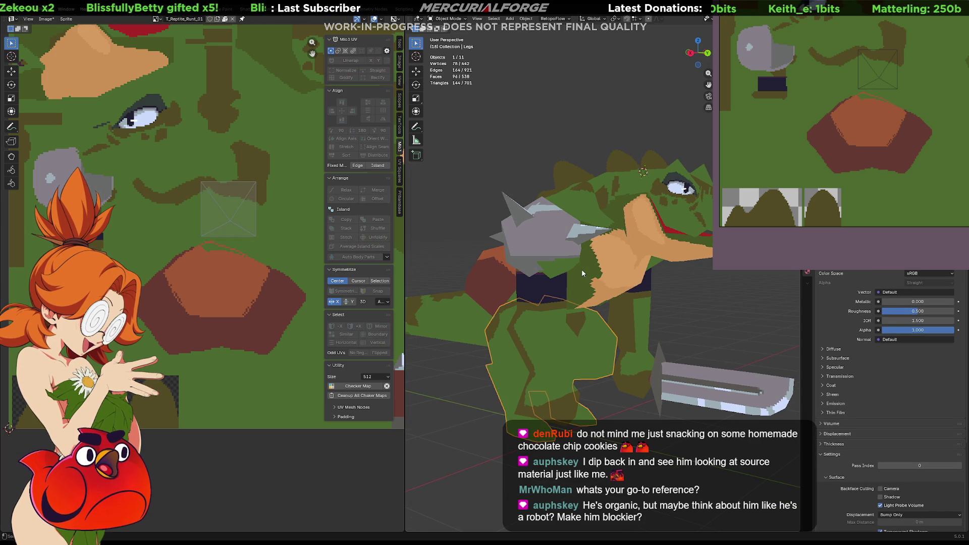
{"action": "left_click", "coordinate": [589, 273]}
{"action": "scroll", "coordinate": [241, 273], "scroll_direction": "down", "scroll_amount": 4}
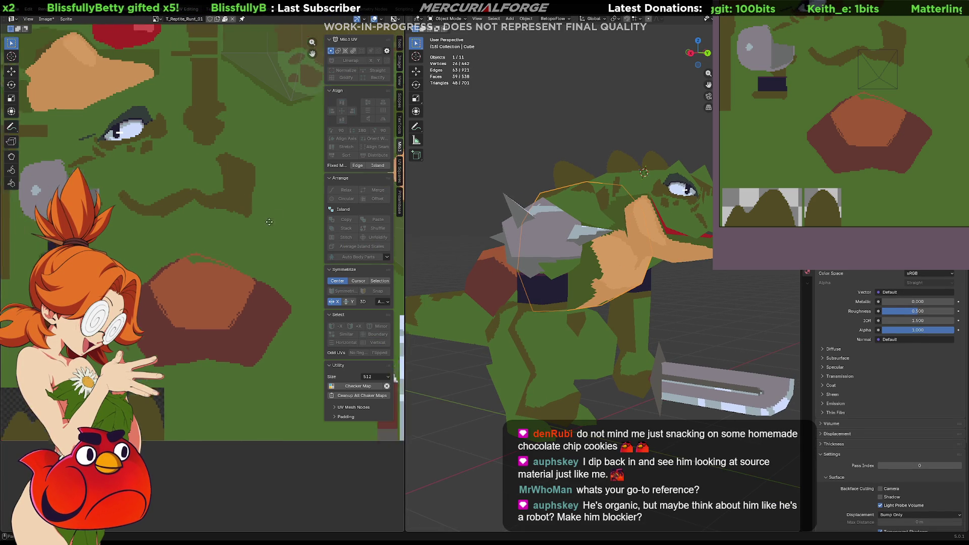
{"action": "mouse_move", "coordinate": [241, 272]}
{"action": "middle_mouse_down"}
{"action": "mouse_move", "coordinate": [196, 256]}
{"action": "mouse_move", "coordinate": [204, 254]}
{"action": "middle_mouse_up"}
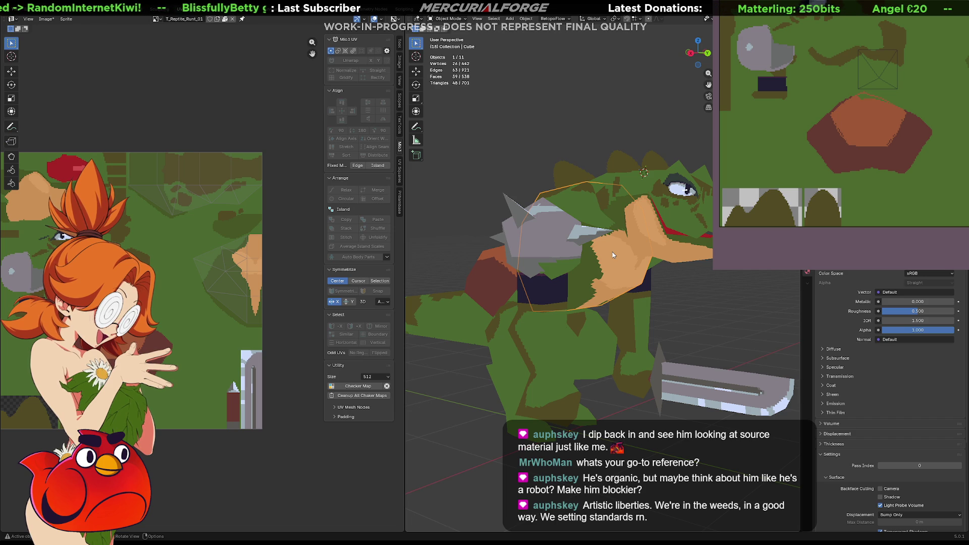
- Orbit to a front-left view and hide the chest armour and shoulder spike
{"action": "mouse_move", "coordinate": [613, 252]}
{"action": "middle_mouse_down"}
{"action": "mouse_move", "coordinate": [463, 257]}
{"action": "mouse_move", "coordinate": [653, 247]}
{"action": "mouse_move", "coordinate": [631, 265]}
{"action": "mouse_move", "coordinate": [629, 326]}
{"action": "mouse_move", "coordinate": [636, 291]}
{"action": "mouse_move", "coordinate": [555, 265]}
{"action": "middle_mouse_up"}
{"action": "middle_click_drag", "start_coordinate": [226, 233], "coordinate": [225, 258]}
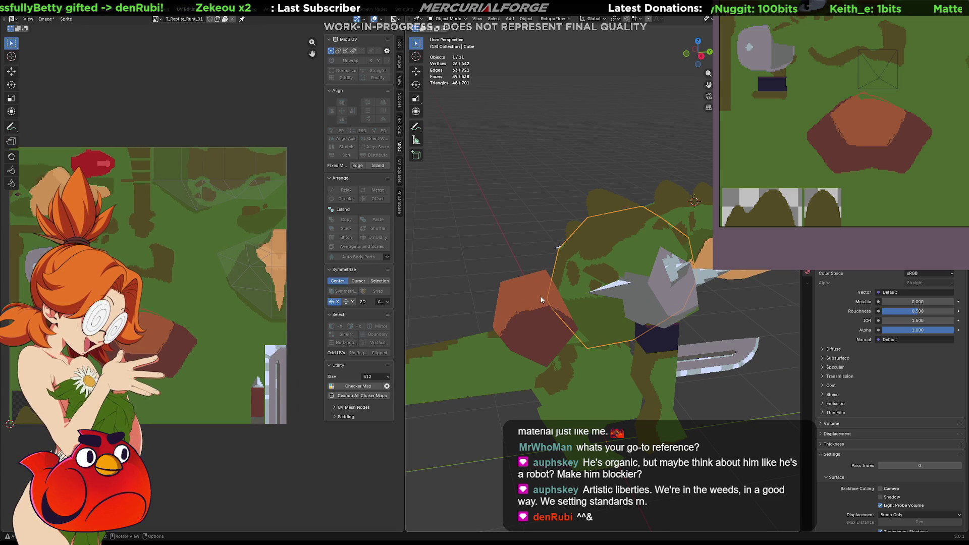
{"action": "middle_click_drag", "start_coordinate": [555, 291], "coordinate": [506, 271]}
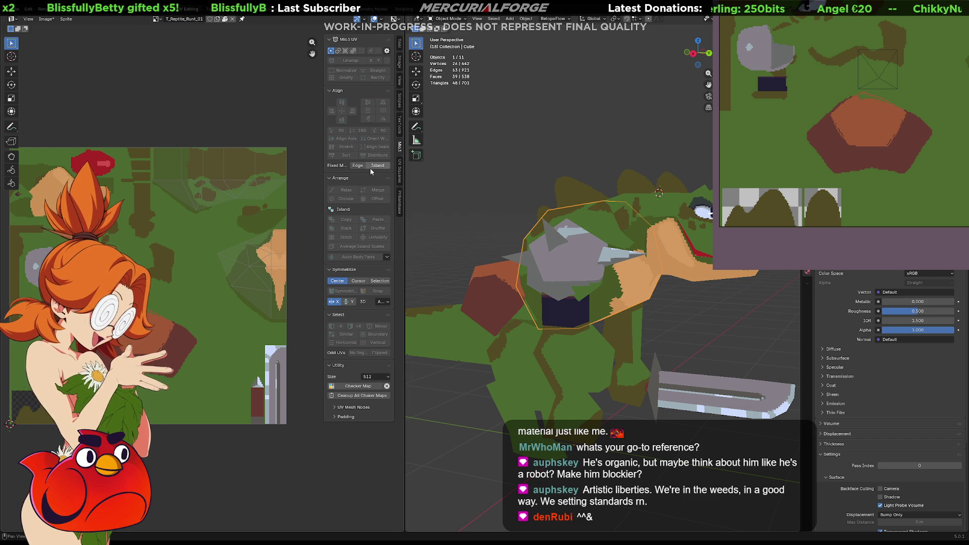
{"action": "mouse_move", "coordinate": [598, 260]}
{"action": "middle_mouse_down"}
{"action": "mouse_move", "coordinate": [488, 270]}
{"action": "mouse_move", "coordinate": [560, 265]}
{"action": "middle_mouse_up"}
{"action": "key", "text": "h"}
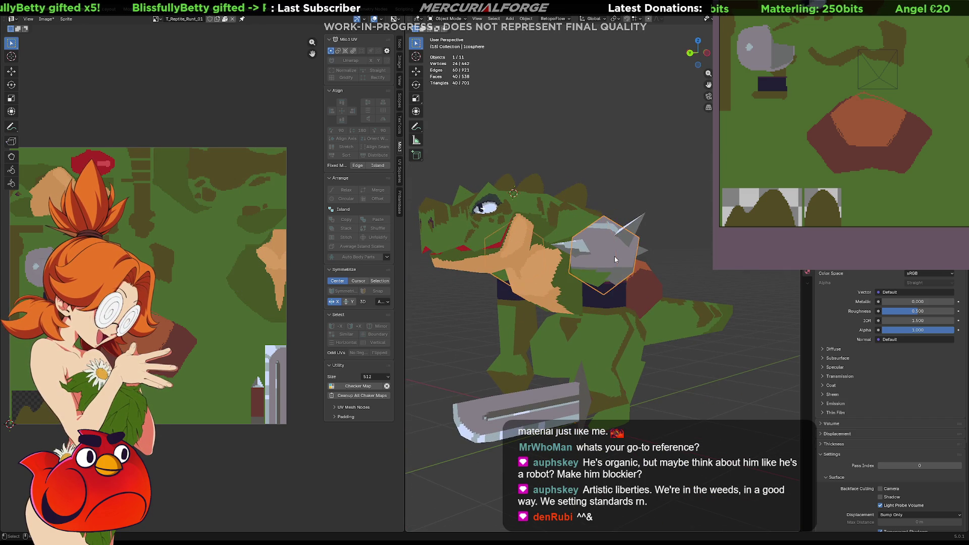
{"action": "key", "text": "h"}
- Hide the belt and the sword so the bare body shows
{"action": "left_click", "coordinate": [618, 285]}
{"action": "key", "text": "h"}
{"action": "left_click", "coordinate": [566, 406]}
{"action": "key", "text": "h"}
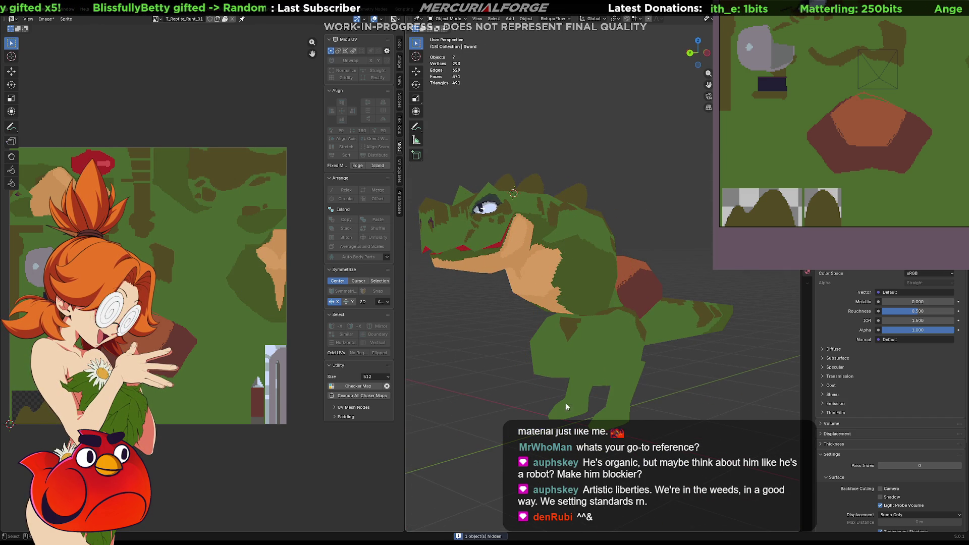
{"action": "mouse_move", "coordinate": [649, 286]}
{"action": "middle_mouse_down"}
{"action": "mouse_move", "coordinate": [640, 356]}
{"action": "mouse_move", "coordinate": [580, 363]}
{"action": "mouse_move", "coordinate": [725, 363]}
{"action": "mouse_move", "coordinate": [722, 356]}
{"action": "mouse_move", "coordinate": [531, 349]}
{"action": "mouse_move", "coordinate": [404, 364]}
{"action": "mouse_move", "coordinate": [835, 319]}
{"action": "middle_mouse_up"}
- Hide the remaining shoulder piece and open the torso mesh in Edit Mode
{"action": "key", "text": "h"}
{"action": "mouse_move", "coordinate": [579, 296]}
{"action": "middle_mouse_down"}
{"action": "mouse_move", "coordinate": [600, 334]}
{"action": "mouse_move", "coordinate": [646, 349]}
{"action": "mouse_move", "coordinate": [655, 316]}
{"action": "mouse_move", "coordinate": [677, 321]}
{"action": "mouse_move", "coordinate": [575, 279]}
{"action": "mouse_move", "coordinate": [442, 269]}
{"action": "mouse_move", "coordinate": [575, 300]}
{"action": "mouse_move", "coordinate": [768, 306]}
{"action": "mouse_move", "coordinate": [625, 304]}
{"action": "middle_mouse_up"}
{"action": "left_click", "coordinate": [678, 322]}
{"action": "key", "text": "Tab"}
{"action": "scroll", "coordinate": [575, 300], "scroll_direction": "down", "scroll_amount": 5}
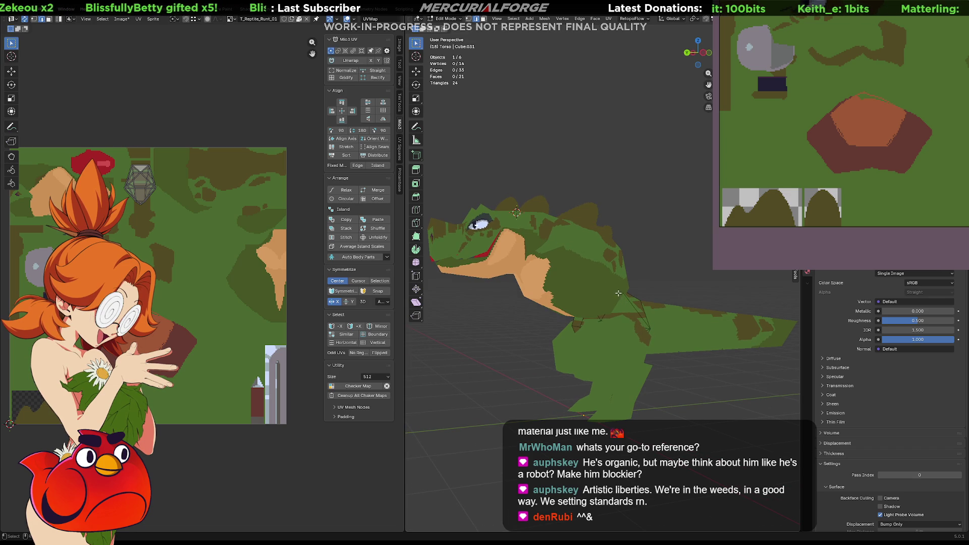
- Switch from the torso to the back hump object and open it in Edit Mode
{"action": "key", "text": "Tab"}
{"action": "left_click", "coordinate": [582, 269]}
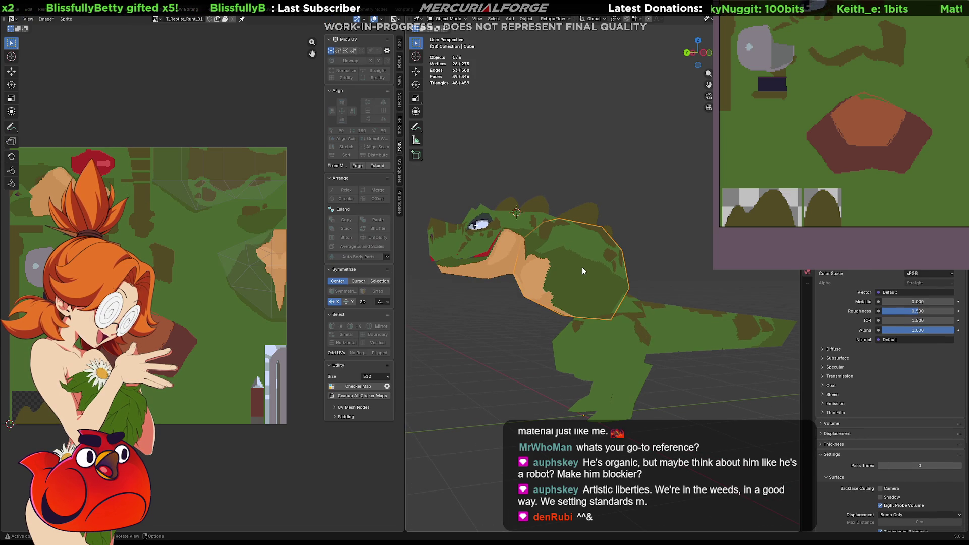
{"action": "mouse_move", "coordinate": [566, 274]}
{"action": "middle_mouse_down"}
{"action": "mouse_move", "coordinate": [541, 317]}
{"action": "mouse_move", "coordinate": [555, 288]}
{"action": "mouse_move", "coordinate": [629, 236]}
{"action": "middle_mouse_up"}
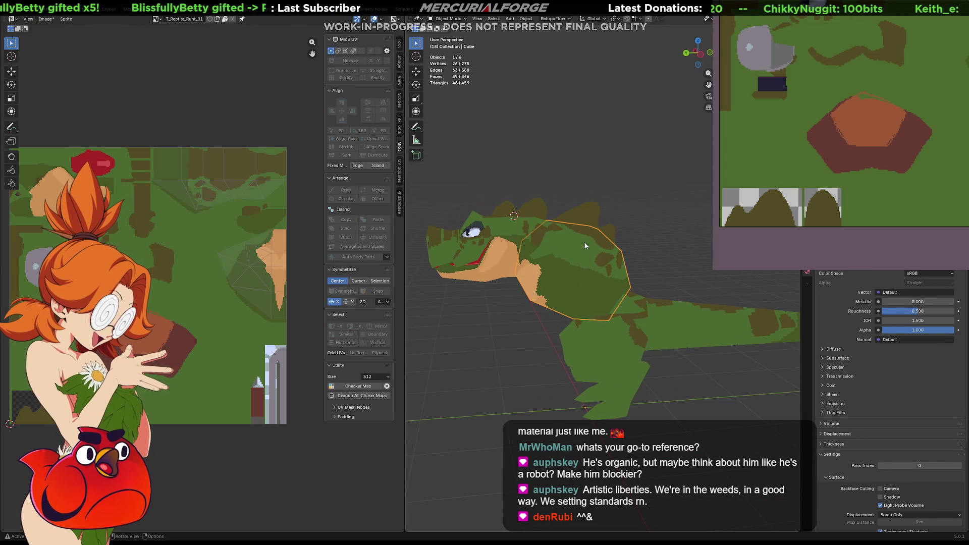
{"action": "key", "text": "Tab"}
- Select edges on the back mesh and extend them into a shortest-path edge selection
{"action": "scroll", "coordinate": [589, 272], "scroll_direction": "up", "scroll_amount": 3}
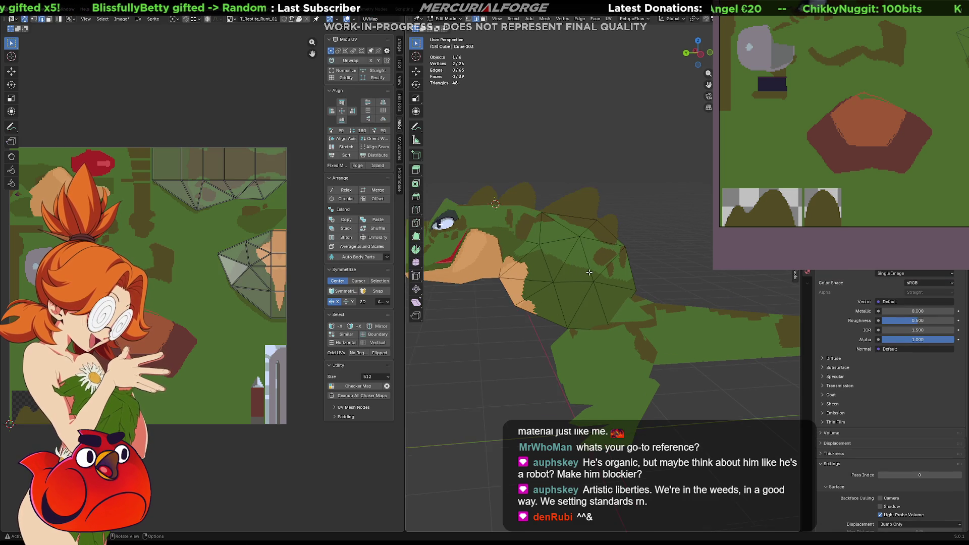
{"action": "mouse_move", "coordinate": [589, 273]}
{"action": "middle_mouse_down"}
{"action": "mouse_move", "coordinate": [621, 302]}
{"action": "mouse_move", "coordinate": [575, 285]}
{"action": "mouse_move", "coordinate": [607, 238]}
{"action": "mouse_move", "coordinate": [596, 242]}
{"action": "middle_mouse_up"}
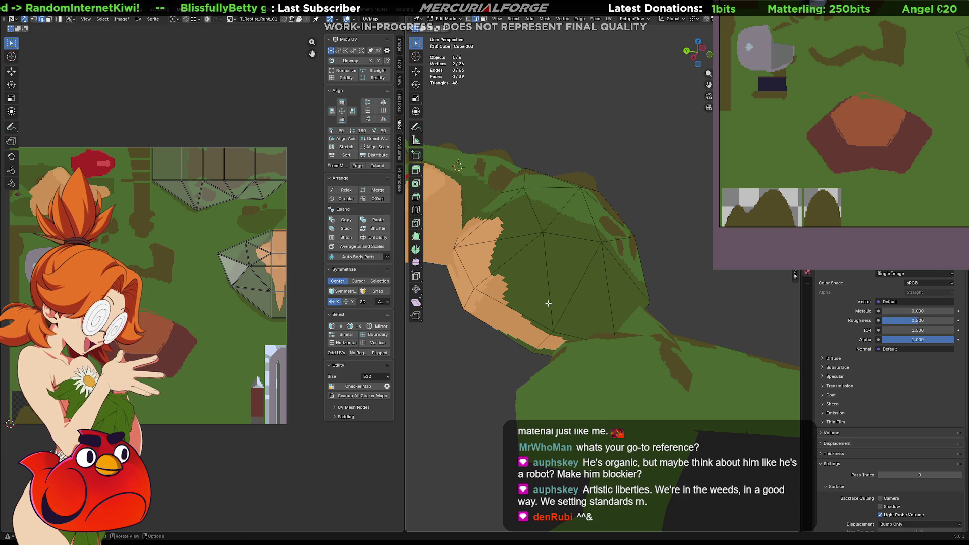
{"action": "left_click", "coordinate": [500, 302]}
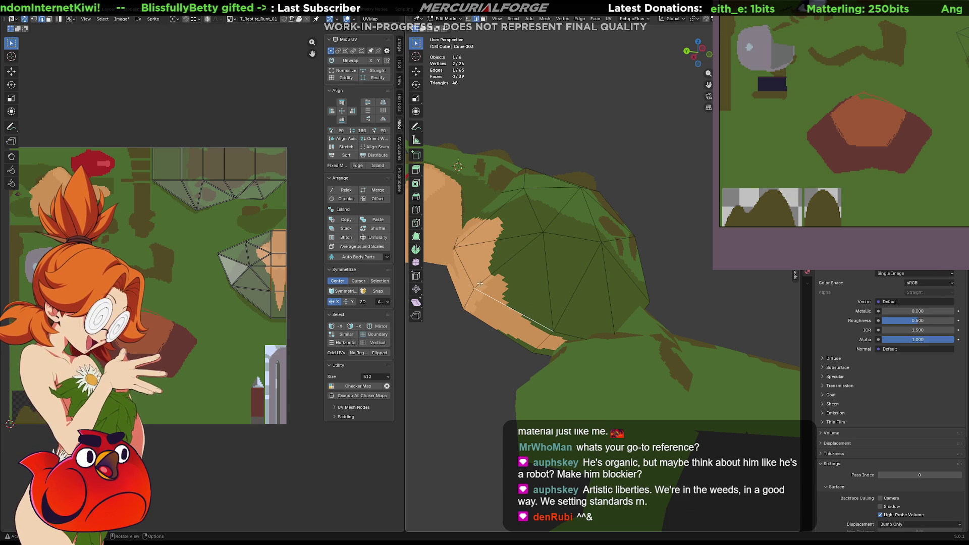
{"action": "left_click", "coordinate": [465, 254]}
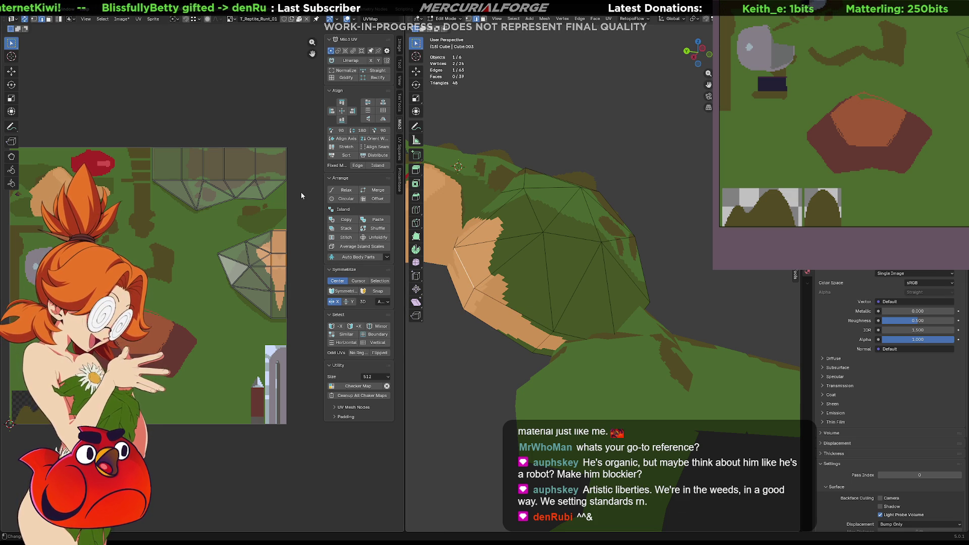
{"action": "middle_click_drag", "start_coordinate": [450, 218], "coordinate": [544, 214]}
{"action": "left_click", "coordinate": [545, 214]}
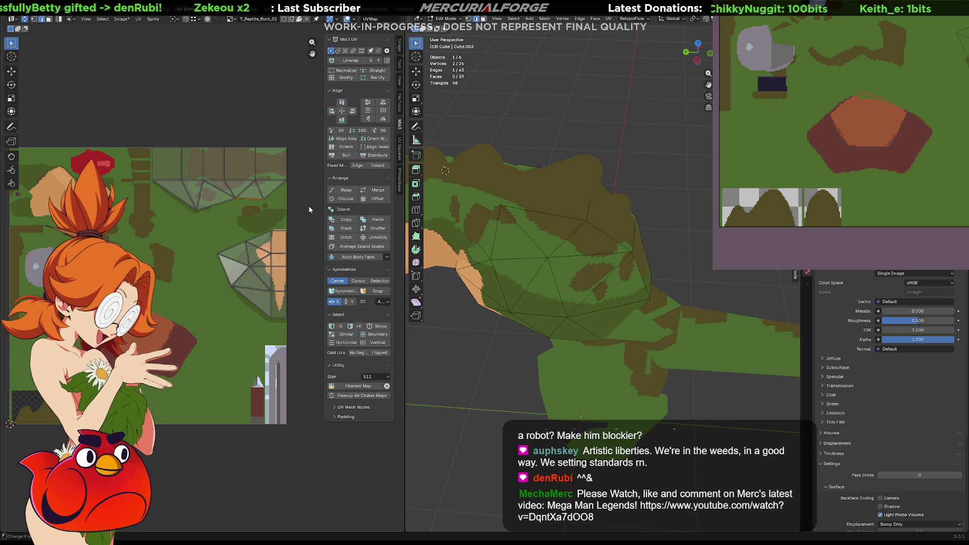
{"action": "middle_click_drag", "start_coordinate": [454, 212], "coordinate": [510, 211]}
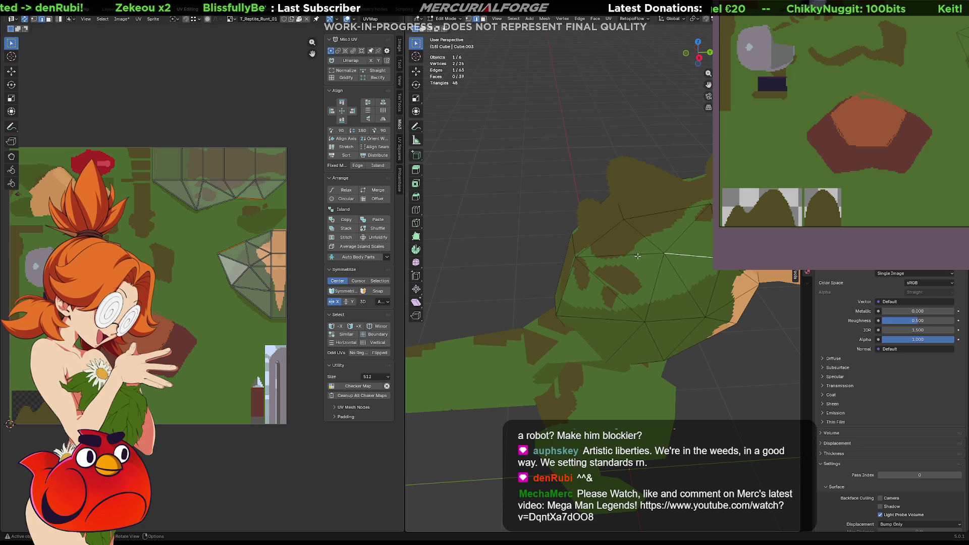
{"action": "middle_click_drag", "start_coordinate": [654, 252], "coordinate": [533, 237], "text": "shift"}
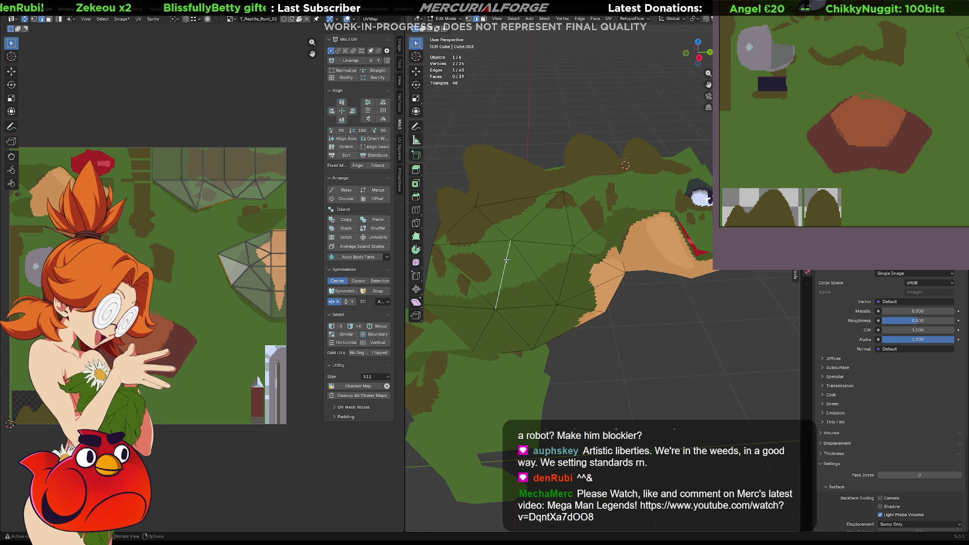
{"action": "left_click", "coordinate": [489, 322]}
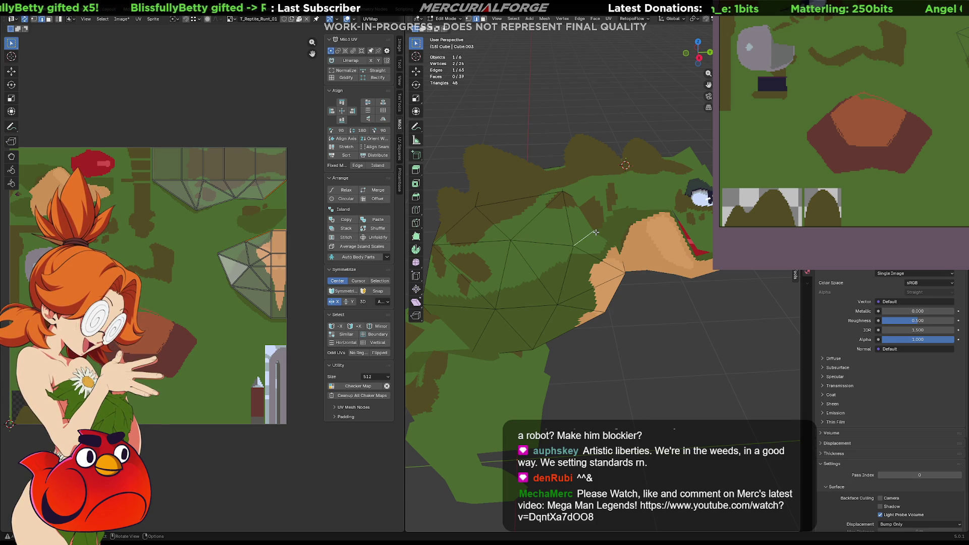
{"action": "left_click", "coordinate": [539, 247], "text": "ctrl"}
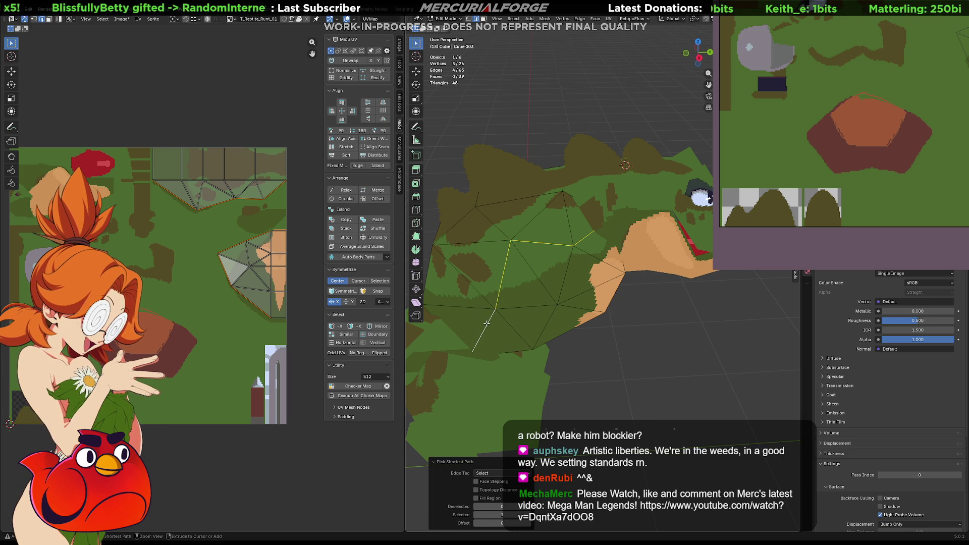
- Average the UV island scales and reselect a single back edge
{"action": "middle_click_drag", "start_coordinate": [242, 252], "coordinate": [230, 252]}
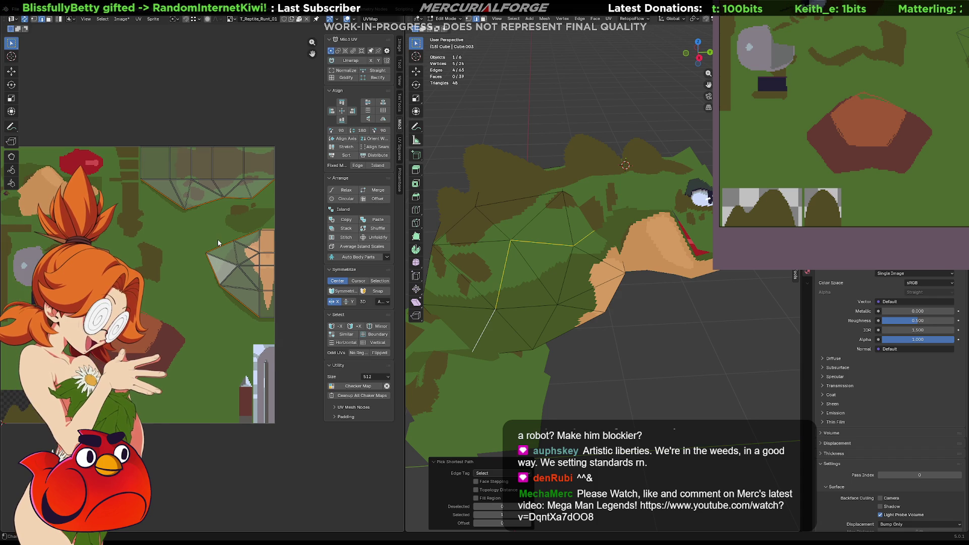
{"action": "left_click", "coordinate": [343, 245]}
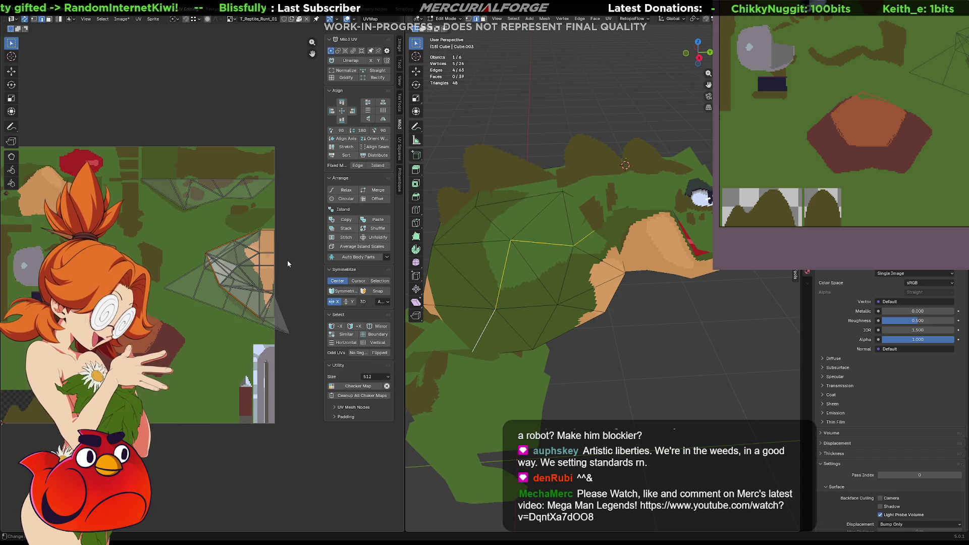
{"action": "left_click", "coordinate": [267, 266]}
- Select the linked UV island and re-unwrap it with Angle Based
{"action": "key", "text": "ctrl+l"}
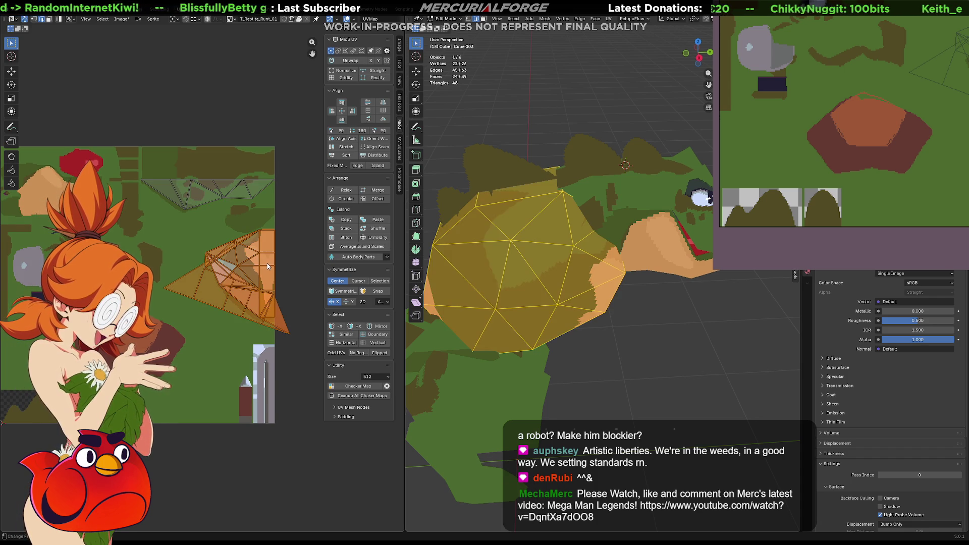
{"action": "key", "text": "u"}
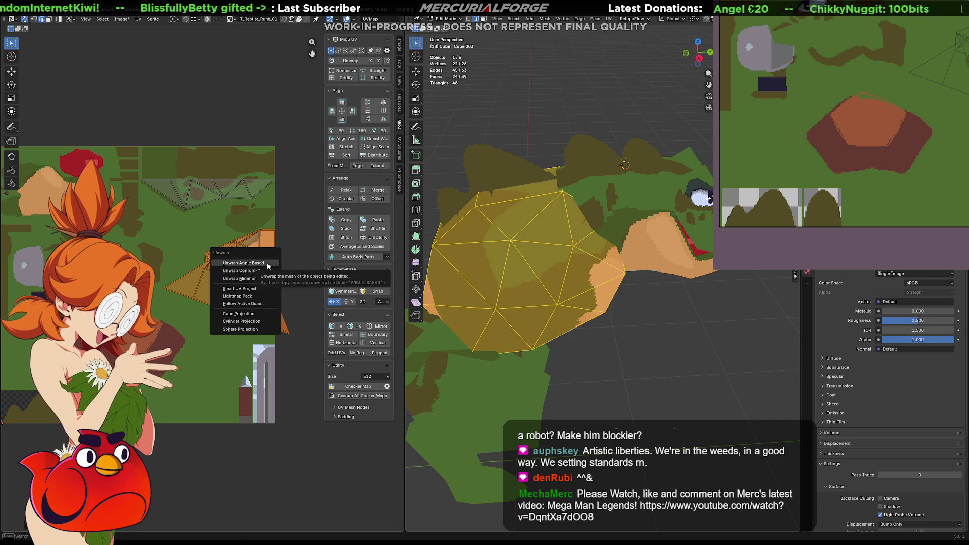
{"action": "left_click", "coordinate": [268, 265]}
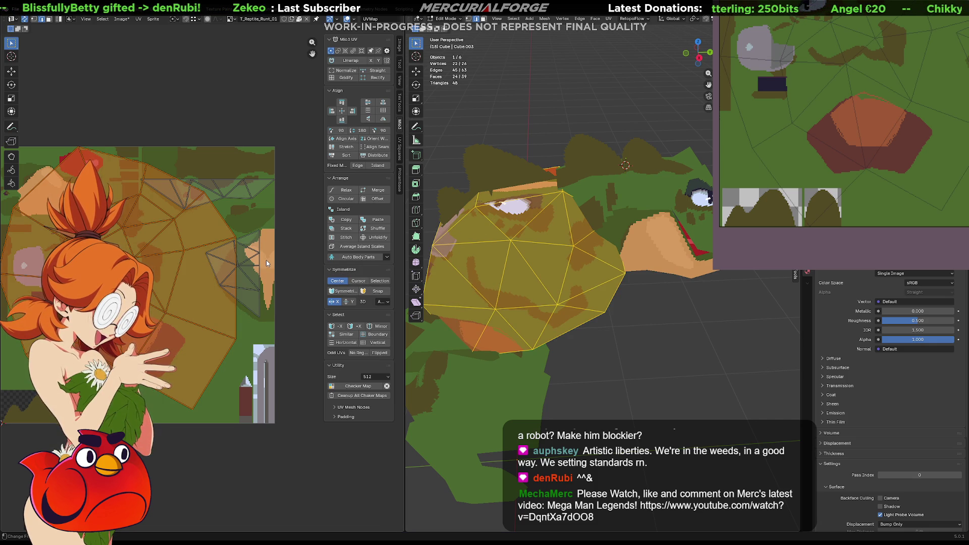
- Unwrap the entire back mesh again, then select a four-edge path
{"action": "left_click", "coordinate": [483, 330]}
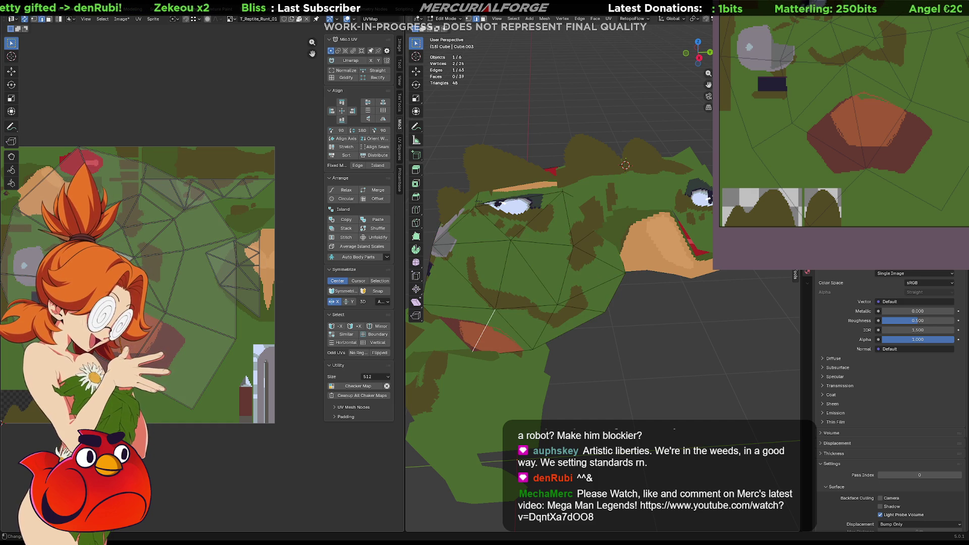
{"action": "key", "text": "a"}
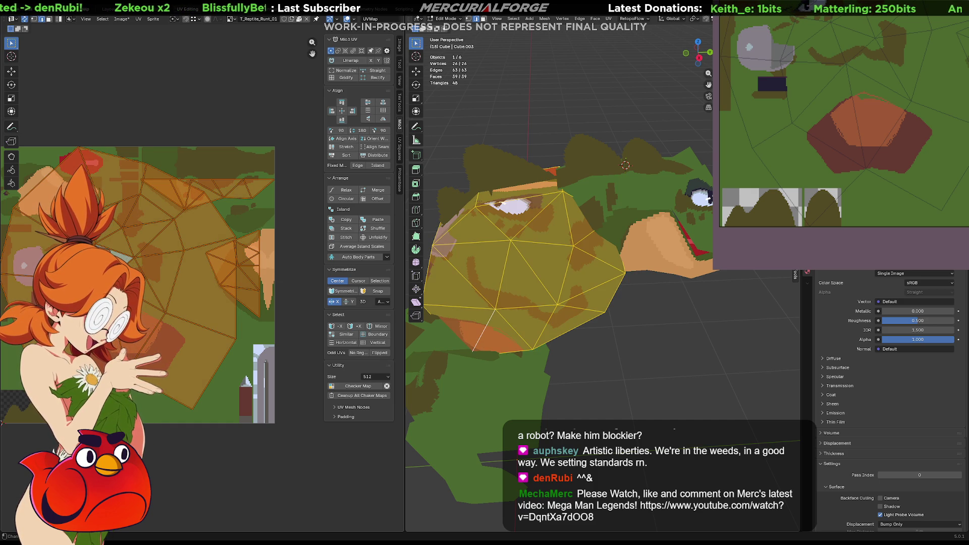
{"action": "left_click", "coordinate": [350, 60]}
{"action": "mouse_move", "coordinate": [131, 294]}
{"action": "middle_mouse_down"}
{"action": "mouse_move", "coordinate": [248, 289]}
{"action": "mouse_move", "coordinate": [138, 292]}
{"action": "middle_mouse_up"}
{"action": "left_click", "coordinate": [168, 288]}
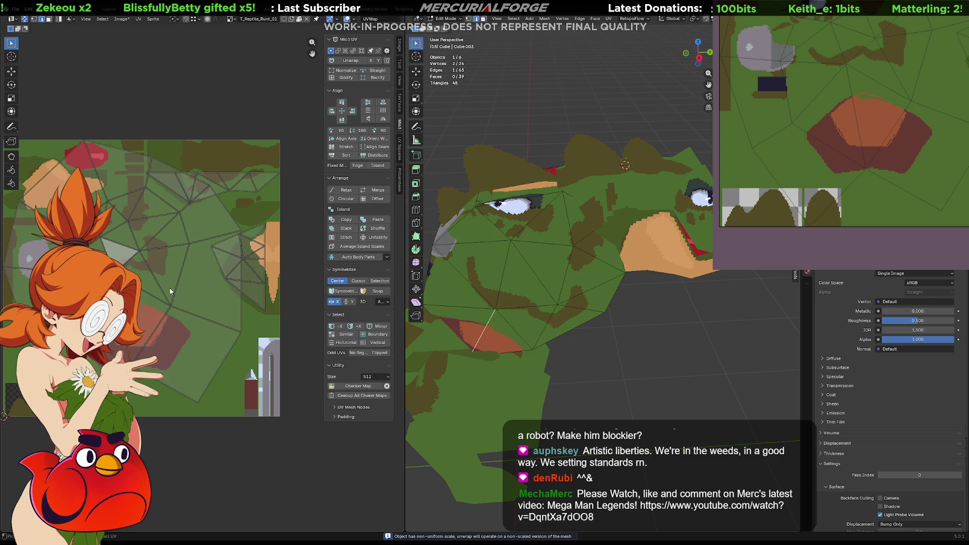
{"action": "left_click", "coordinate": [172, 287], "text": "ctrl"}
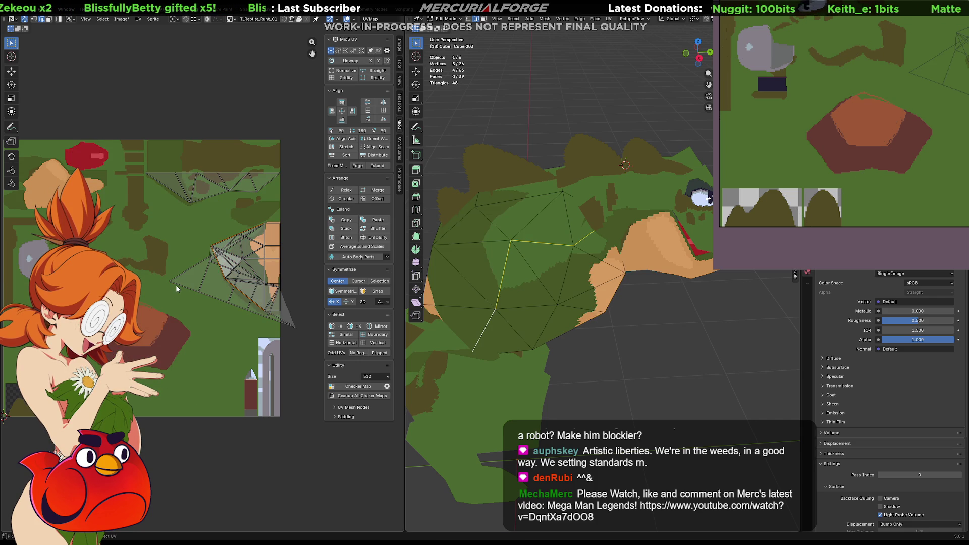
- Move a single back-hump vertex up and to the left, then clear the selection
{"action": "scroll", "coordinate": [229, 252], "scroll_direction": "up", "scroll_amount": 1}
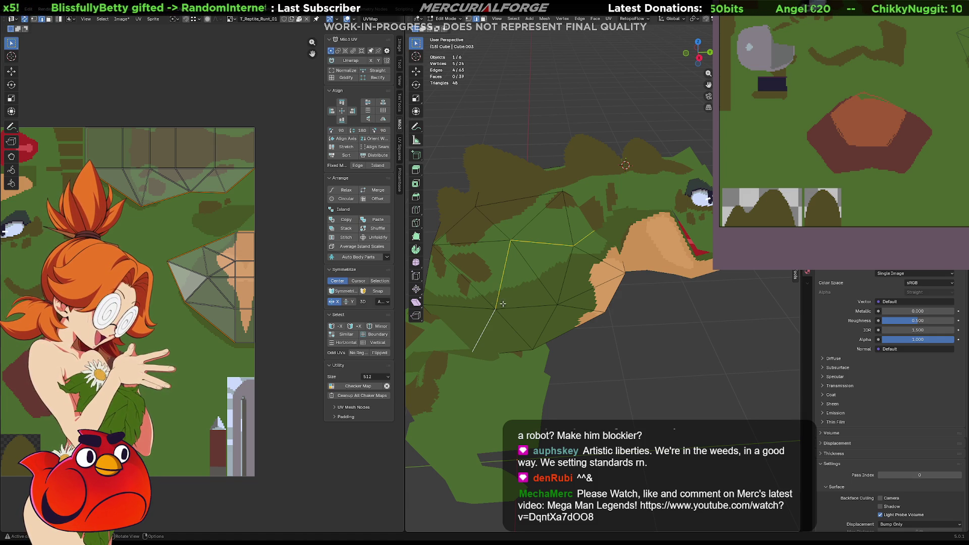
{"action": "mouse_move", "coordinate": [530, 309]}
{"action": "middle_mouse_down"}
{"action": "mouse_move", "coordinate": [587, 288]}
{"action": "mouse_move", "coordinate": [500, 289]}
{"action": "mouse_move", "coordinate": [542, 303]}
{"action": "middle_mouse_up"}
{"action": "left_click", "coordinate": [590, 306]}
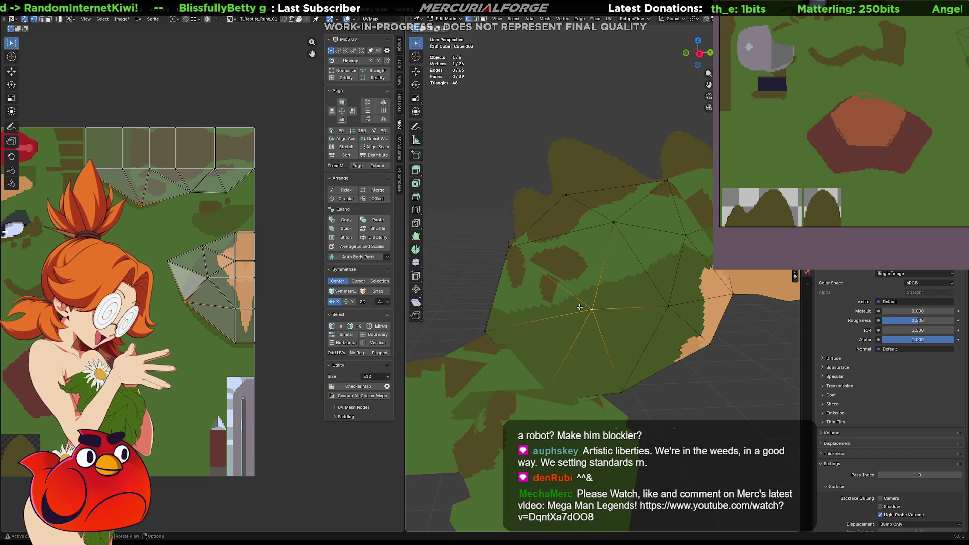
{"action": "key", "text": "g"}
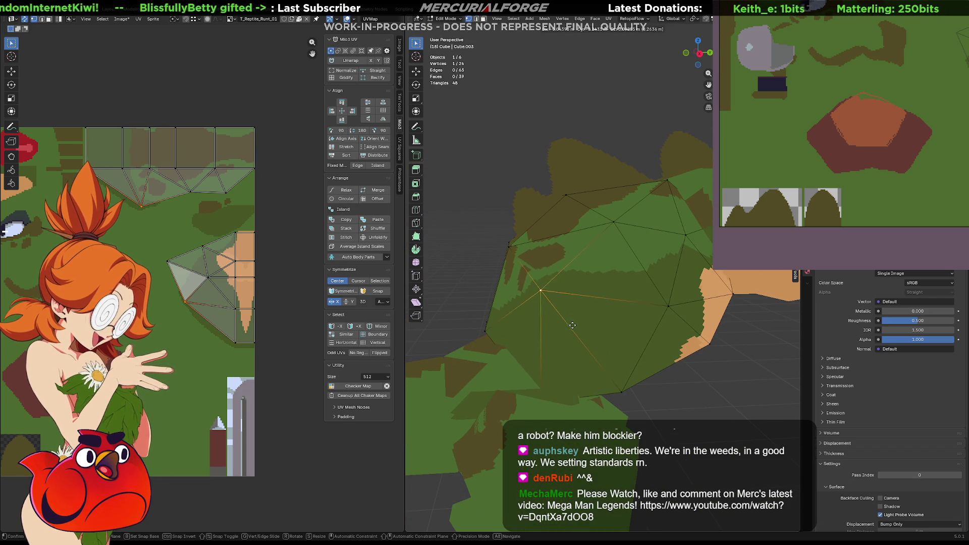
{"action": "left_click", "coordinate": [553, 286]}
{"action": "mouse_move", "coordinate": [552, 286]}
{"action": "middle_mouse_down"}
{"action": "mouse_move", "coordinate": [609, 326]}
{"action": "mouse_move", "coordinate": [653, 315]}
{"action": "middle_mouse_up"}
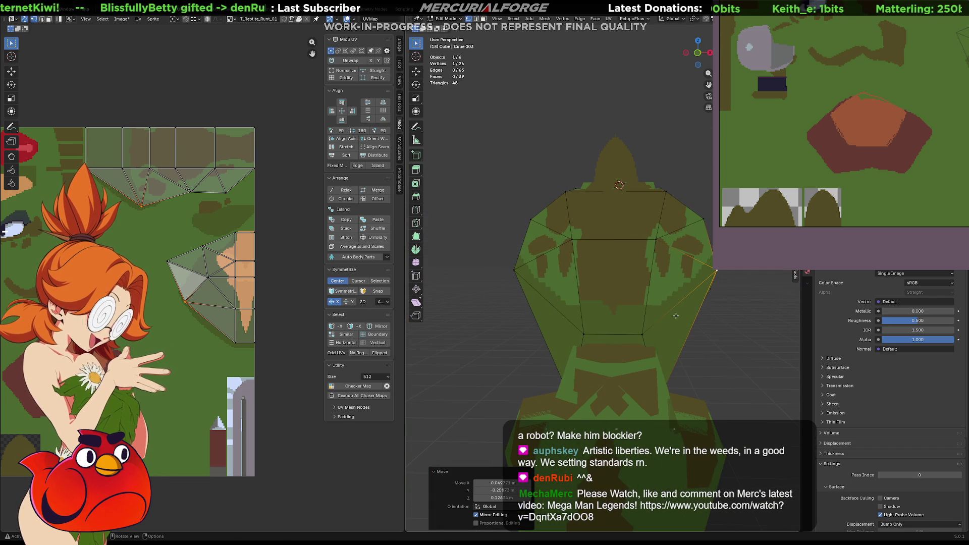
{"action": "key", "text": "g"}
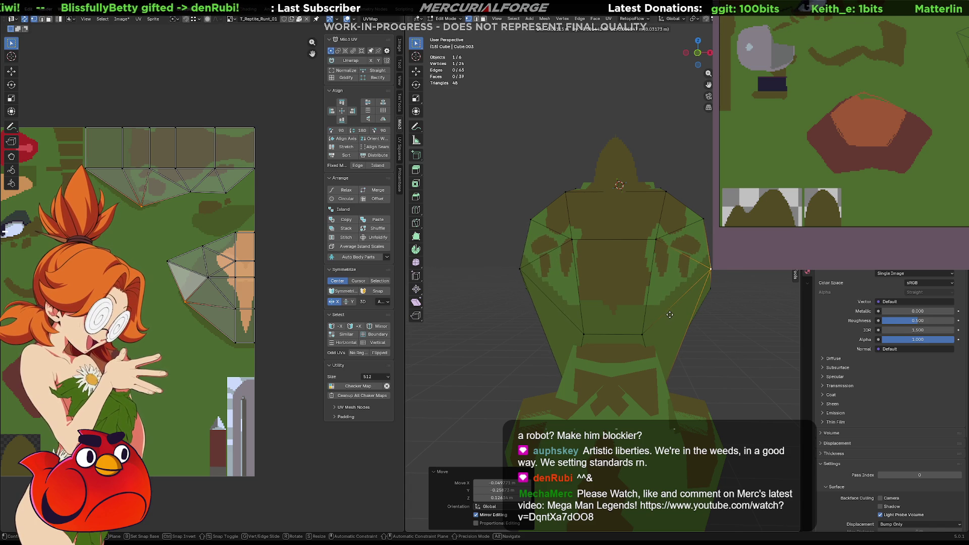
{"action": "left_click", "coordinate": [656, 314]}
{"action": "mouse_move", "coordinate": [655, 314]}
{"action": "middle_mouse_down"}
{"action": "mouse_move", "coordinate": [712, 344]}
{"action": "mouse_move", "coordinate": [722, 322]}
{"action": "mouse_move", "coordinate": [634, 317]}
{"action": "mouse_move", "coordinate": [687, 314]}
{"action": "middle_mouse_up"}
{"action": "left_click", "coordinate": [687, 314]}
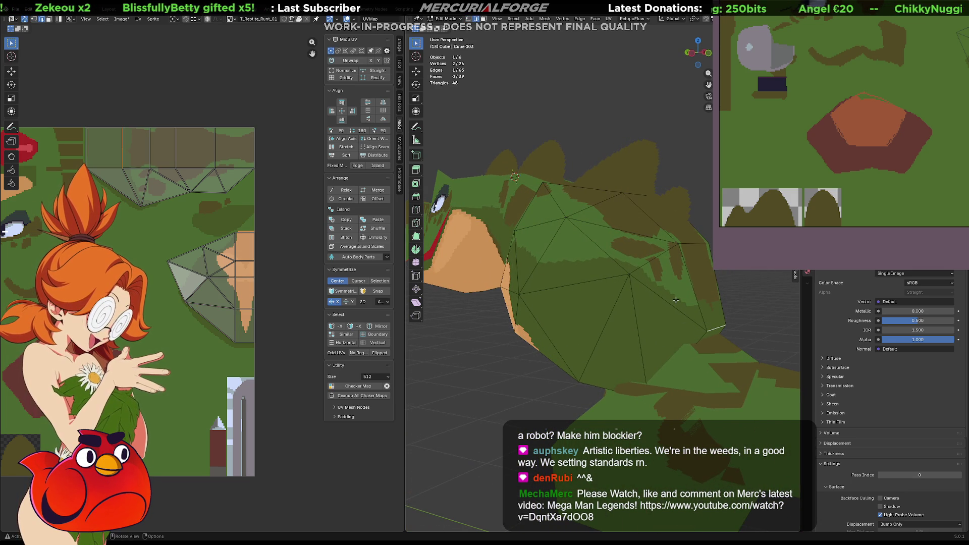
- Select the quad and triangle faces along one side of the back ridge
{"action": "left_click", "coordinate": [701, 282]}
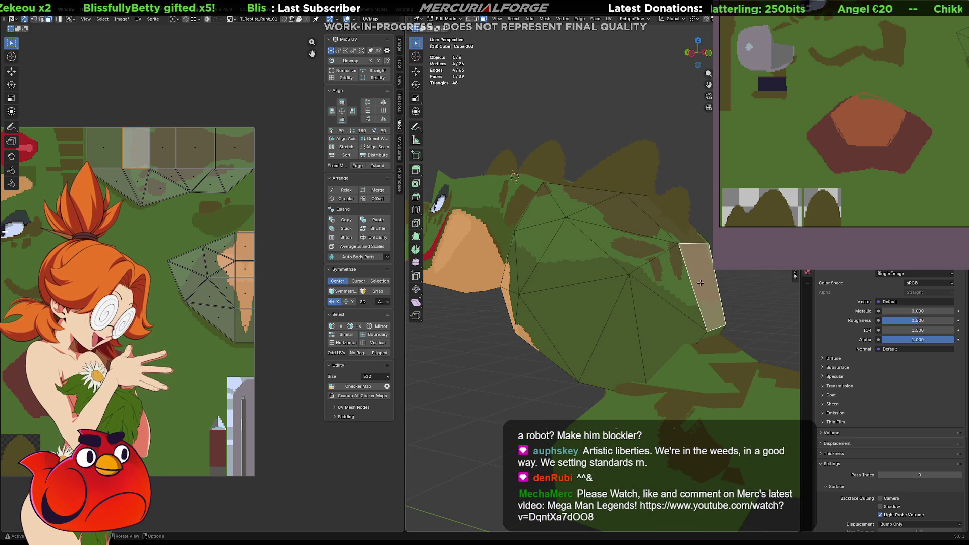
{"action": "left_click", "coordinate": [680, 268], "text": "shift"}
{"action": "left_click", "coordinate": [665, 222], "text": "shift"}
{"action": "left_click", "coordinate": [623, 217], "text": "shift"}
{"action": "left_click", "coordinate": [625, 245], "text": "shift"}
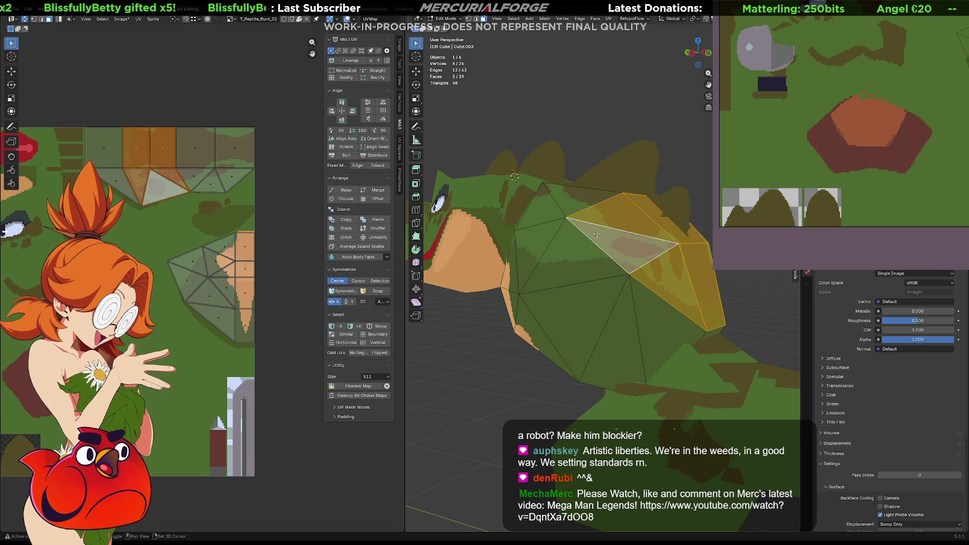
{"action": "left_click", "coordinate": [573, 200], "text": "shift"}
{"action": "left_click", "coordinate": [534, 217], "text": "shift"}
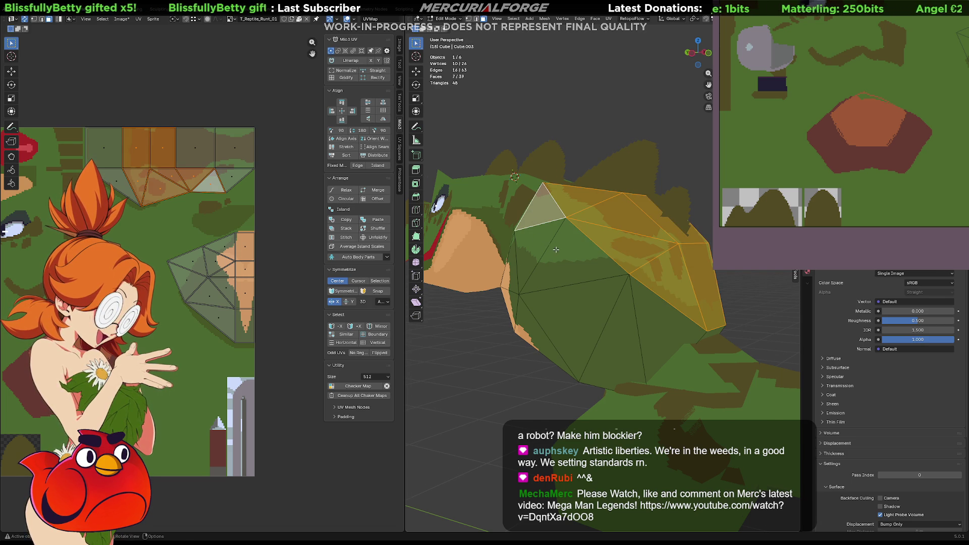
{"action": "mouse_move", "coordinate": [555, 250]}
{"action": "middle_mouse_down"}
{"action": "mouse_move", "coordinate": [596, 243]}
{"action": "mouse_move", "coordinate": [555, 231]}
{"action": "mouse_move", "coordinate": [542, 249]}
{"action": "mouse_move", "coordinate": [511, 255]}
{"action": "middle_mouse_up"}
{"action": "left_click", "coordinate": [554, 230], "text": "shift"}
{"action": "left_click", "coordinate": [566, 234], "text": "shift"}
{"action": "left_click", "coordinate": [554, 247], "text": "shift"}
- Add the remaining ridge faces, then switch to vertex select and pick a back vertex
{"action": "left_click", "coordinate": [578, 297], "text": "shift"}
{"action": "left_click", "coordinate": [606, 270], "text": "shift"}
{"action": "left_click", "coordinate": [621, 237], "text": "shift"}
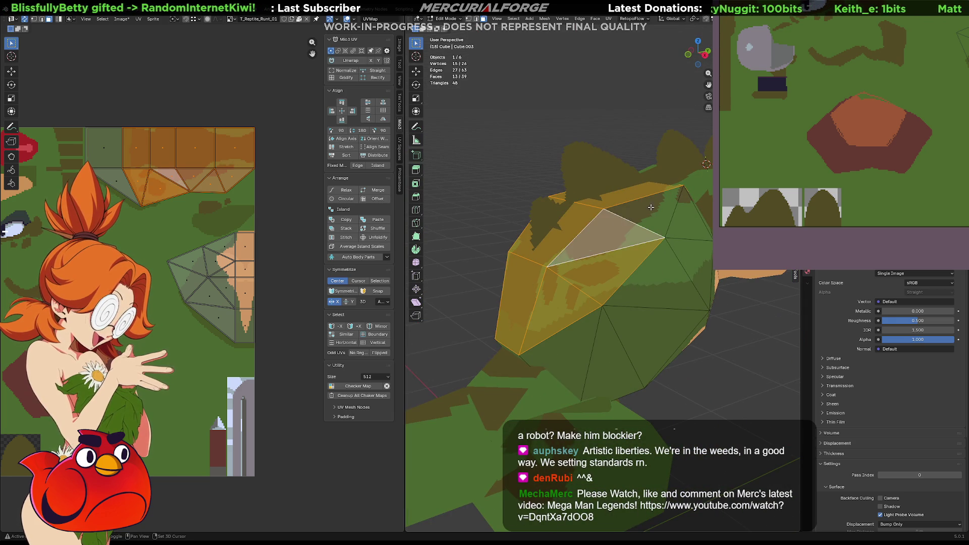
{"action": "left_click", "coordinate": [653, 210], "text": "shift"}
{"action": "left_click", "coordinate": [690, 215], "text": "shift"}
{"action": "mouse_move", "coordinate": [689, 216]}
{"action": "middle_mouse_down"}
{"action": "mouse_move", "coordinate": [632, 217]}
{"action": "mouse_move", "coordinate": [629, 201]}
{"action": "mouse_move", "coordinate": [668, 222]}
{"action": "mouse_move", "coordinate": [625, 277]}
{"action": "middle_mouse_up"}
{"action": "left_click", "coordinate": [636, 225], "text": "shift"}
{"action": "left_click", "coordinate": [641, 214], "text": "shift"}
{"action": "left_click", "coordinate": [642, 216], "text": "shift"}
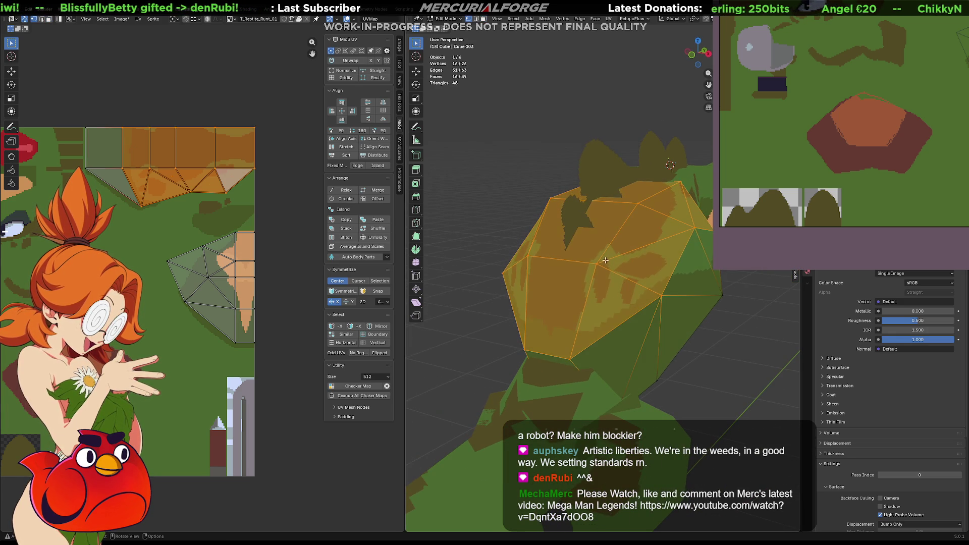
{"action": "key", "text": "1"}
{"action": "left_click", "coordinate": [618, 268]}
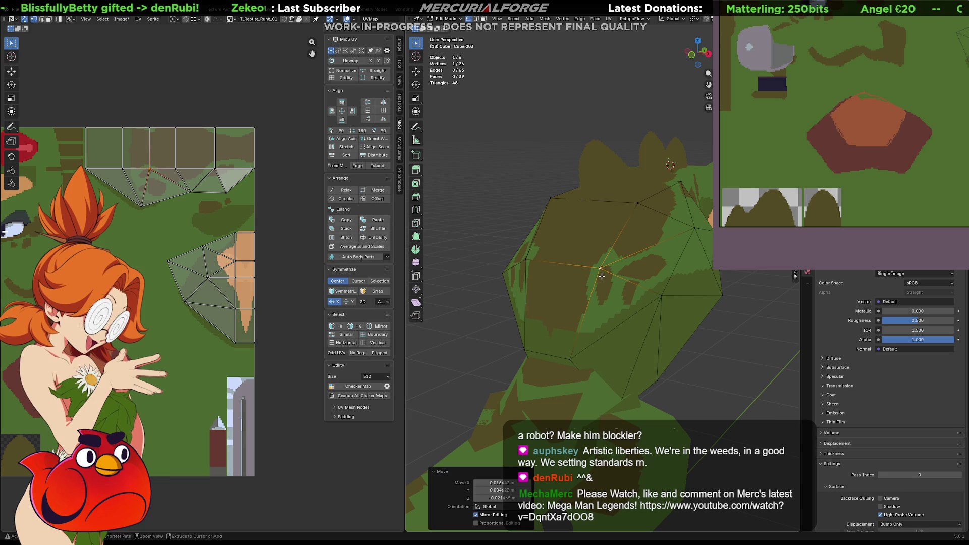
- Move one UV vertex of the back faces to a new spot on the texture
{"action": "left_click", "coordinate": [155, 187], "text": "shift"}
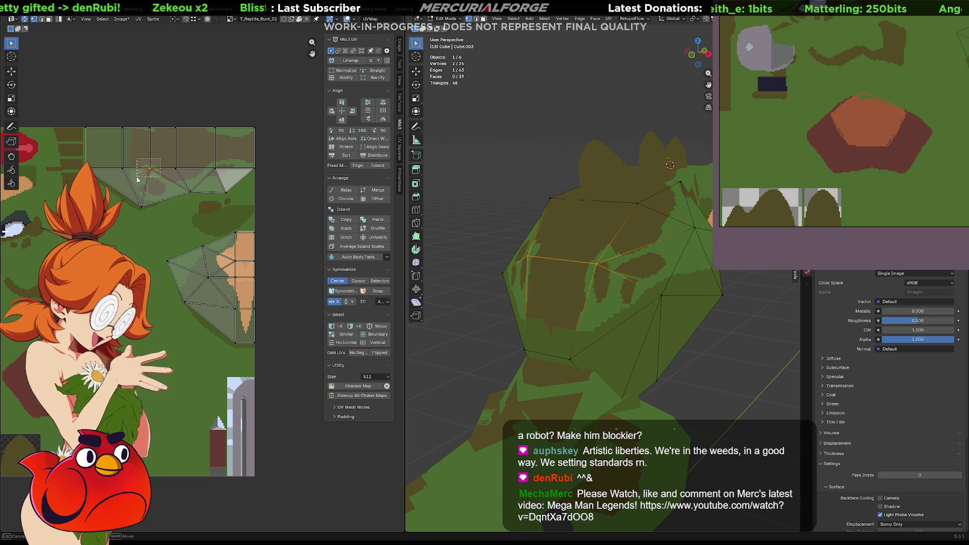
{"action": "left_click_drag", "start_coordinate": [138, 180], "coordinate": [139, 180]}
{"action": "key", "text": "g"}
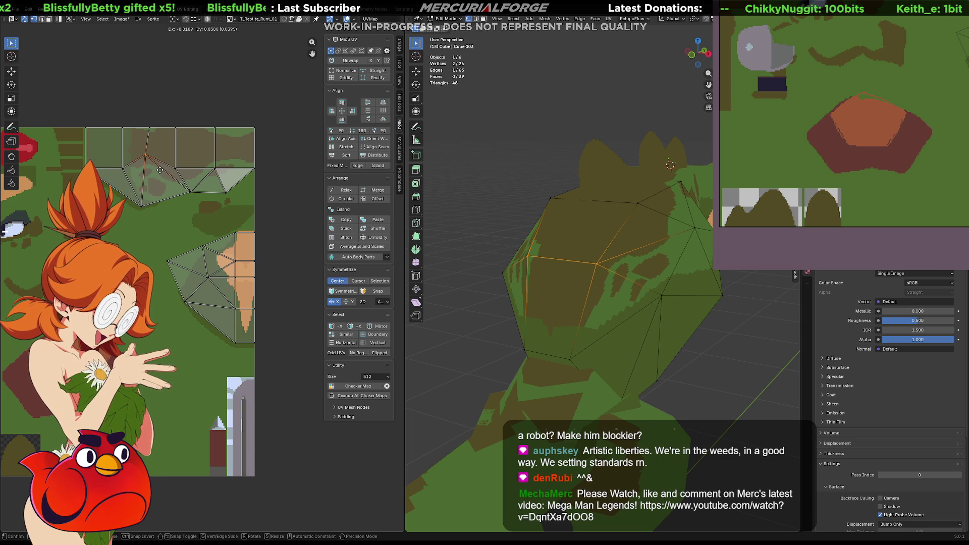
{"action": "left_click", "coordinate": [159, 169]}
{"action": "left_click", "coordinate": [143, 211]}
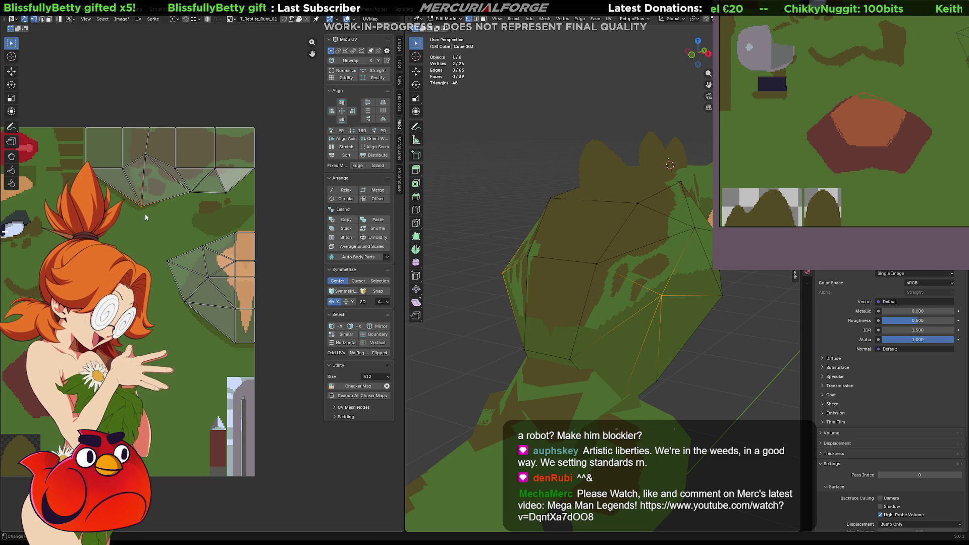
{"action": "key", "text": "g"}
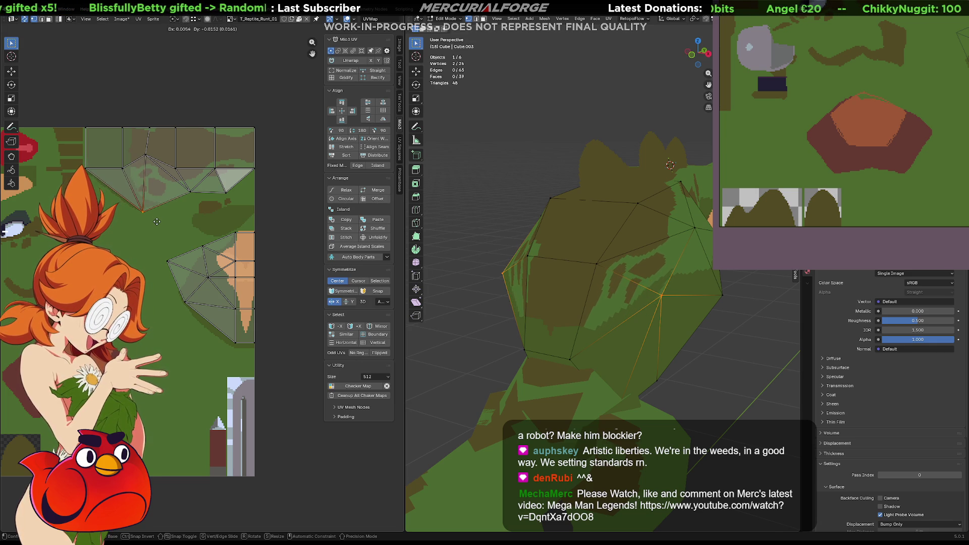
{"action": "right_click", "coordinate": [156, 221]}
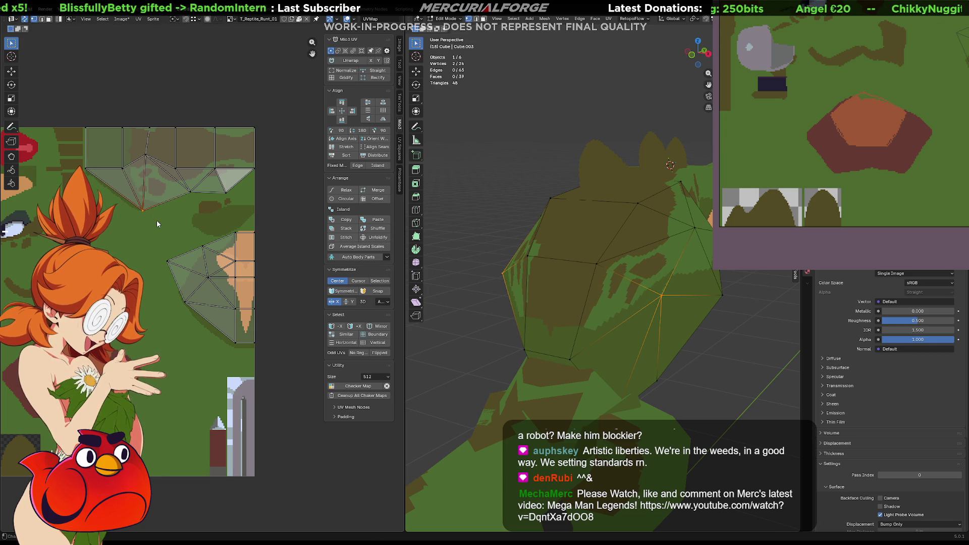
- Select the upper UV vertices and edge and try moving them, cancelling the move
{"action": "left_click", "coordinate": [140, 178]}
{"action": "left_click", "coordinate": [126, 170]}
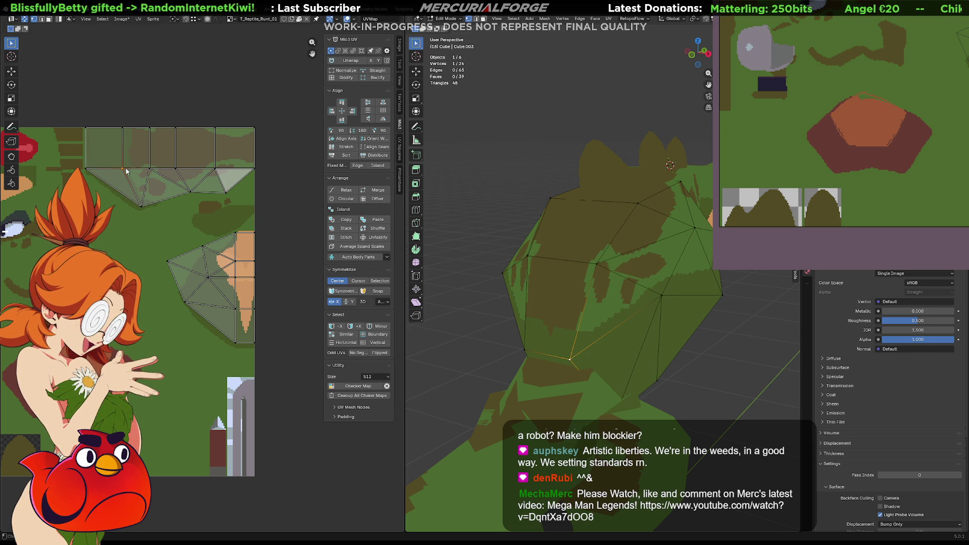
{"action": "left_click", "coordinate": [124, 151]}
{"action": "key", "text": "g"}
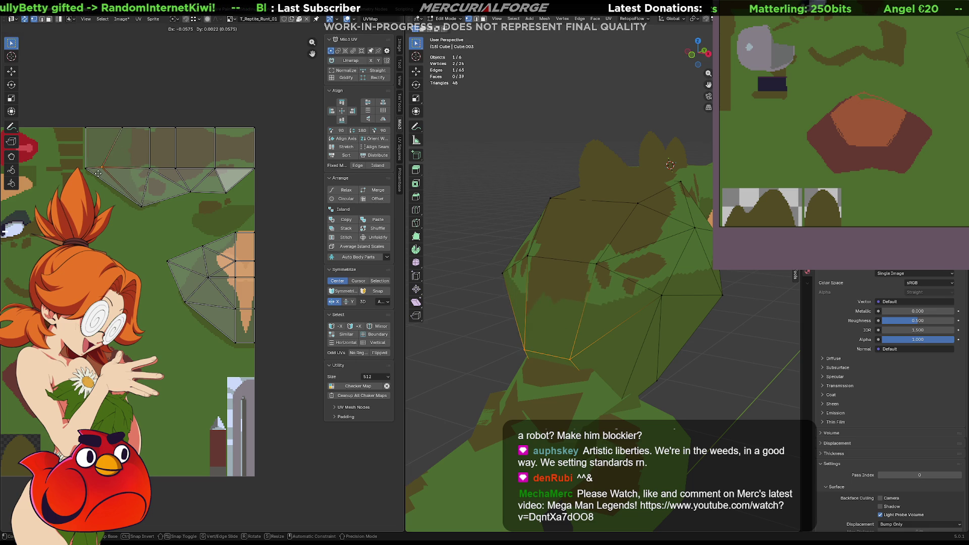
{"action": "right_click", "coordinate": [124, 174]}
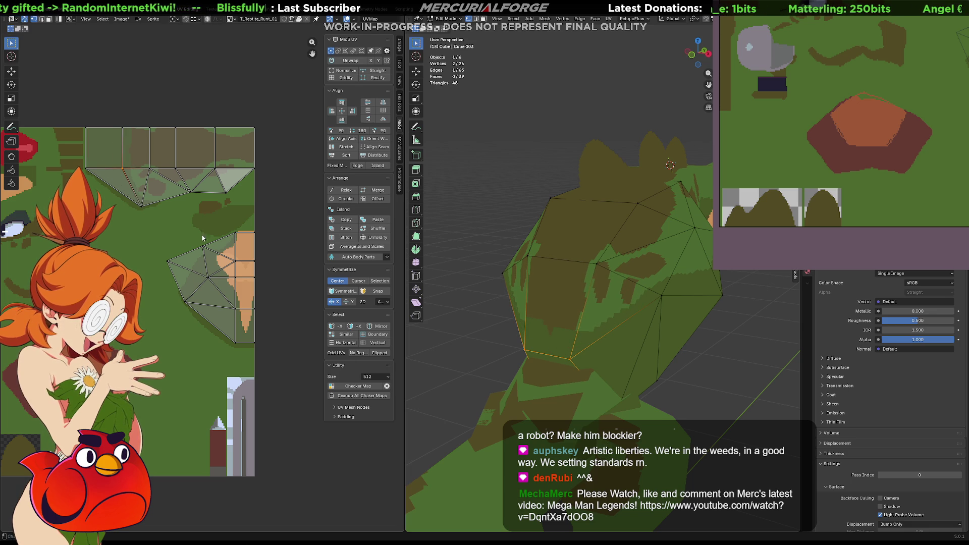
- Return to Object Mode and select the Torso piece
{"action": "mouse_move", "coordinate": [636, 320]}
{"action": "middle_mouse_down"}
{"action": "mouse_move", "coordinate": [674, 327]}
{"action": "mouse_move", "coordinate": [614, 325]}
{"action": "mouse_move", "coordinate": [644, 314]}
{"action": "mouse_move", "coordinate": [547, 270]}
{"action": "middle_mouse_up"}
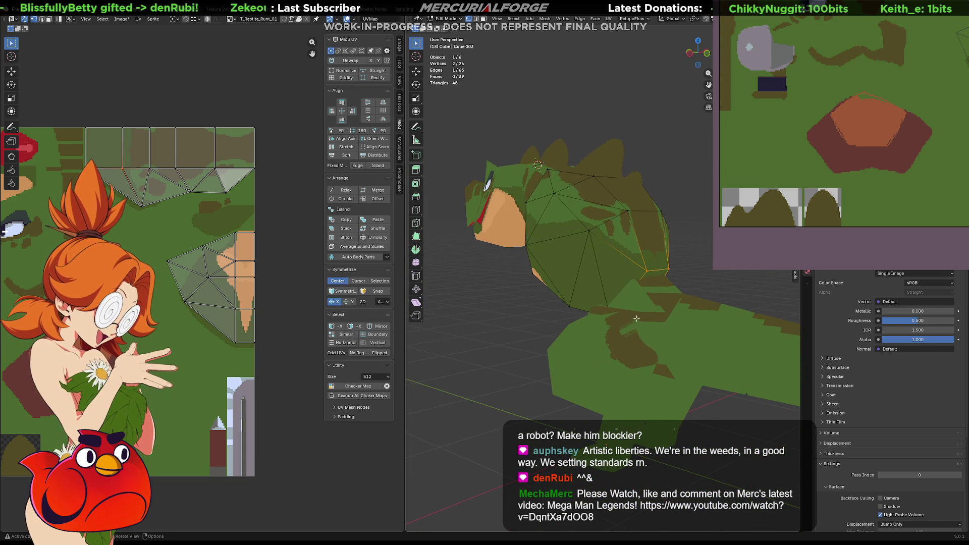
{"action": "key", "text": "Tab"}
{"action": "left_click", "coordinate": [649, 303]}
{"action": "middle_click_drag", "start_coordinate": [647, 301], "coordinate": [644, 289]}
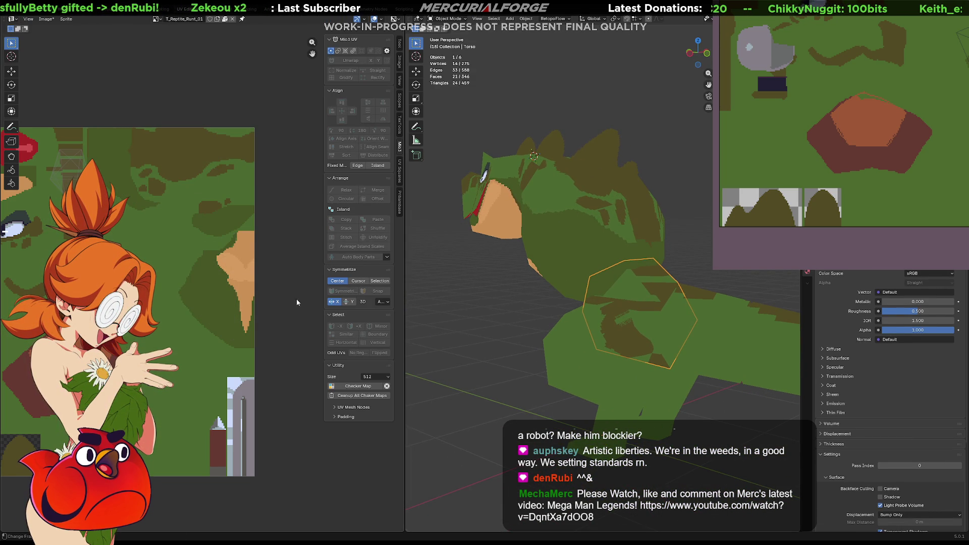
- From the right side view, project all of the Torso's UVs from view
{"action": "mouse_move", "coordinate": [551, 307]}
{"action": "middle_mouse_down"}
{"action": "mouse_move", "coordinate": [695, 289]}
{"action": "mouse_move", "coordinate": [616, 292]}
{"action": "mouse_move", "coordinate": [568, 330]}
{"action": "mouse_move", "coordinate": [623, 310]}
{"action": "middle_mouse_up"}
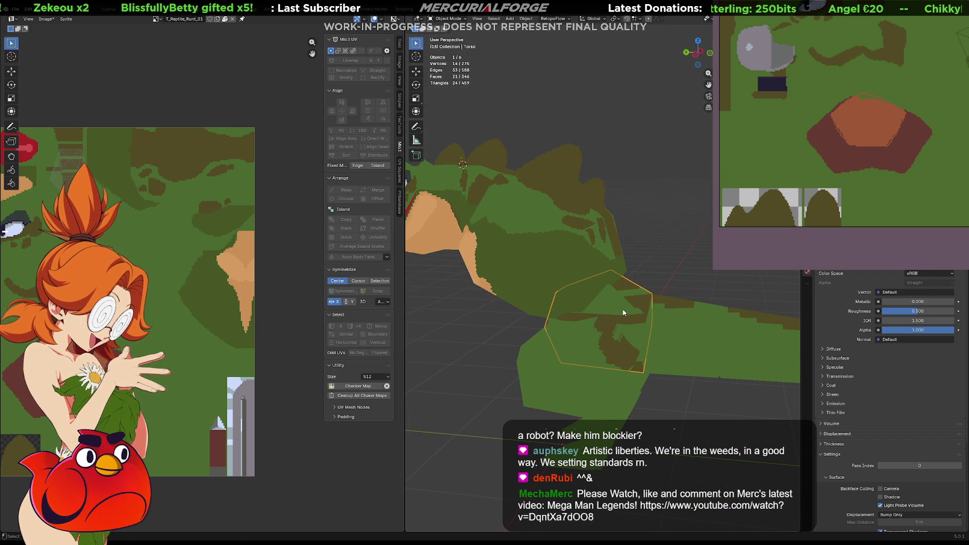
{"action": "key", "text": "KP_3"}
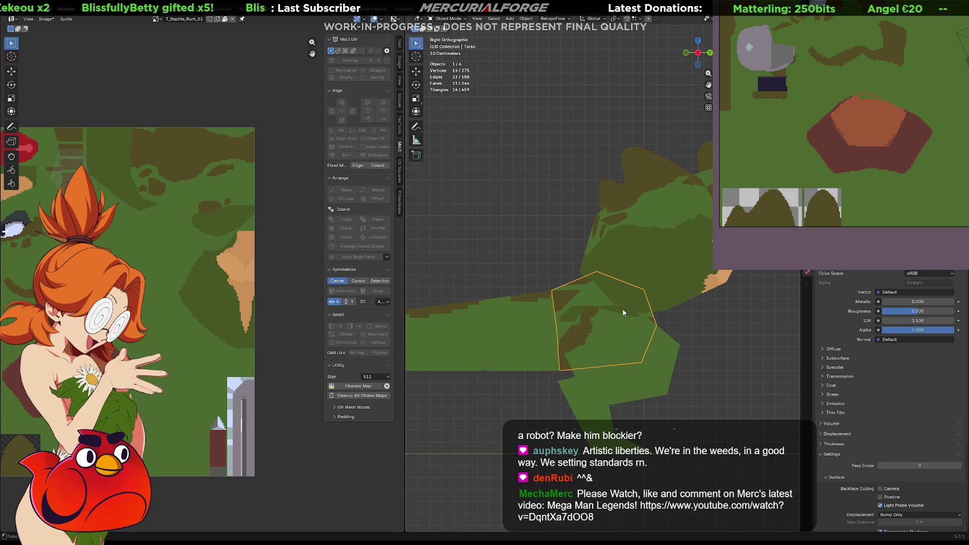
{"action": "key", "text": "Tab"}
{"action": "key", "text": "a"}
{"action": "key", "text": "u"}
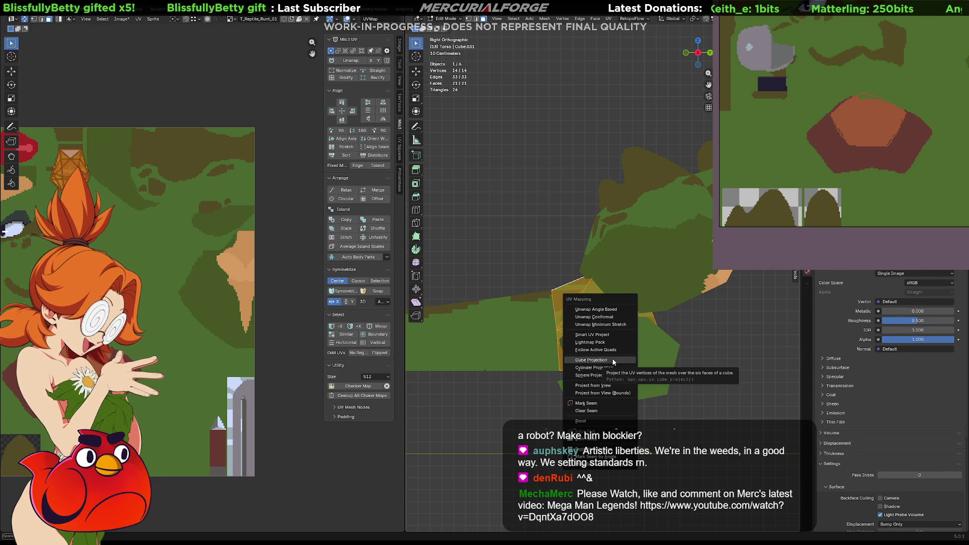
{"action": "left_click", "coordinate": [608, 385]}
- Scale the Torso's UV island down onto a texture patch and leave Edit Mode
{"action": "key", "text": "s"}
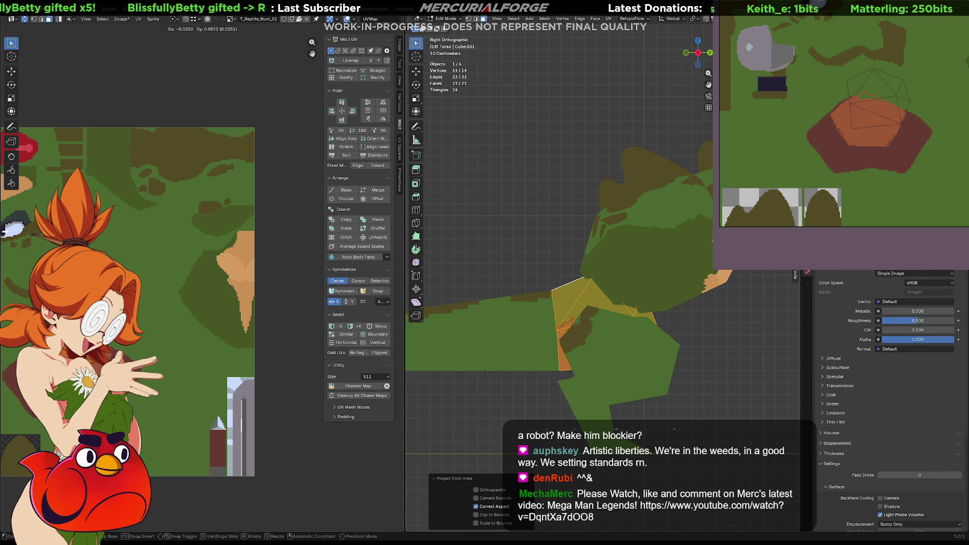
{"action": "left_click", "coordinate": [233, 292]}
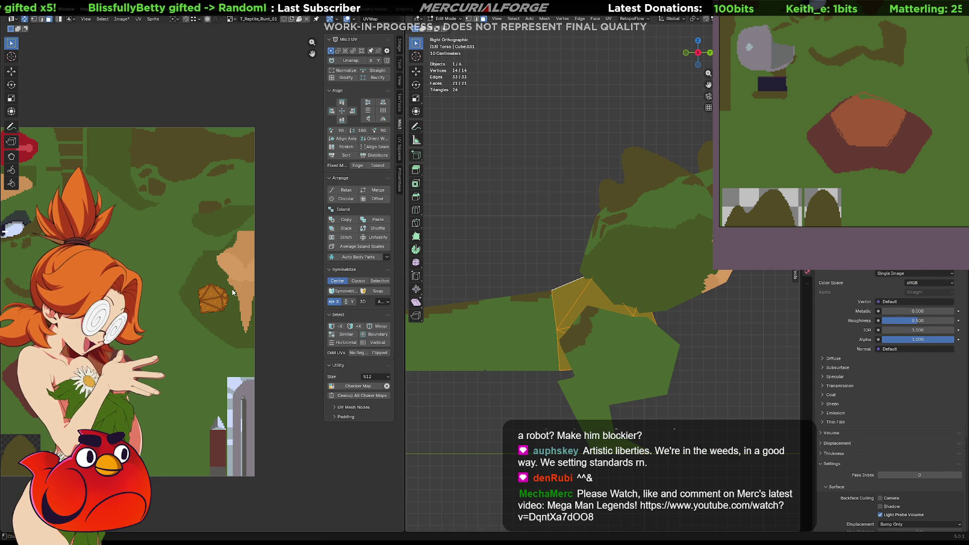
{"action": "left_click", "coordinate": [710, 343]}
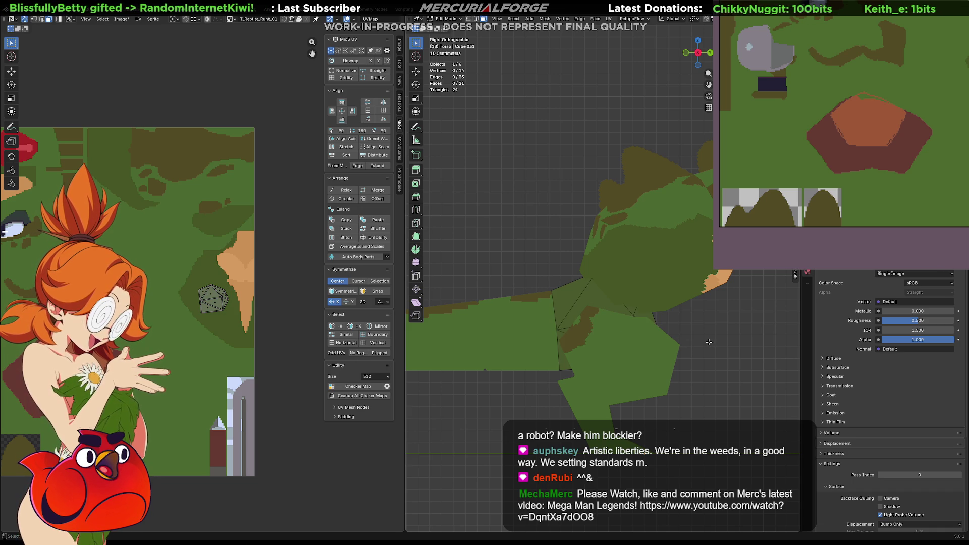
{"action": "key", "text": "KP_1"}
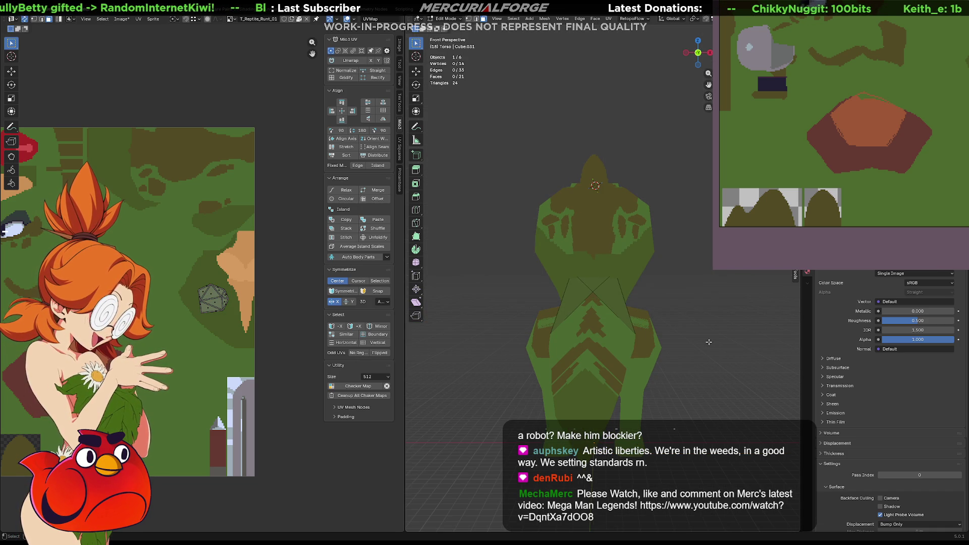
{"action": "key", "text": "Tab"}
{"action": "mouse_move", "coordinate": [624, 332]}
{"action": "middle_mouse_down"}
{"action": "mouse_move", "coordinate": [773, 326]}
{"action": "mouse_move", "coordinate": [558, 342]}
{"action": "mouse_move", "coordinate": [655, 331]}
{"action": "middle_mouse_up"}
- Reveal all hidden parts, then hide the shoulder spike and grey sword
{"action": "key", "text": "alt+h"}
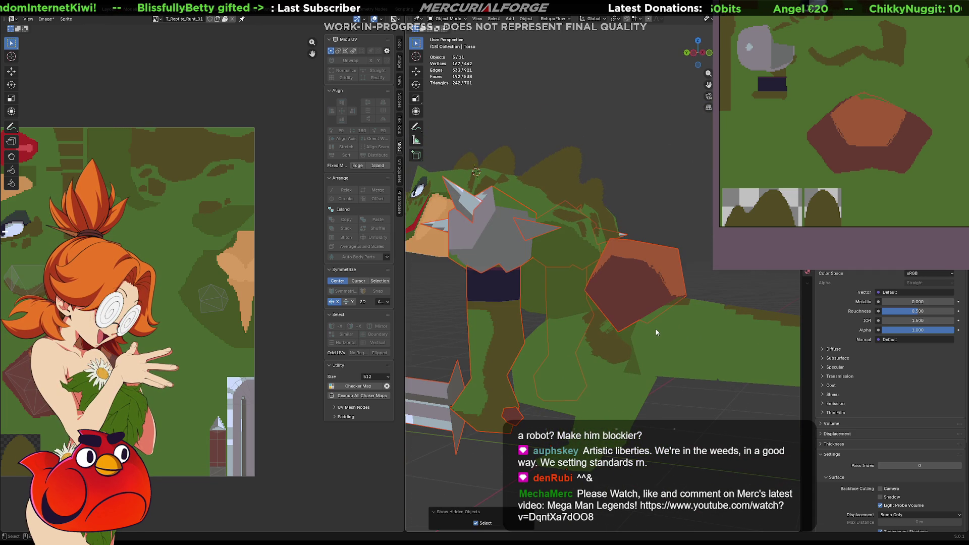
{"action": "left_click", "coordinate": [501, 240]}
{"action": "key", "text": "h"}
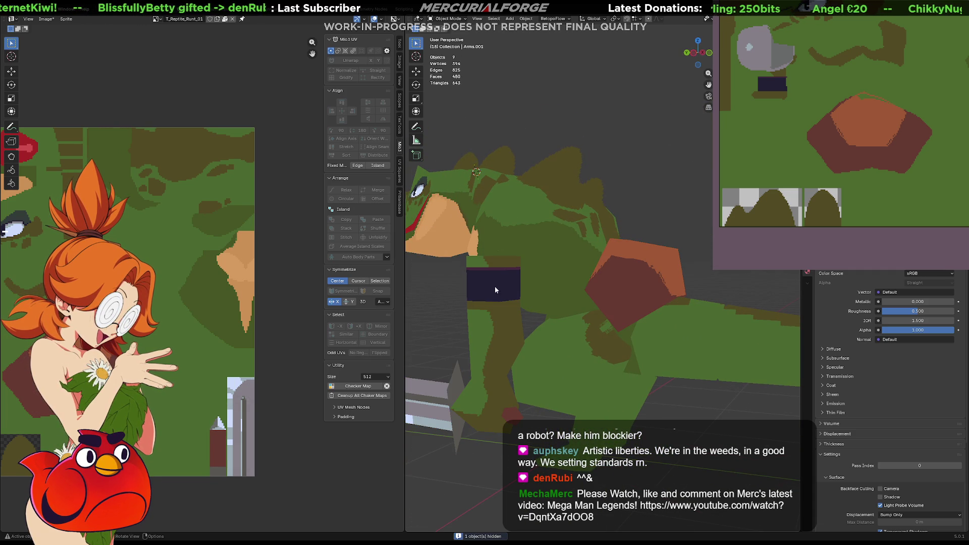
{"action": "left_click", "coordinate": [463, 401]}
{"action": "key", "text": "h"}
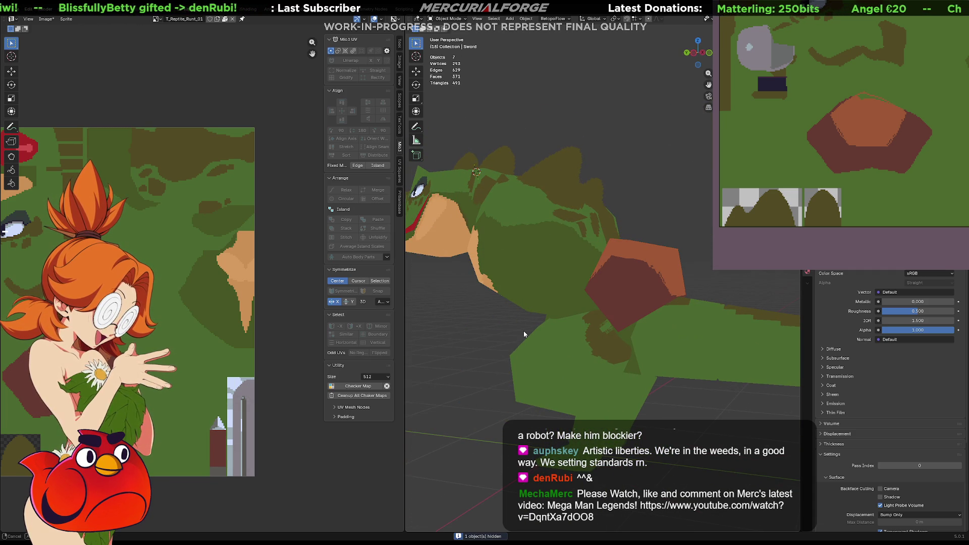
- From a side view, select the body mesh Cube and enter Edit Mode
{"action": "mouse_move", "coordinate": [522, 331]}
{"action": "middle_mouse_down"}
{"action": "mouse_move", "coordinate": [669, 332]}
{"action": "mouse_move", "coordinate": [564, 331]}
{"action": "middle_mouse_up"}
{"action": "mouse_move", "coordinate": [588, 332]}
{"action": "middle_mouse_down"}
{"action": "mouse_move", "coordinate": [626, 313]}
{"action": "mouse_move", "coordinate": [711, 316]}
{"action": "mouse_move", "coordinate": [479, 311]}
{"action": "mouse_move", "coordinate": [665, 300]}
{"action": "mouse_move", "coordinate": [598, 325]}
{"action": "mouse_move", "coordinate": [593, 345]}
{"action": "mouse_move", "coordinate": [589, 336]}
{"action": "middle_mouse_up"}
{"action": "scroll", "coordinate": [550, 317], "scroll_direction": "up", "scroll_amount": 4}
{"action": "left_click", "coordinate": [576, 279]}
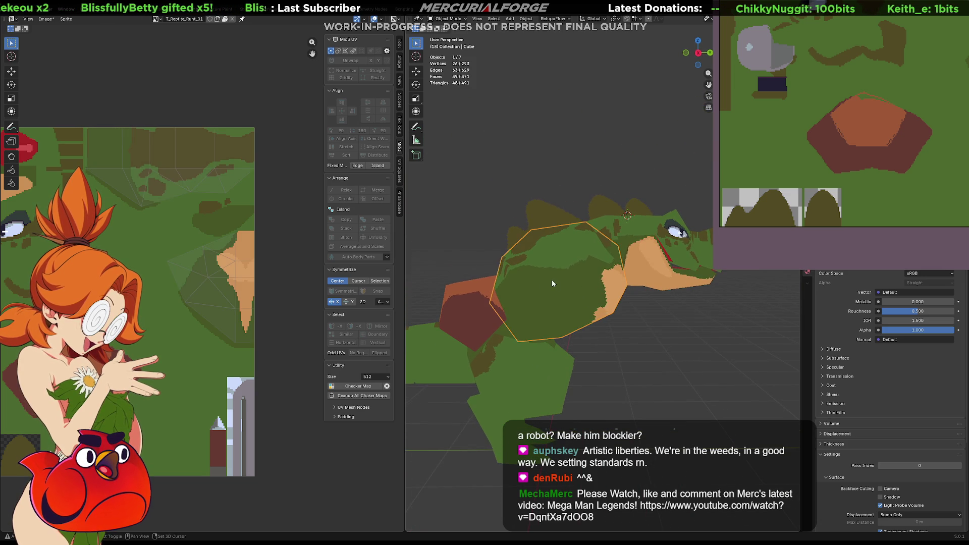
{"action": "middle_click_drag", "start_coordinate": [552, 280], "coordinate": [554, 296], "text": "shift"}
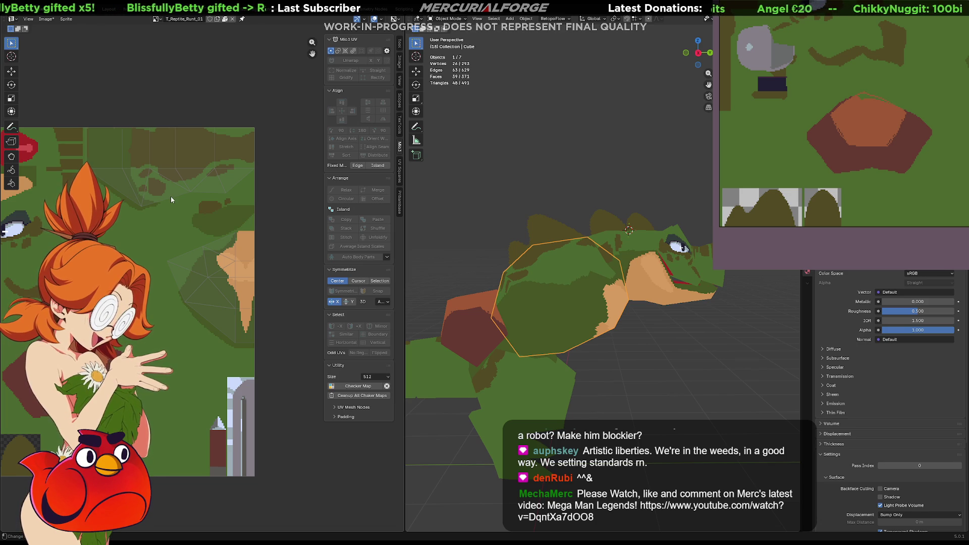
{"action": "key", "text": "Tab"}
- Select the shell's square and triangle faces and move their UVs down-right on the texture
{"action": "left_click", "coordinate": [126, 191]}
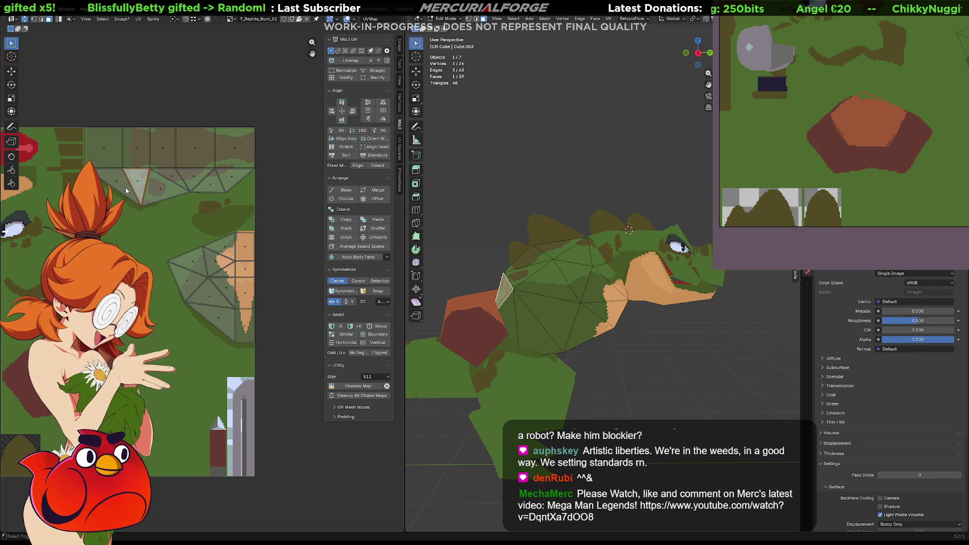
{"action": "left_click", "coordinate": [120, 185], "text": "shift"}
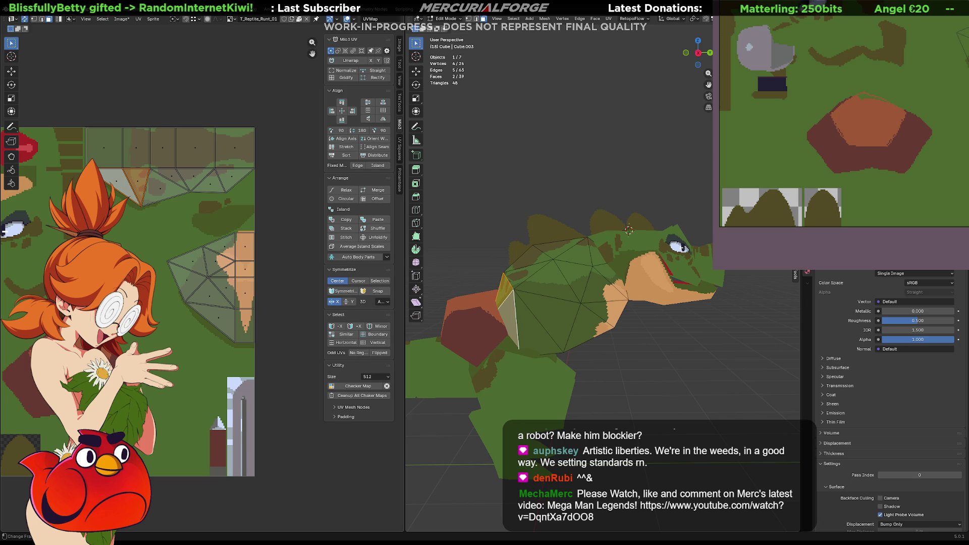
{"action": "left_click", "coordinate": [108, 153]}
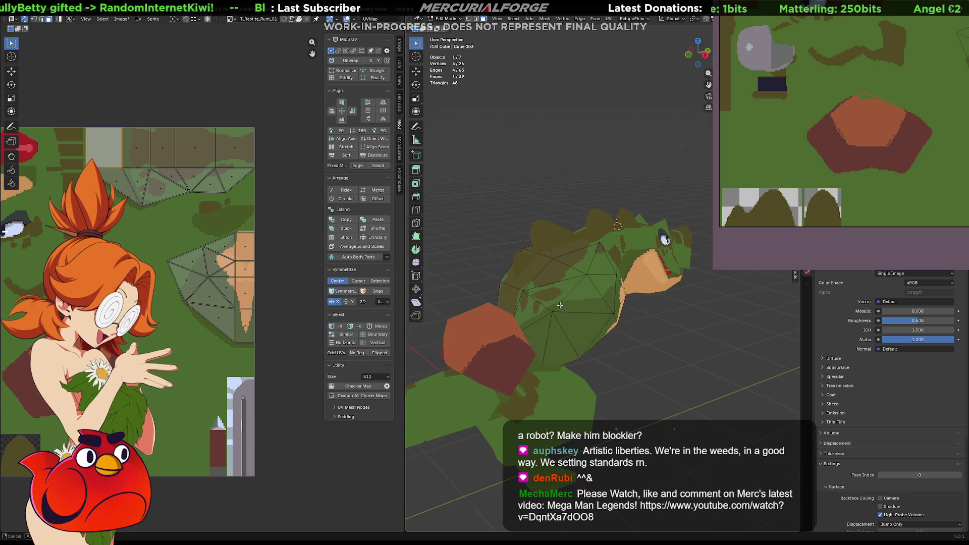
{"action": "middle_click_drag", "start_coordinate": [477, 293], "coordinate": [504, 301]}
{"action": "left_click", "coordinate": [530, 309]}
{"action": "left_click", "coordinate": [500, 298], "text": "shift"}
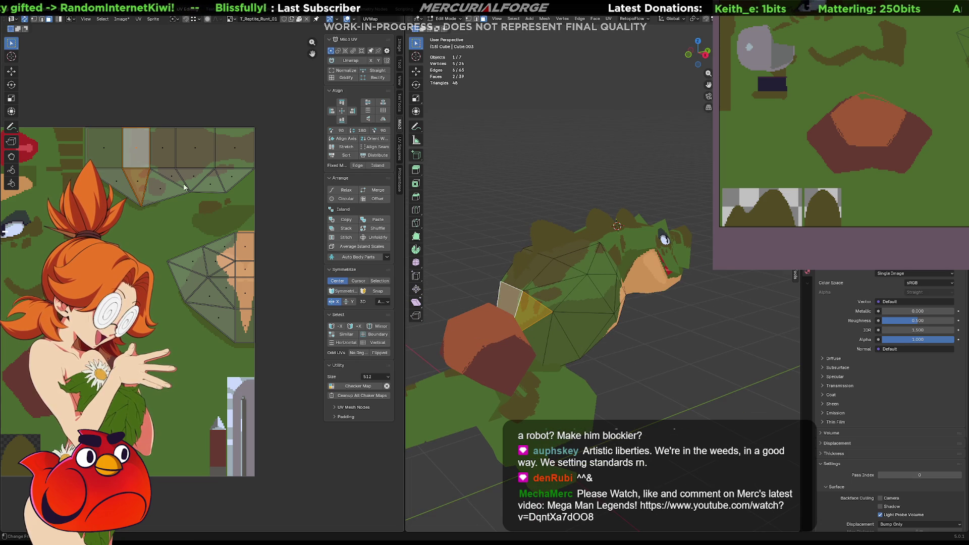
{"action": "left_click", "coordinate": [122, 138]}
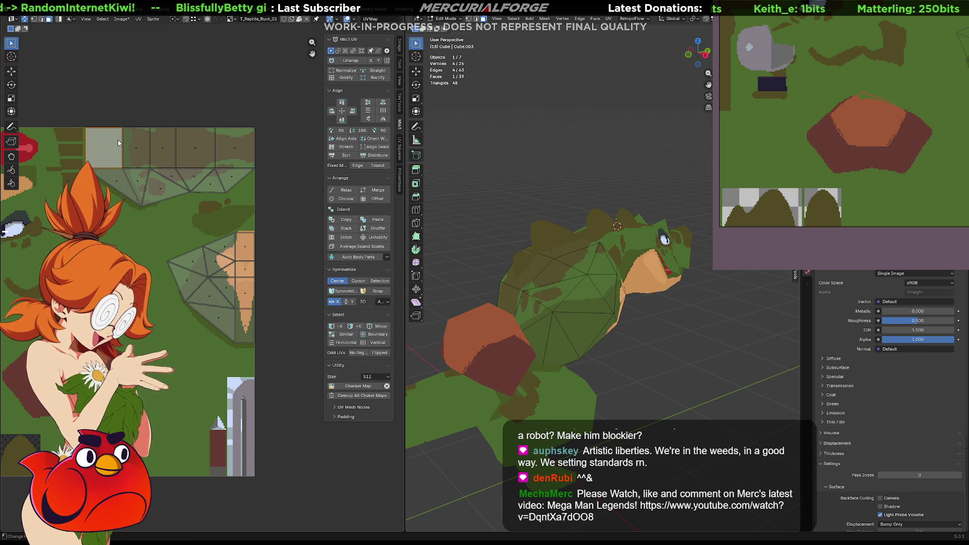
{"action": "left_click", "coordinate": [121, 201], "text": "shift"}
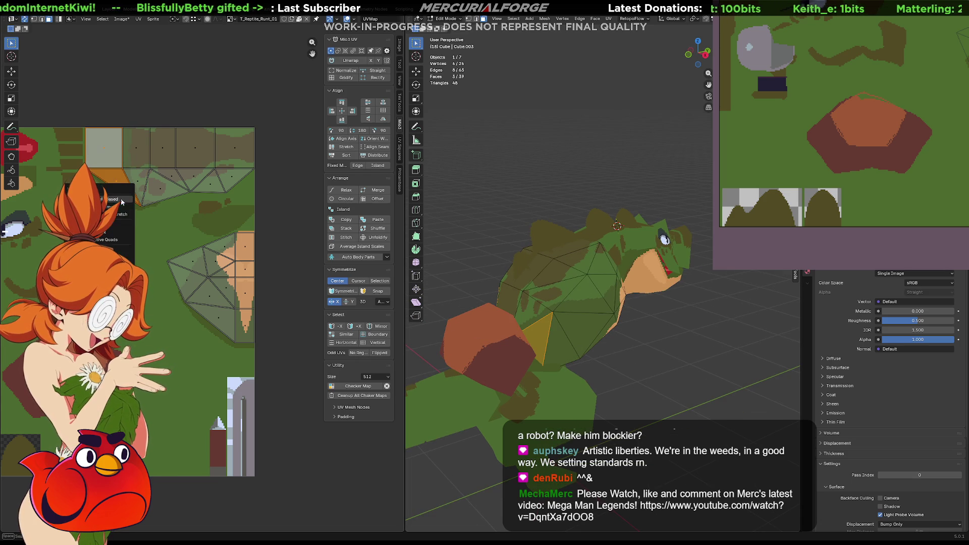
{"action": "key", "text": "g"}
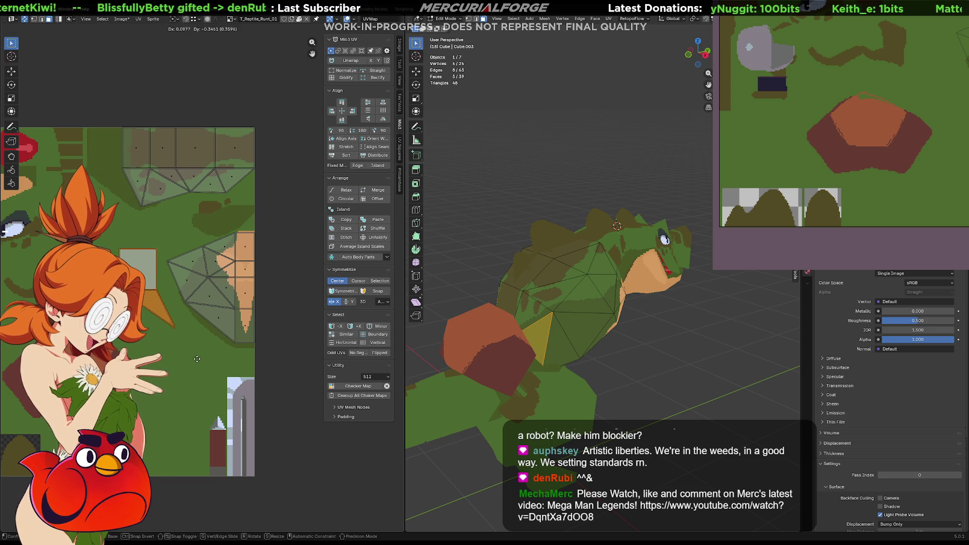
{"action": "left_click", "coordinate": [191, 342]}
- Deselect the UVs, check the shell from another angle, and isolate it in Local View
{"action": "left_click", "coordinate": [173, 308]}
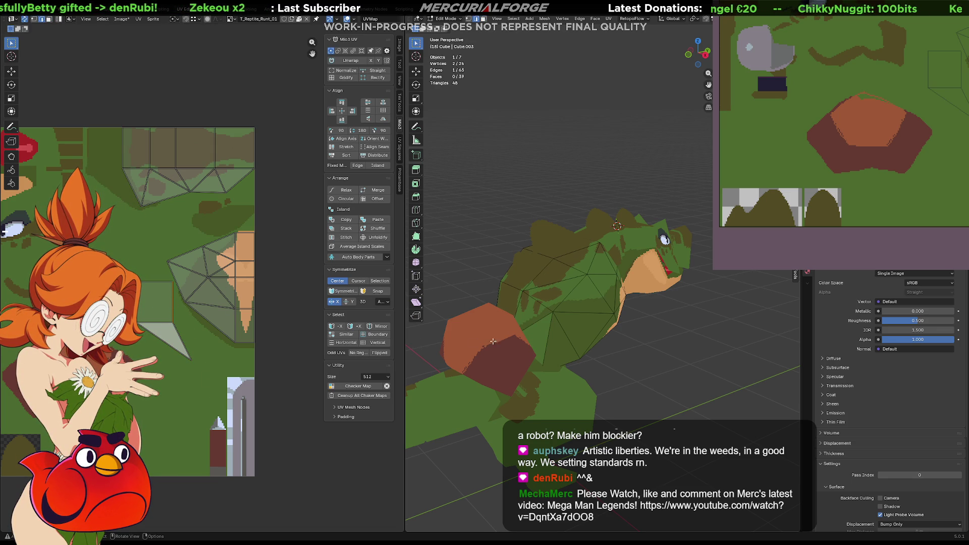
{"action": "left_click", "coordinate": [541, 319]}
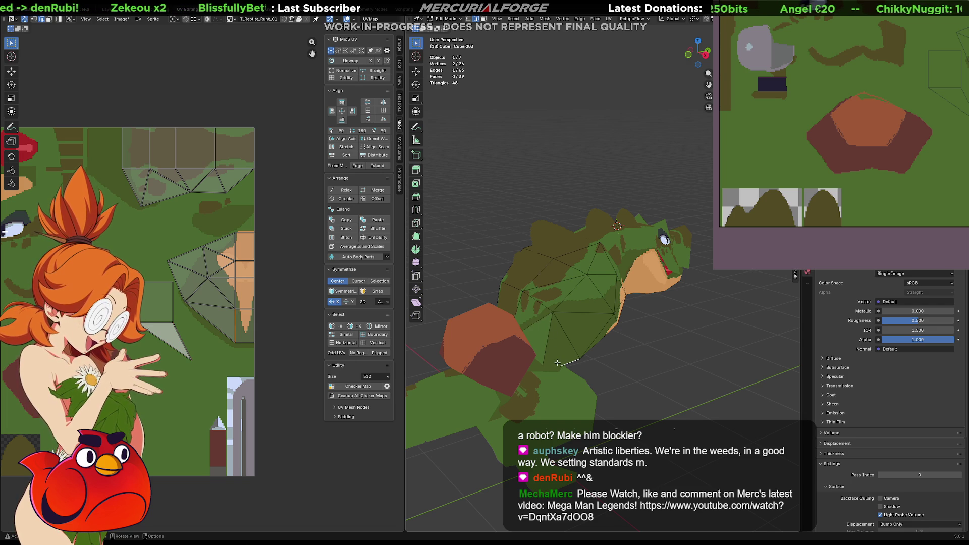
{"action": "scroll", "coordinate": [556, 378], "scroll_direction": "up", "scroll_amount": 3}
{"action": "middle_click_drag", "start_coordinate": [556, 378], "coordinate": [494, 332]}
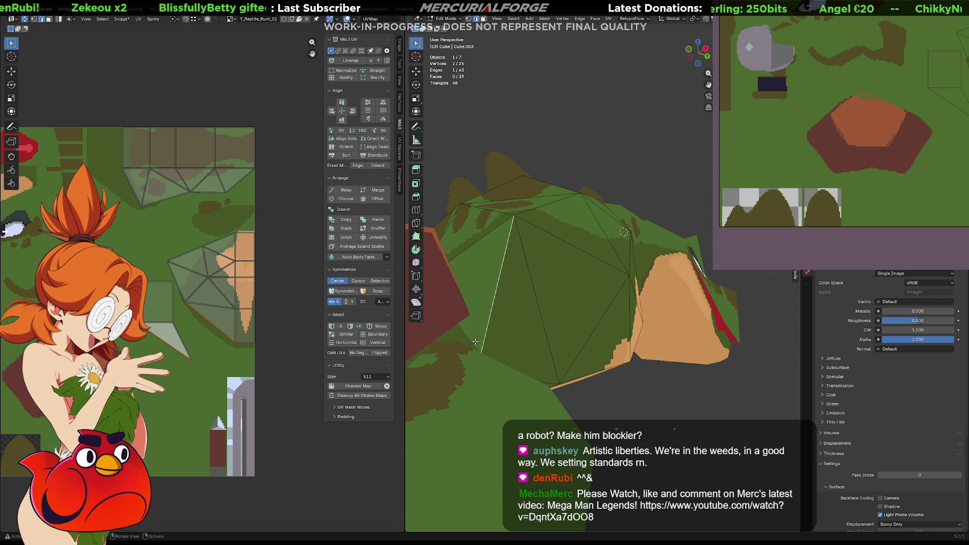
{"action": "key", "text": "ctrl+Tab"}
{"action": "left_click", "coordinate": [431, 332]}
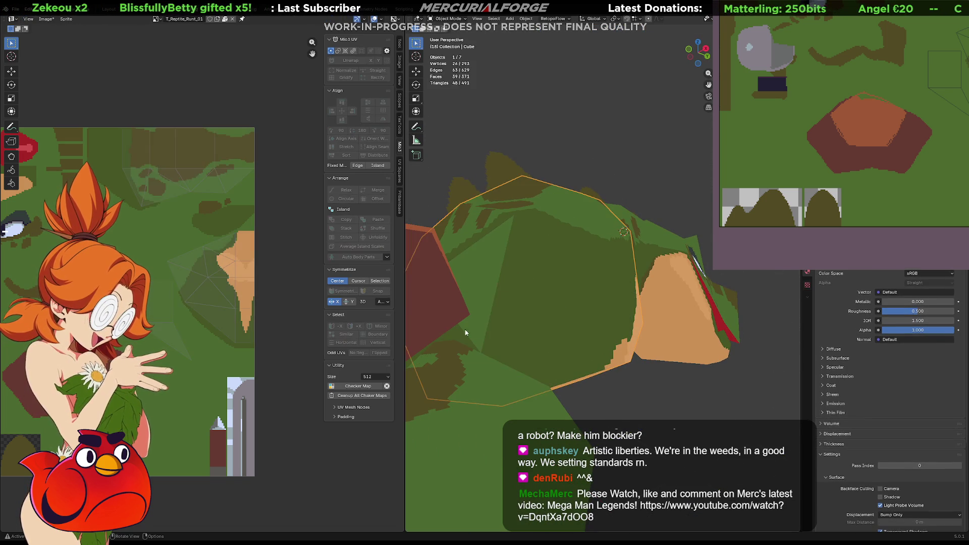
{"action": "key", "text": "Tab"}
{"action": "key", "text": "Tab"}
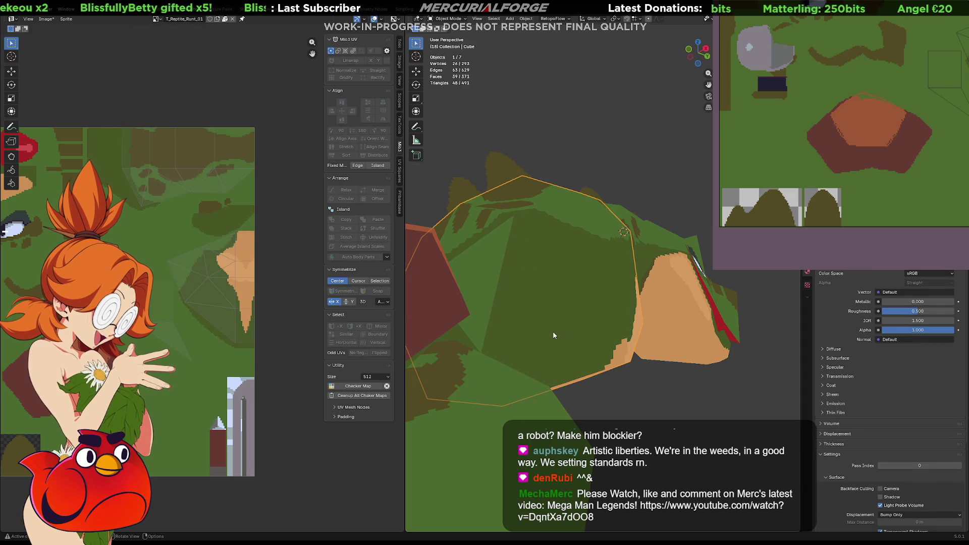
{"action": "key", "text": "slash"}
{"action": "key", "text": "Tab"}
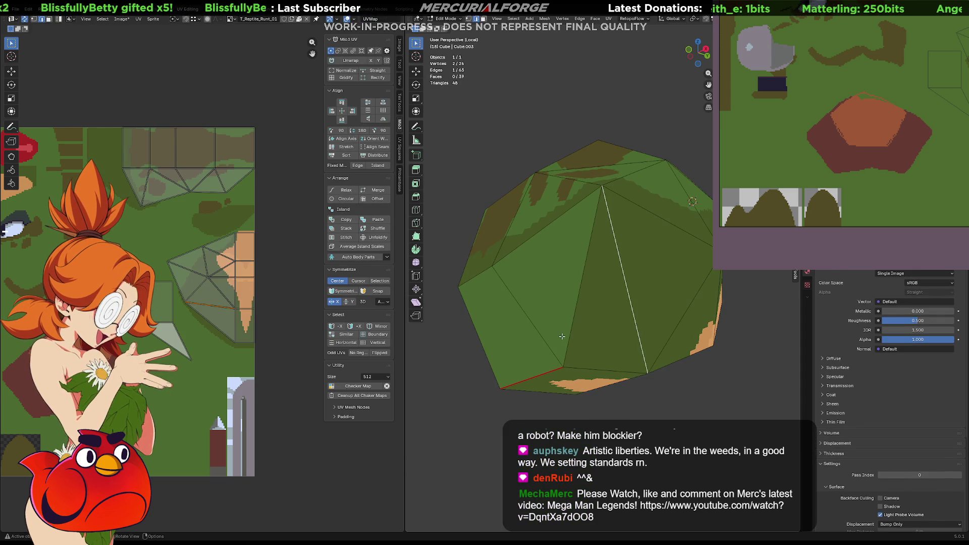
- Inspect the shell's slanted edges, briefly enter Texture Paint, then return to Edit Mode
{"action": "middle_click_drag", "start_coordinate": [541, 328], "coordinate": [569, 336]}
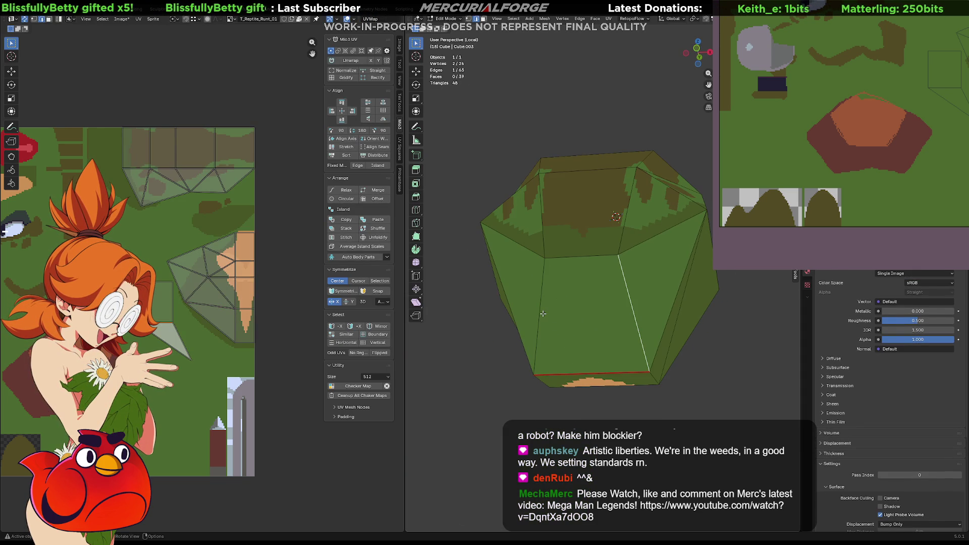
{"action": "left_click", "coordinate": [697, 234]}
{"action": "left_click", "coordinate": [672, 228]}
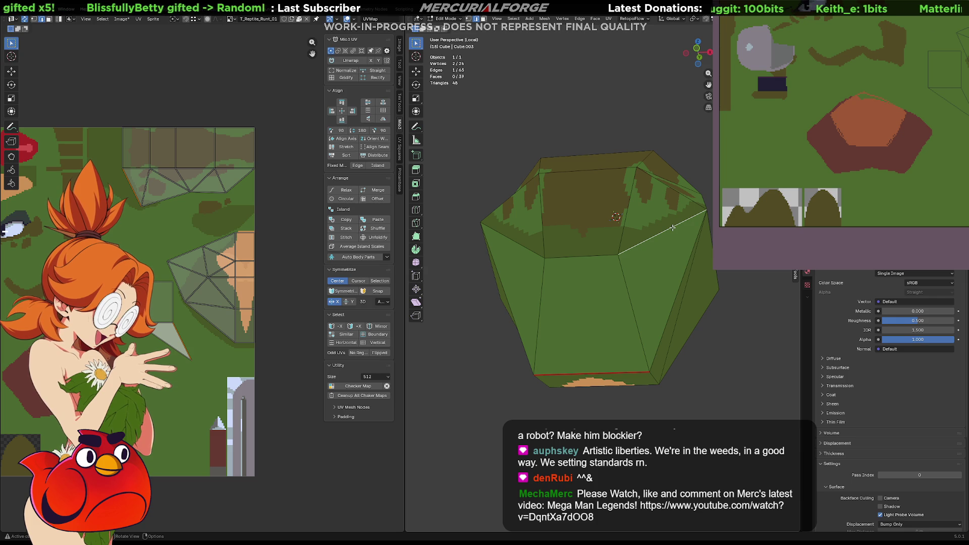
{"action": "middle_click_drag", "start_coordinate": [671, 228], "coordinate": [524, 301]}
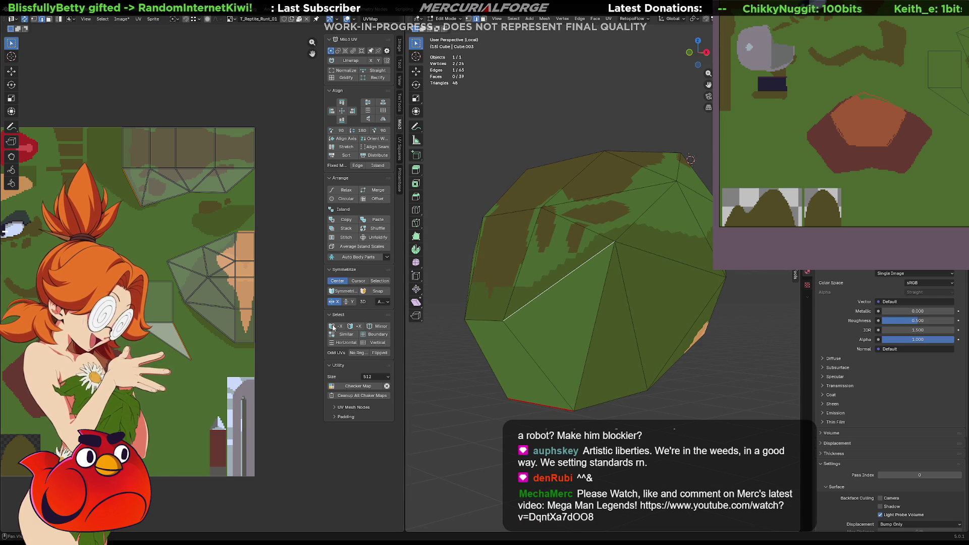
{"action": "key", "text": "ctrl+Tab"}
{"action": "left_click", "coordinate": [578, 295]}
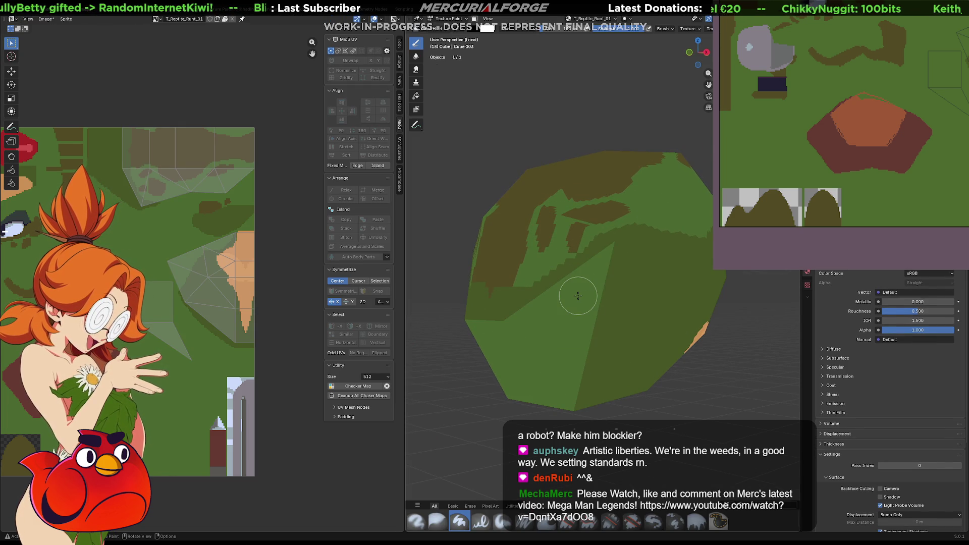
{"action": "key", "text": "Tab"}
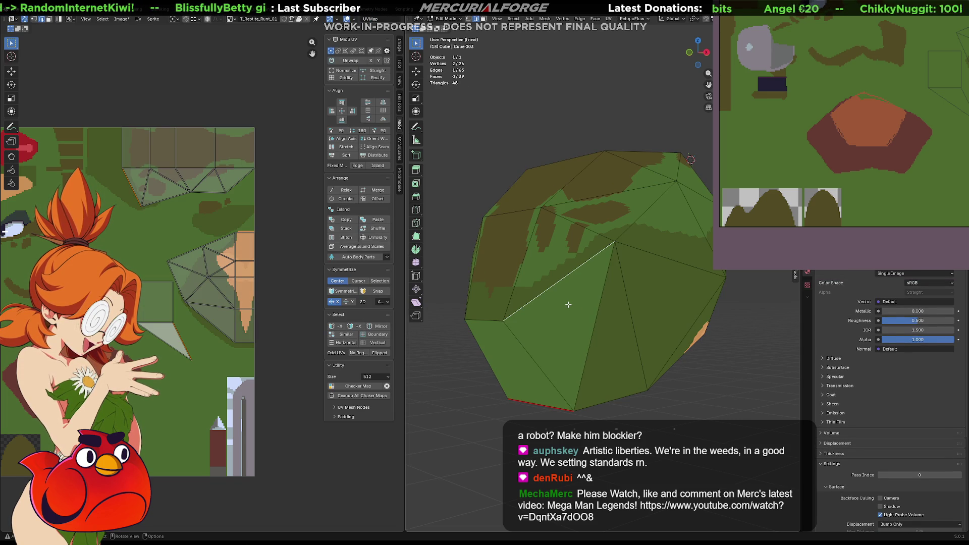
- Select the shell's side faces, scale their UV island down and place it on a small texture patch
{"action": "left_click", "coordinate": [564, 318]}
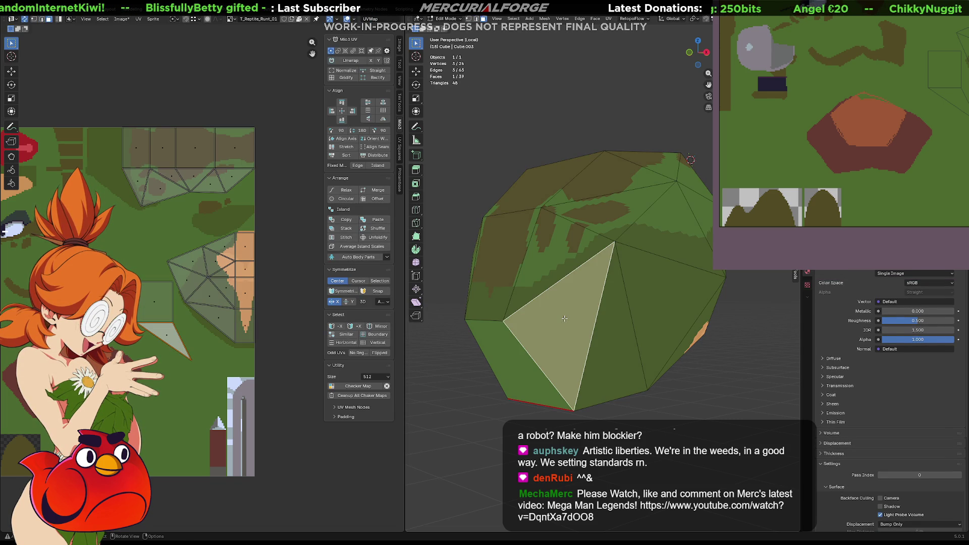
{"action": "left_click", "coordinate": [510, 361], "text": "shift"}
{"action": "middle_click_drag", "start_coordinate": [511, 361], "coordinate": [543, 330]}
{"action": "left_click", "coordinate": [543, 329], "text": "shift"}
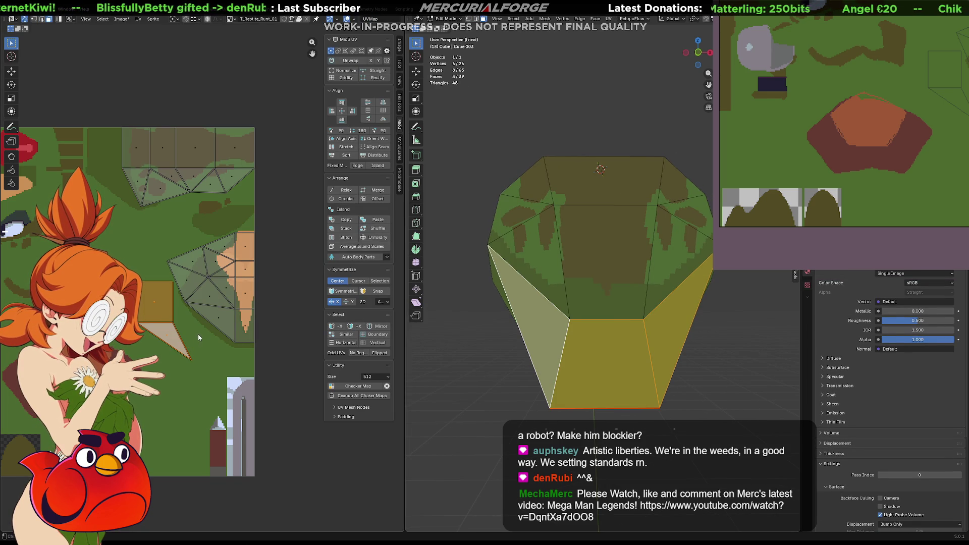
{"action": "key", "text": "s"}
{"action": "left_click", "coordinate": [170, 331]}
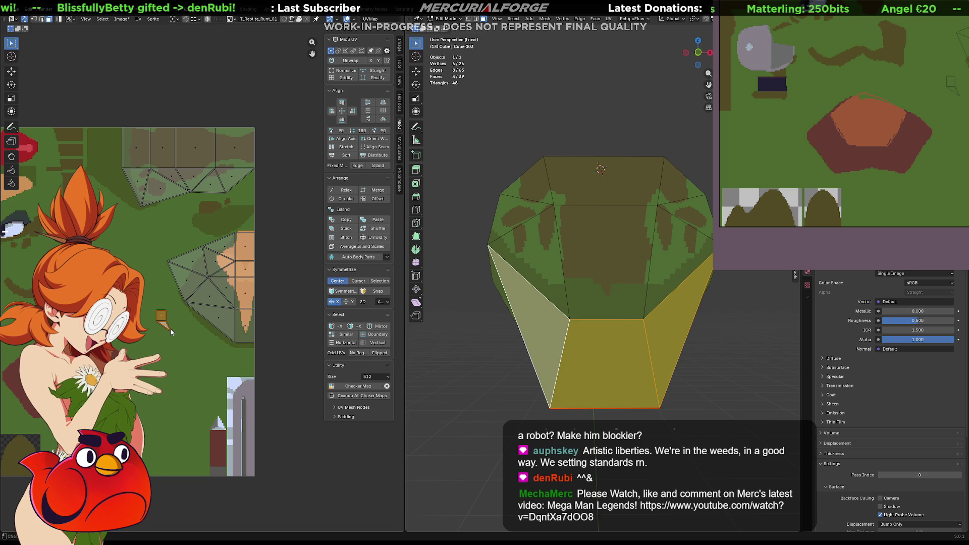
{"action": "key", "text": "g"}
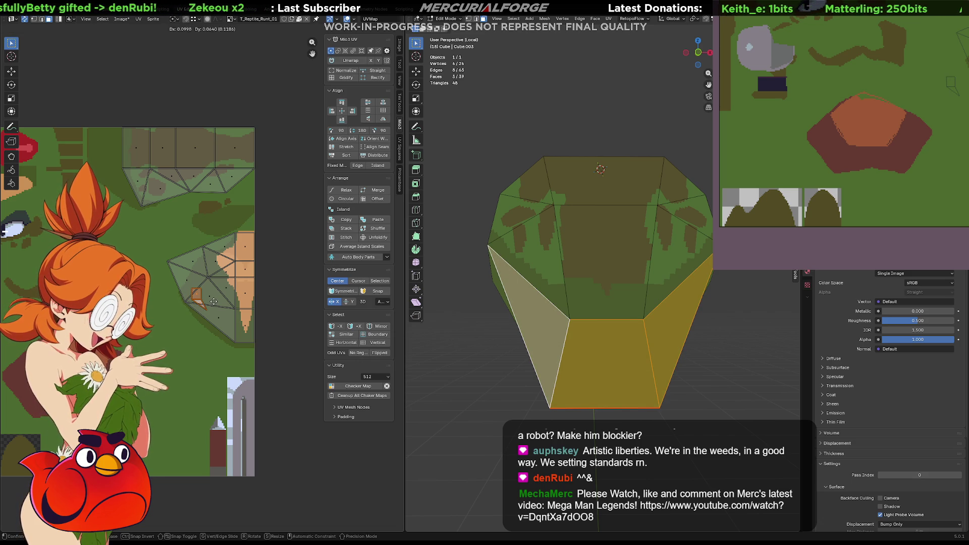
{"action": "left_click", "coordinate": [213, 301]}
- Exit Local View and return to Object Mode with the full reptile visible
{"action": "middle_click_drag", "start_coordinate": [580, 328], "coordinate": [648, 436]}
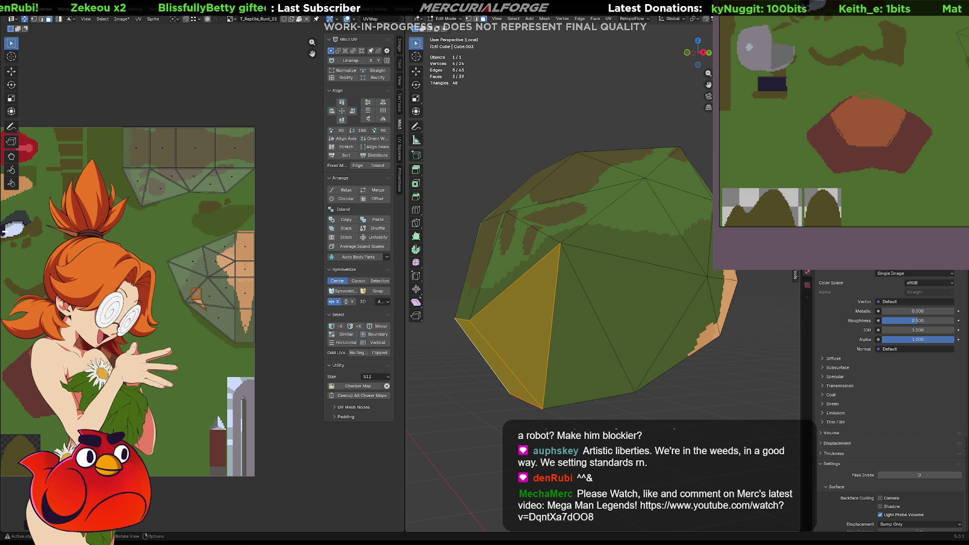
{"action": "left_click", "coordinate": [572, 303]}
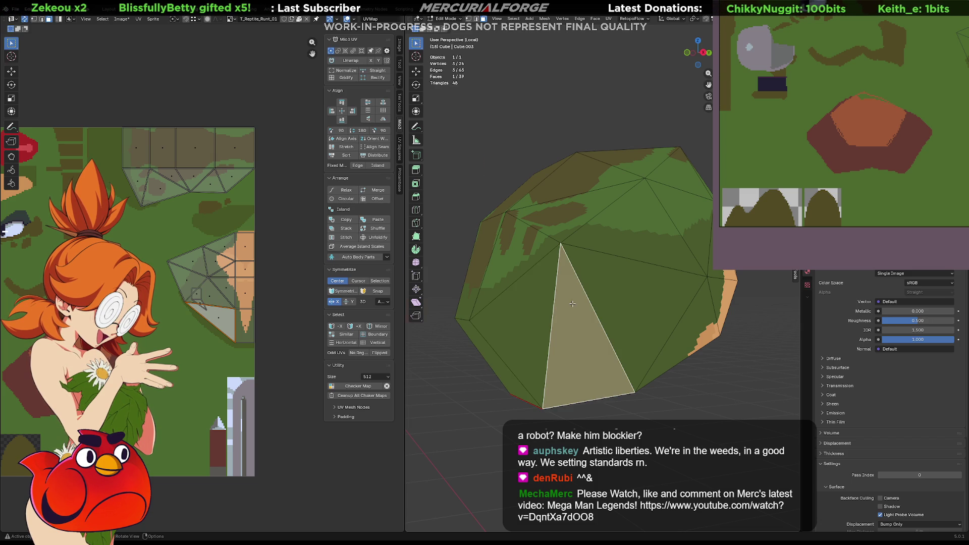
{"action": "key", "text": "KP_Divide"}
{"action": "key", "text": "Tab"}
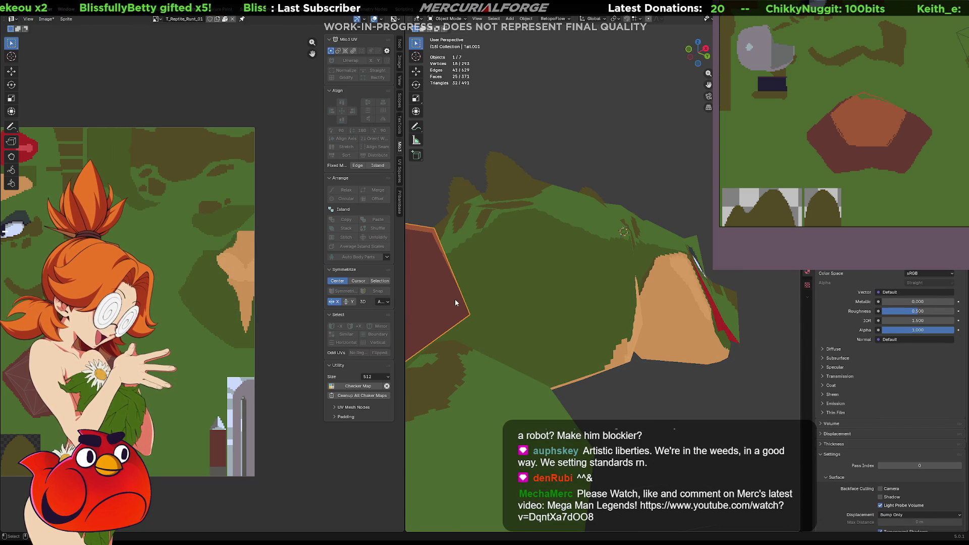
- Hide the shell cube, zoom out, and pan the texture view to the eye and red region
{"action": "key", "text": "h"}
{"action": "scroll", "coordinate": [590, 323], "scroll_direction": "down", "scroll_amount": 3}
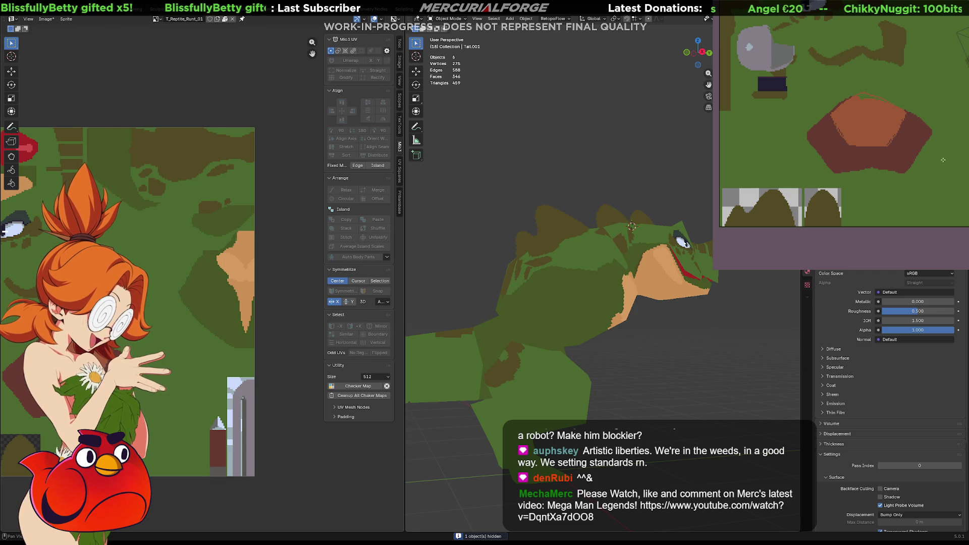
{"action": "middle_click_drag", "start_coordinate": [942, 160], "coordinate": [835, 133]}
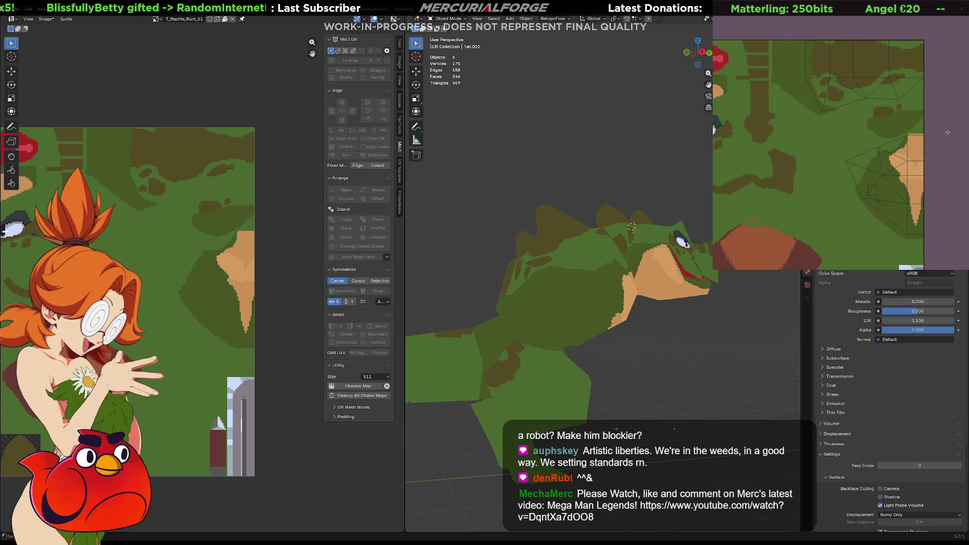
{"action": "middle_click_drag", "start_coordinate": [947, 132], "coordinate": [965, 150]}
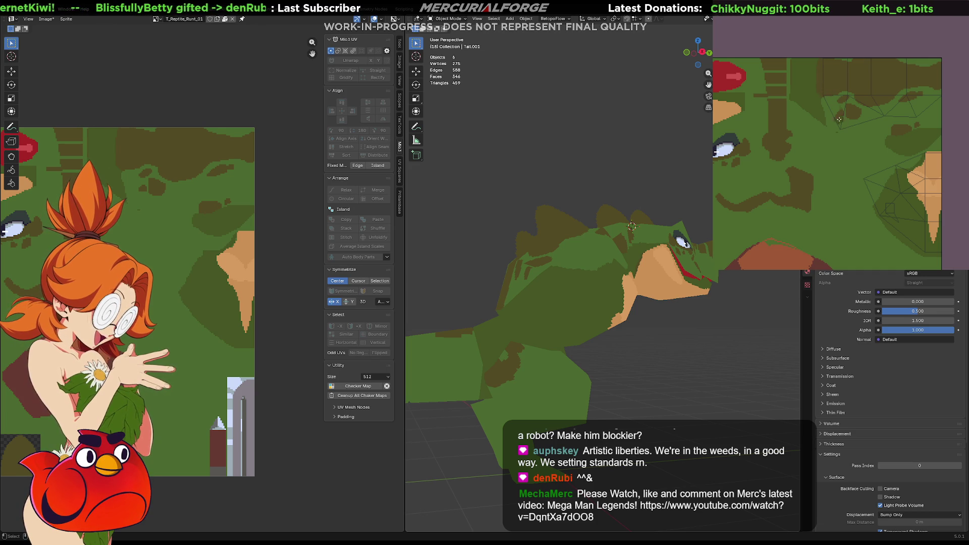
{"action": "middle_click_drag", "start_coordinate": [833, 135], "coordinate": [796, 120]}
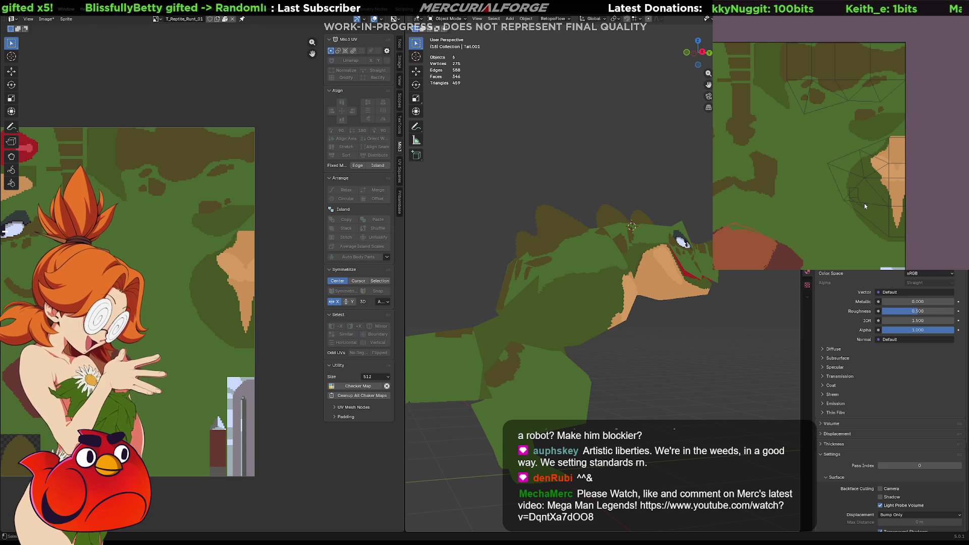
- Enter Edit Mode on the shell, select the loose triangle face and move its UV downward
{"action": "left_click", "coordinate": [546, 287]}
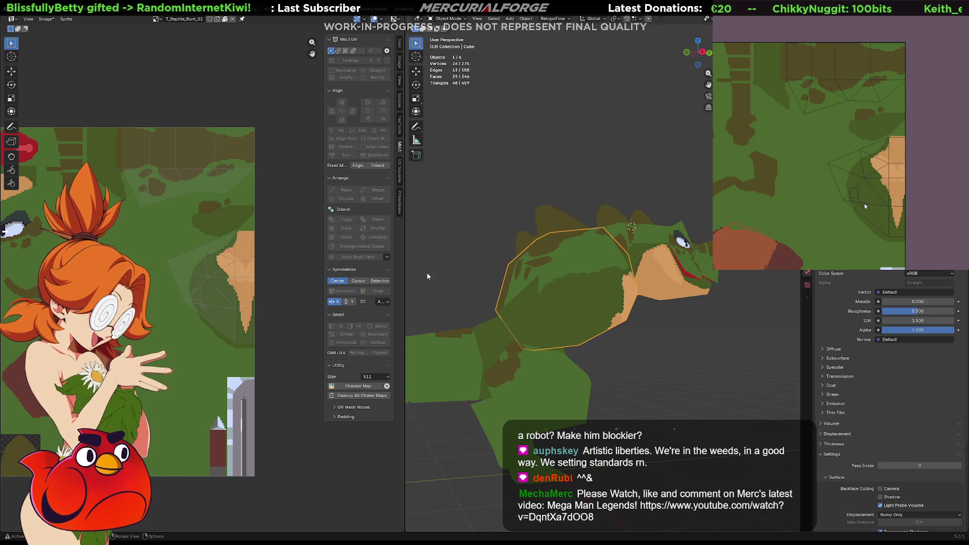
{"action": "key", "text": "Tab"}
{"action": "left_click", "coordinate": [529, 303]}
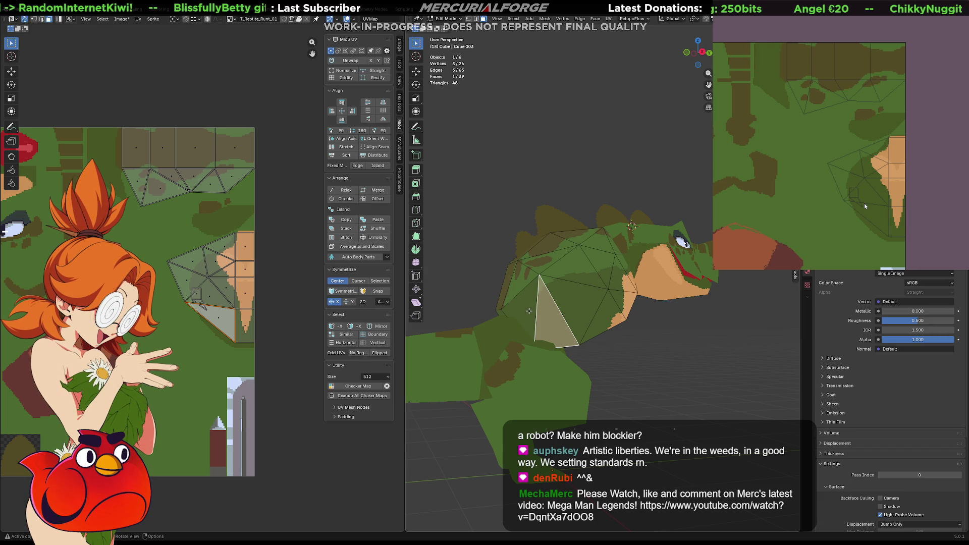
{"action": "left_click", "coordinate": [525, 311]}
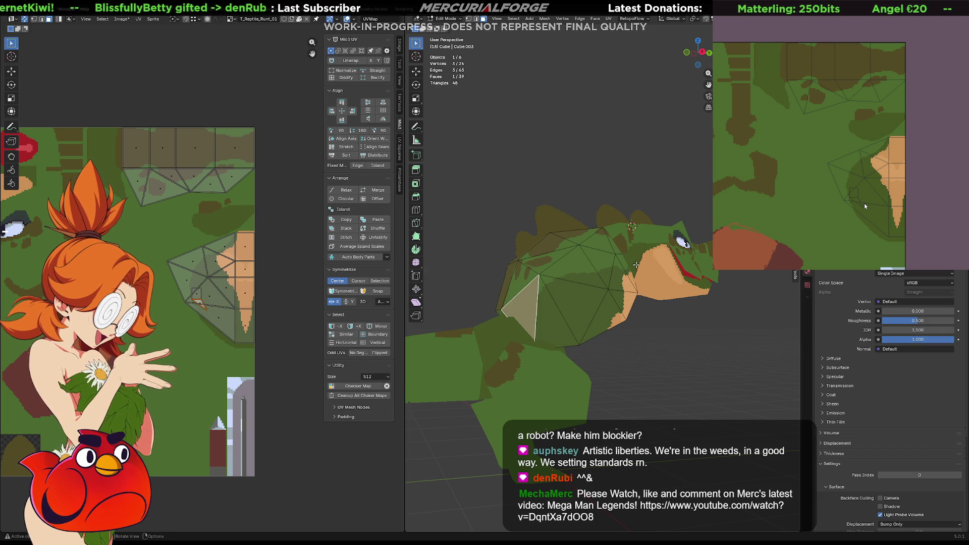
{"action": "scroll", "coordinate": [231, 345], "scroll_direction": "up", "scroll_amount": 3}
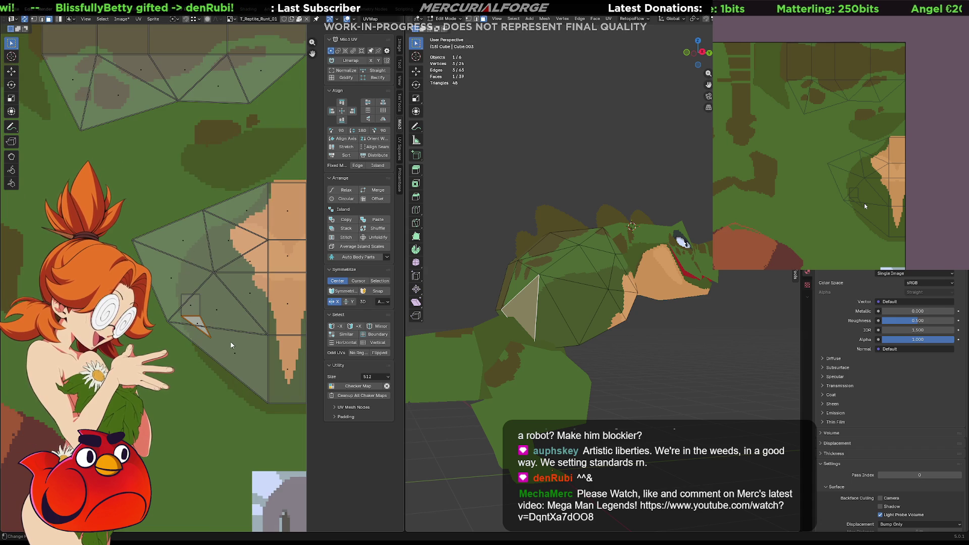
{"action": "key", "text": "g"}
{"action": "left_click", "coordinate": [229, 385]}
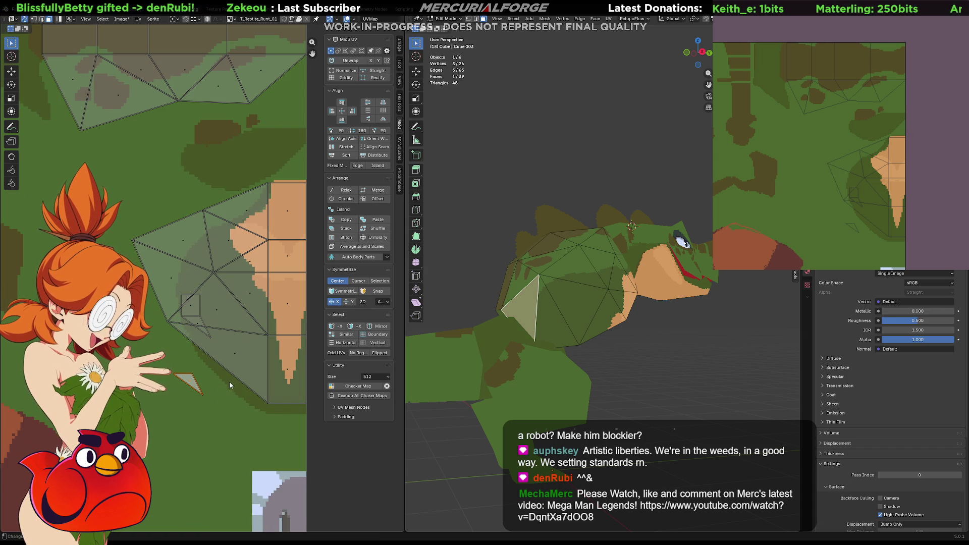
- Select the triangle's border edge and stitch it onto the main island with Mio3 UV Stitch
{"action": "left_click", "coordinate": [229, 385]}
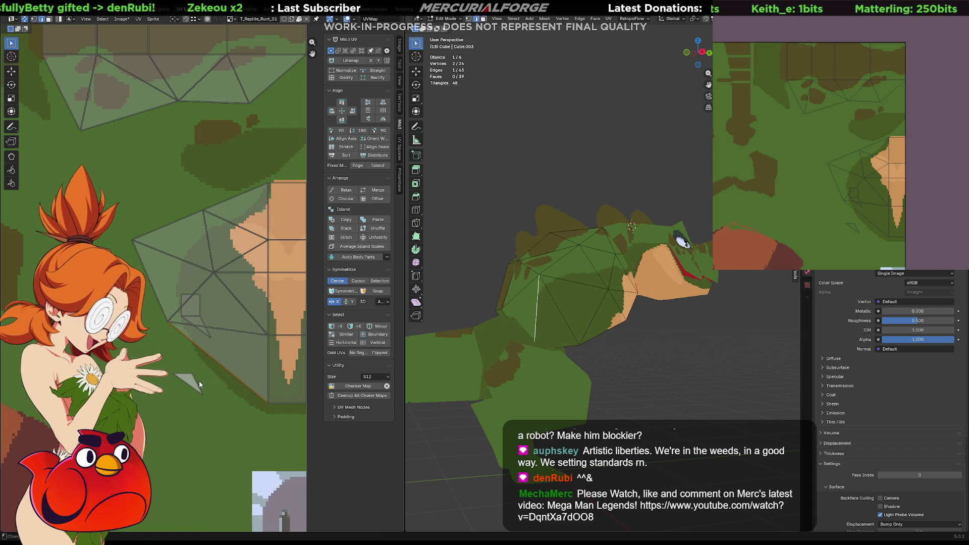
{"action": "left_click", "coordinate": [175, 374]}
{"action": "left_click", "coordinate": [183, 376]}
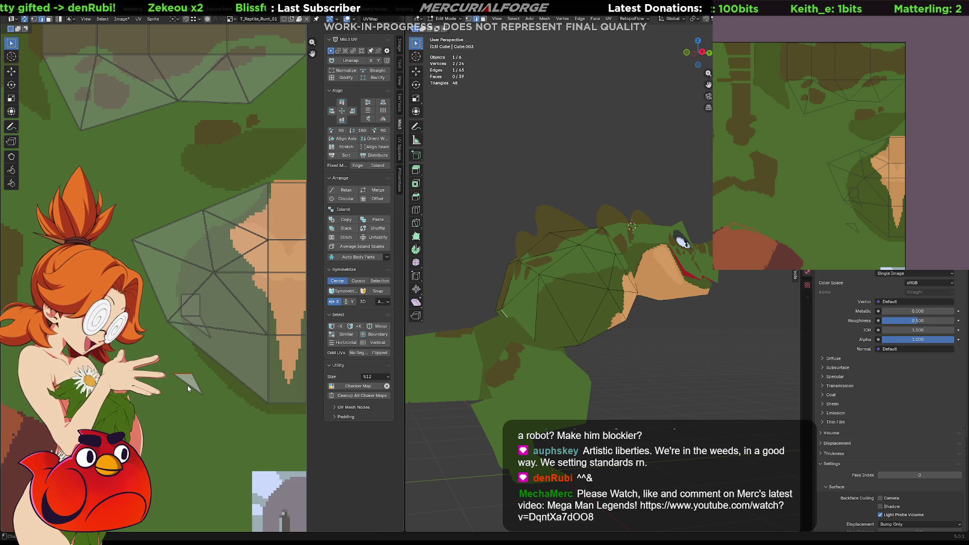
{"action": "left_click", "coordinate": [217, 364]}
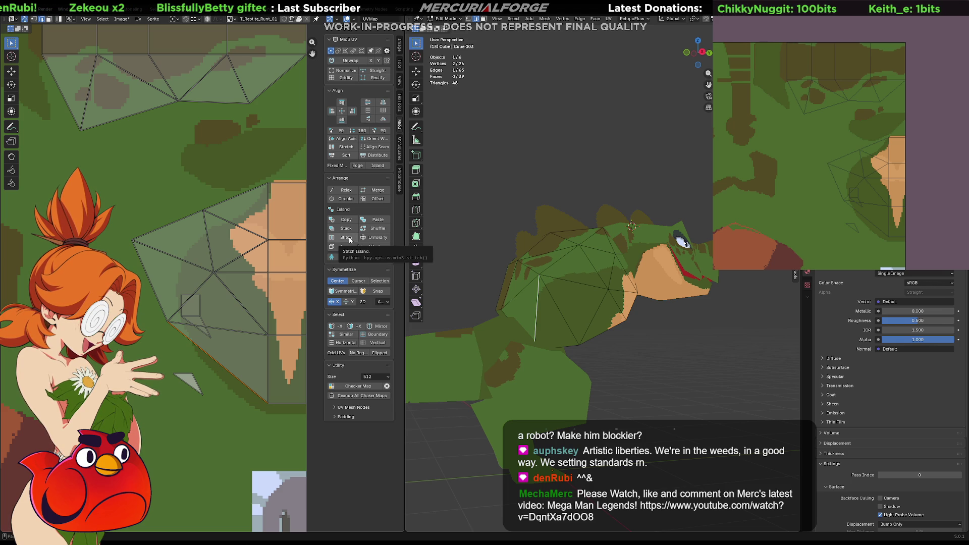
{"action": "left_click", "coordinate": [402, 111]}
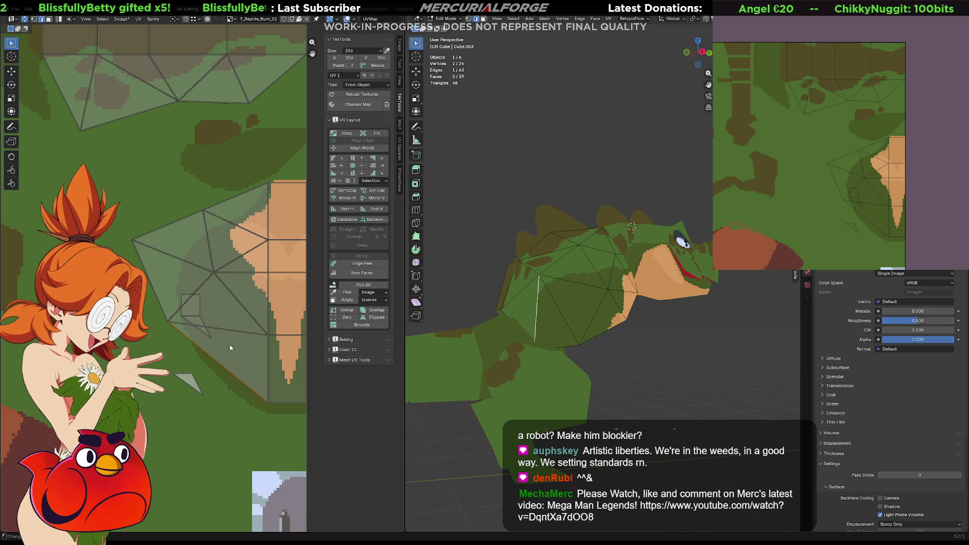
{"action": "left_click", "coordinate": [193, 380], "text": "ctrl"}
{"action": "left_click", "coordinate": [192, 381]}
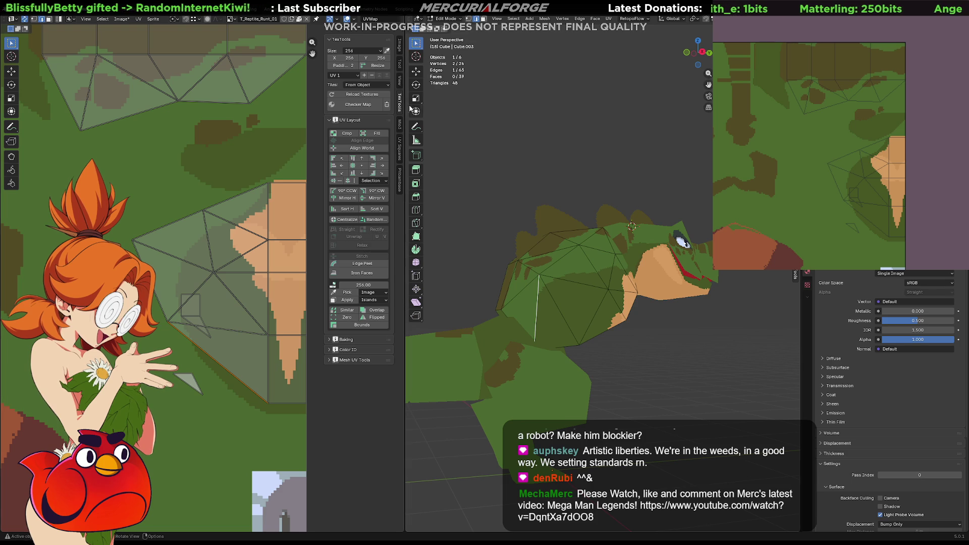
{"action": "left_click", "coordinate": [401, 129]}
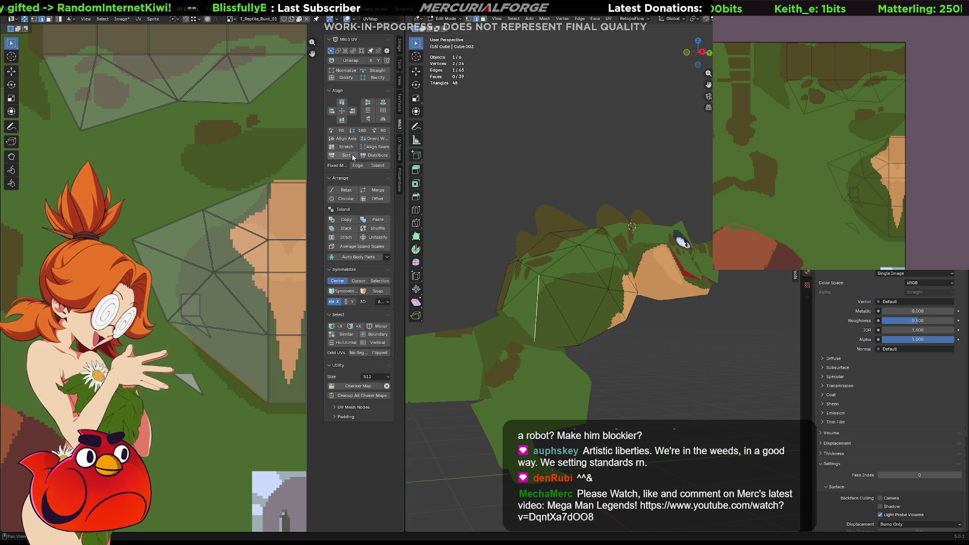
{"action": "left_click", "coordinate": [347, 240]}
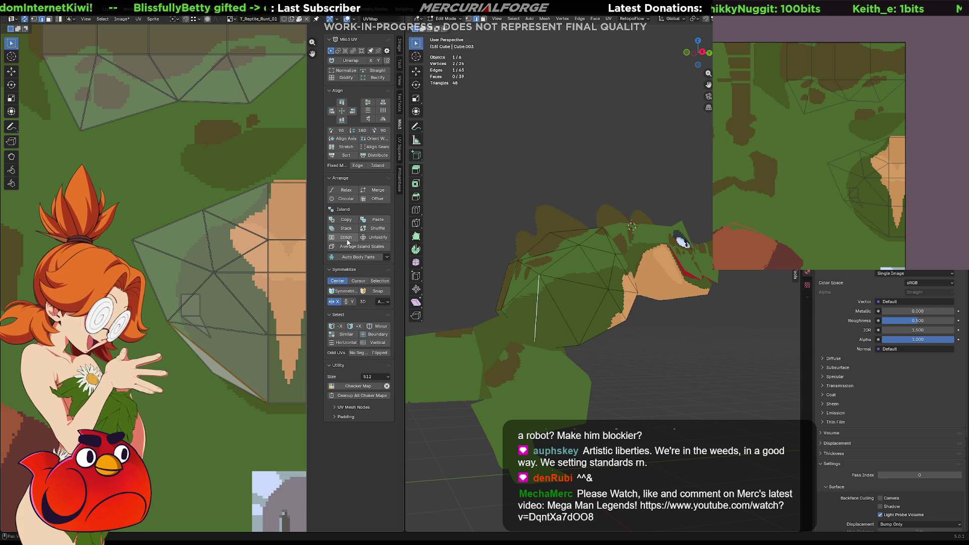
- Move one stitched-triangle UV vertex down-left, then drag the triangle face lower on the texture
{"action": "key", "text": "1"}
{"action": "left_click", "coordinate": [208, 371]}
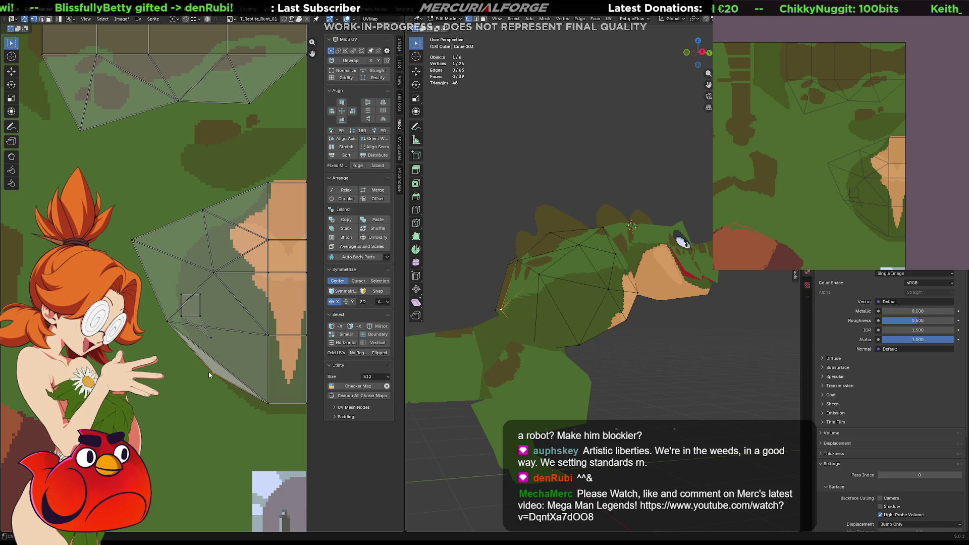
{"action": "key", "text": "g"}
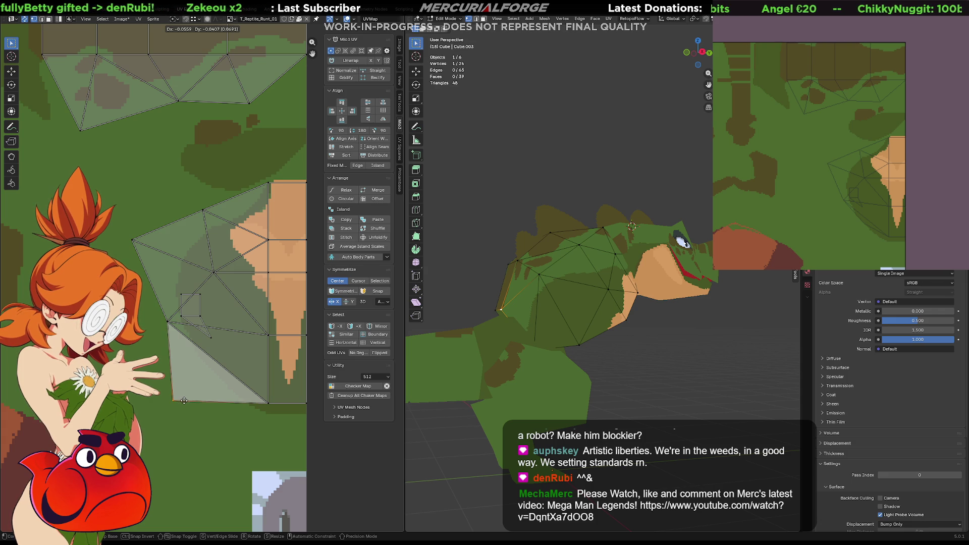
{"action": "left_click", "coordinate": [190, 404]}
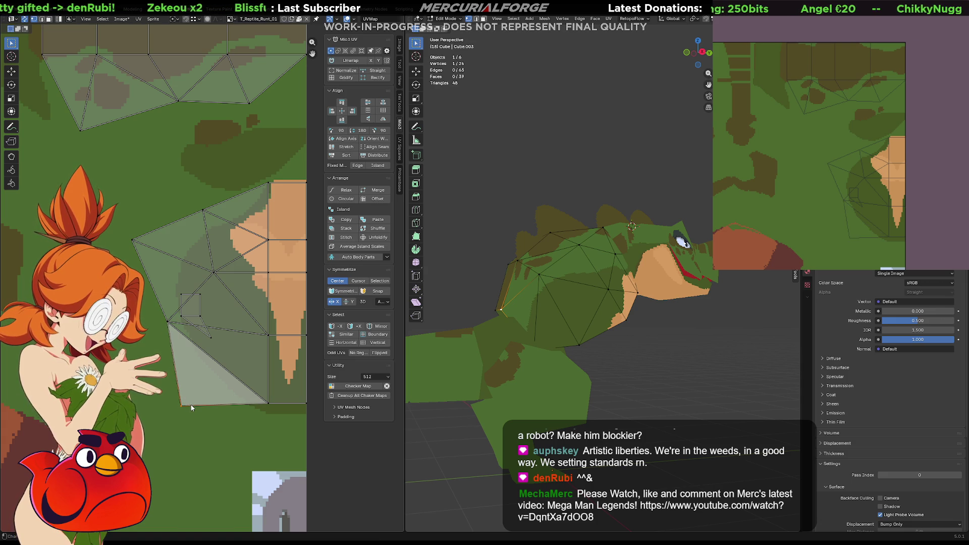
{"action": "key", "text": "3"}
{"action": "left_click", "coordinate": [195, 323]}
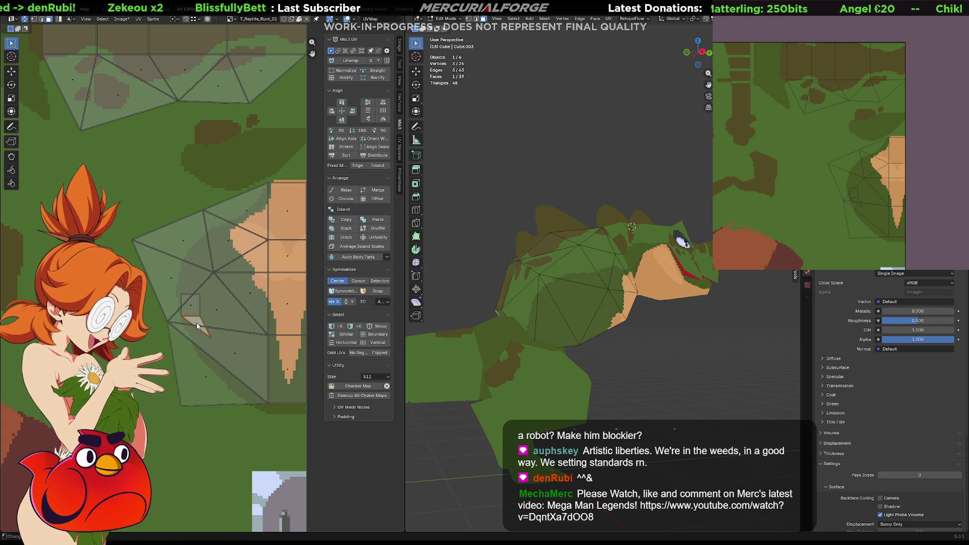
{"action": "left_click_drag", "start_coordinate": [196, 323], "coordinate": [197, 373]}
{"action": "middle_click_drag", "start_coordinate": [554, 347], "coordinate": [686, 351]}
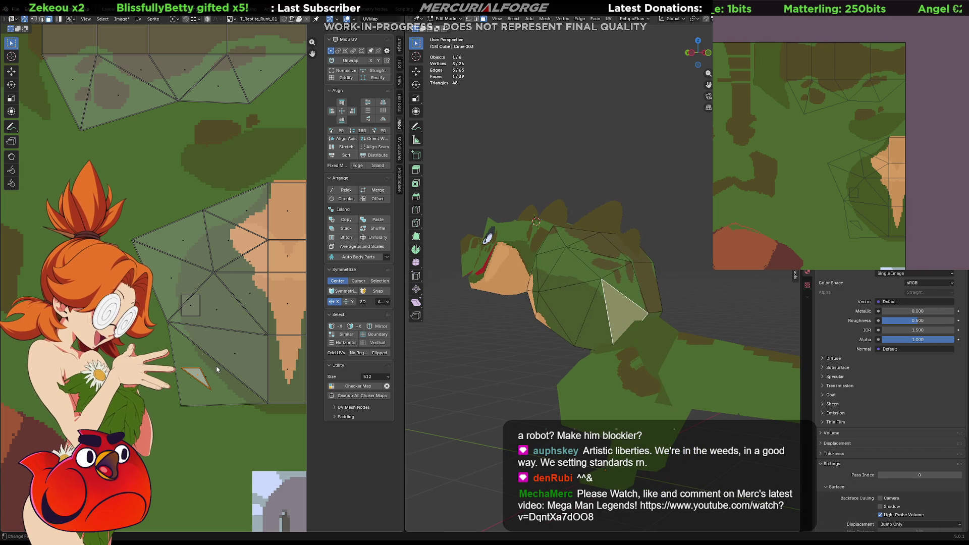
- Drag the triangle's UV corners to fit the green skin area, cancelling one bad move
{"action": "key", "text": "1"}
{"action": "left_click", "coordinate": [203, 370]}
{"action": "left_click_drag", "start_coordinate": [203, 372], "coordinate": [184, 410]}
{"action": "left_click_drag", "start_coordinate": [183, 367], "coordinate": [169, 320]}
{"action": "left_click_drag", "start_coordinate": [204, 391], "coordinate": [267, 403]}
{"action": "left_click_drag", "start_coordinate": [171, 324], "coordinate": [308, 440]}
{"action": "right_click", "coordinate": [180, 337]}
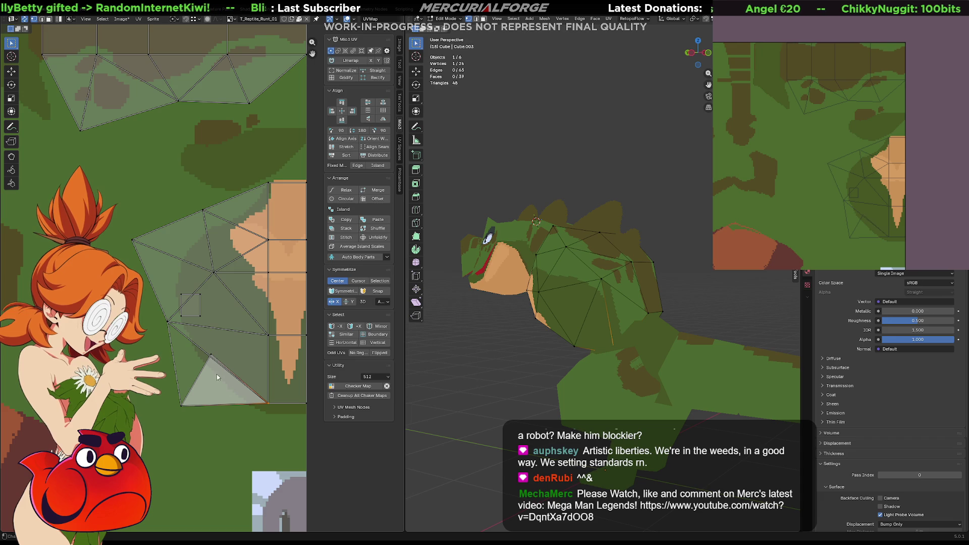
{"action": "left_click_drag", "start_coordinate": [218, 351], "coordinate": [169, 321]}
{"action": "left_click", "coordinate": [177, 388]}
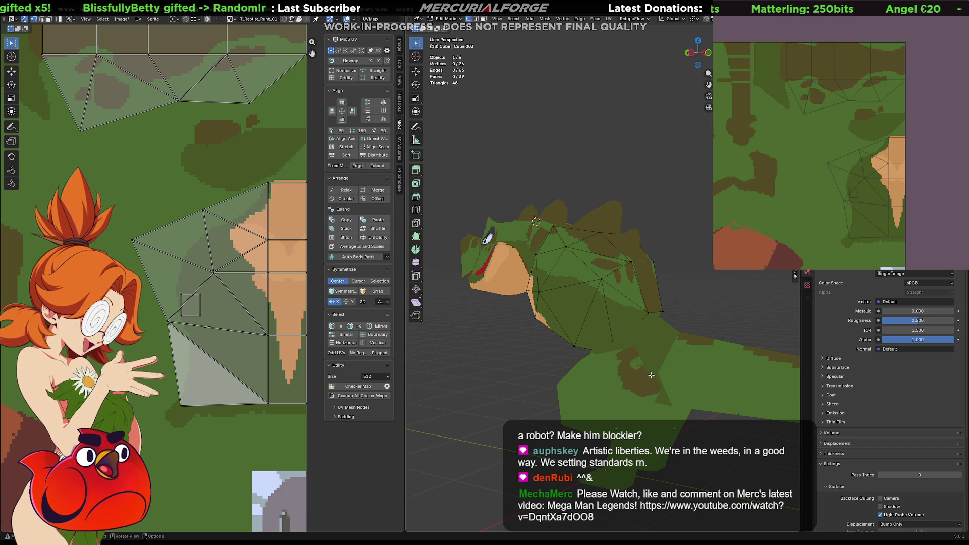
- Select the Torso's whole mesh in Edit Mode and move its UV island up-left
{"action": "key", "text": "Tab"}
{"action": "left_click", "coordinate": [651, 339]}
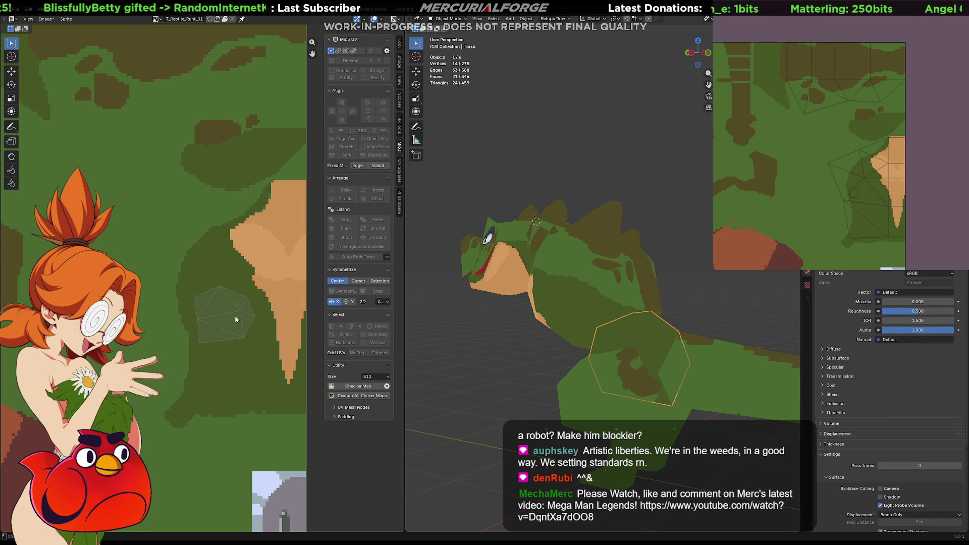
{"action": "key", "text": "Tab"}
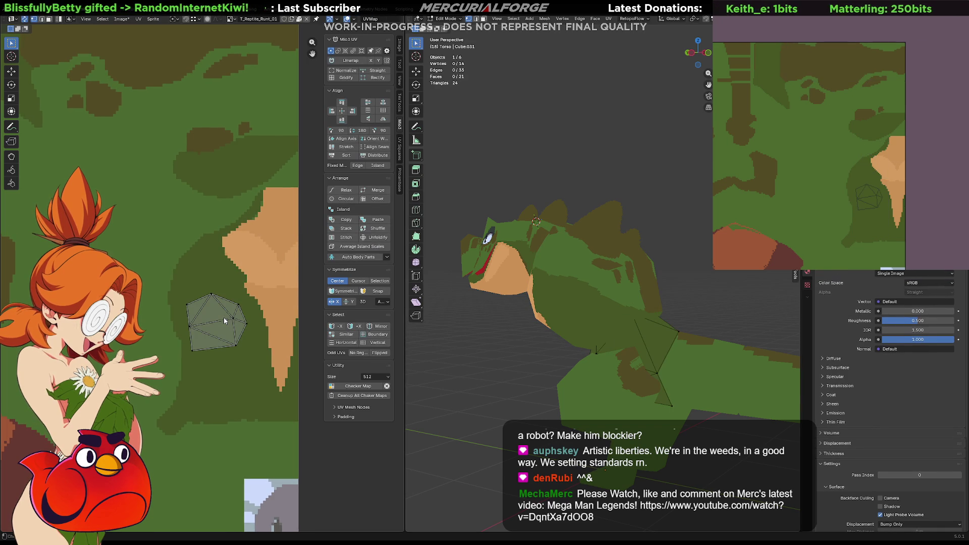
{"action": "key", "text": "a"}
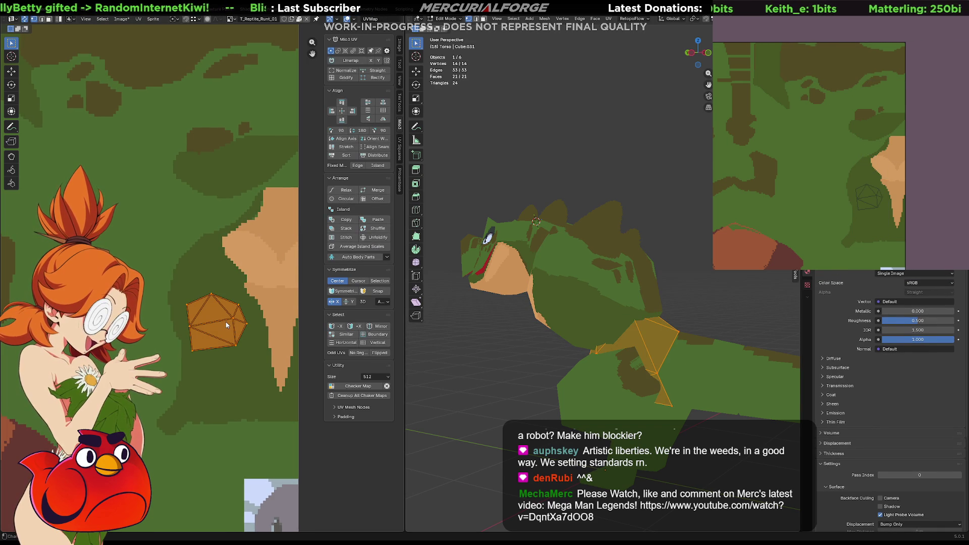
{"action": "key", "text": "g"}
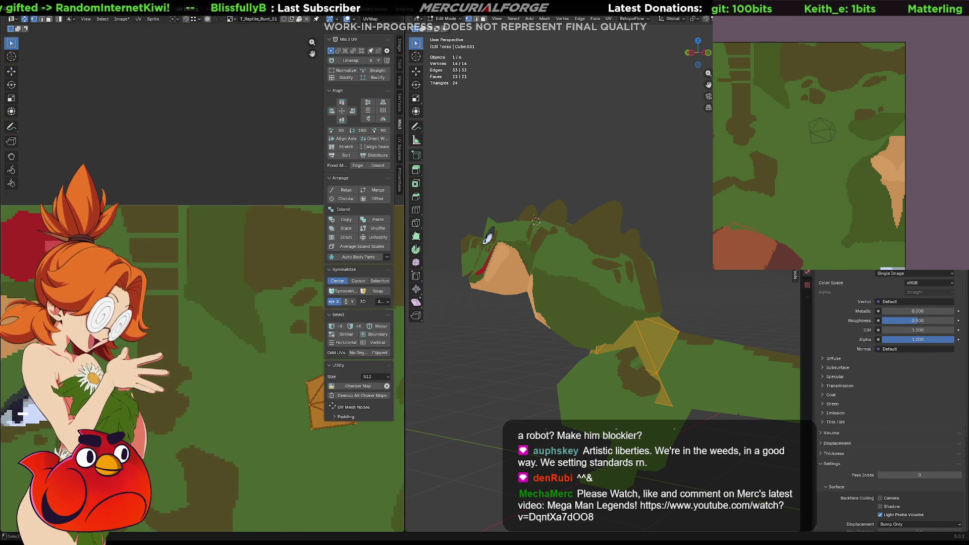
{"action": "key", "text": "g"}
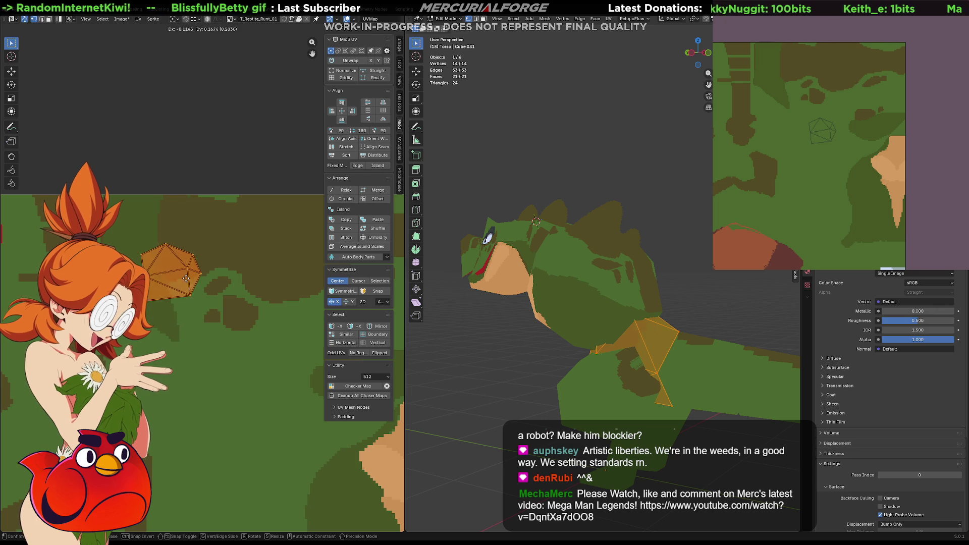
{"action": "left_click", "coordinate": [171, 251]}
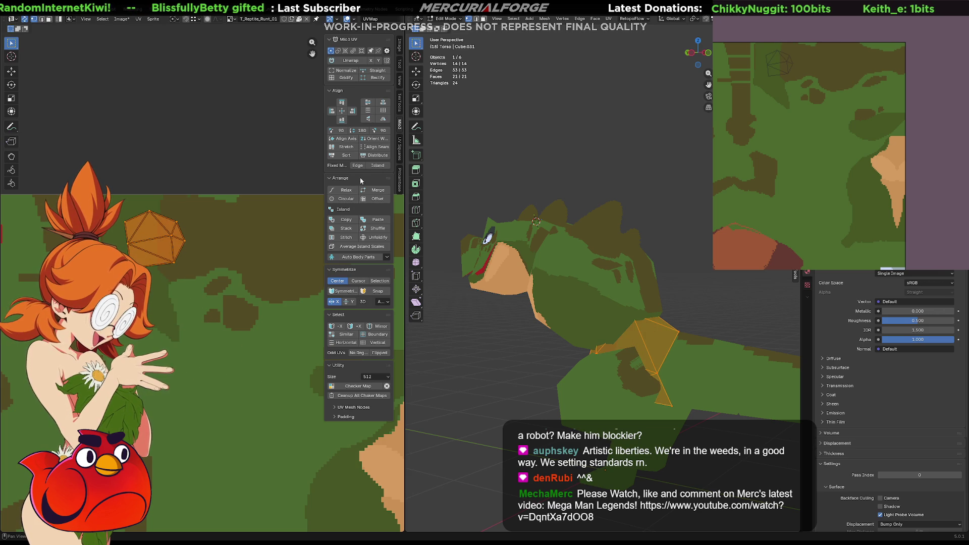
- Rotate the Torso UV island 90° three times, reposition it, then rotate twice more and move again
{"action": "left_click", "coordinate": [377, 132]}
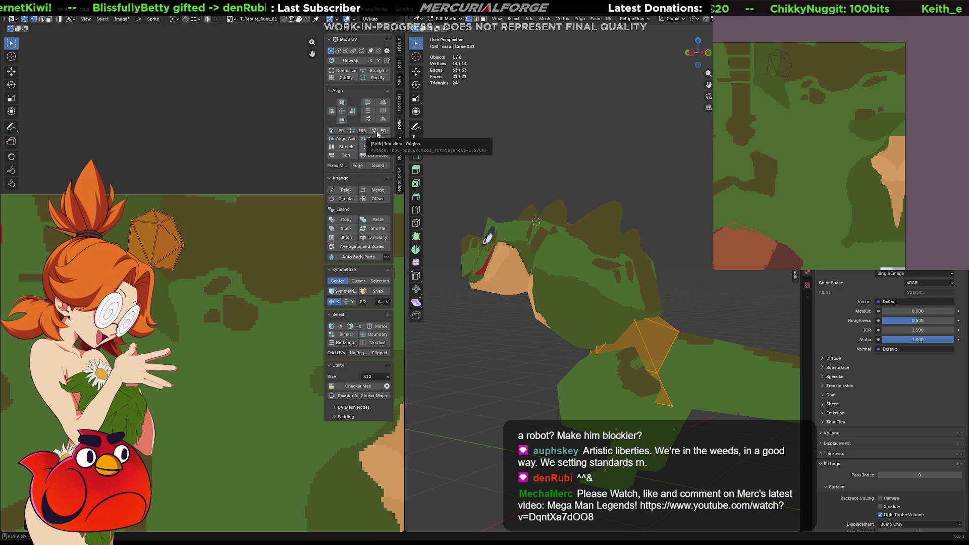
{"action": "left_click", "coordinate": [377, 133]}
{"action": "left_click", "coordinate": [377, 132]}
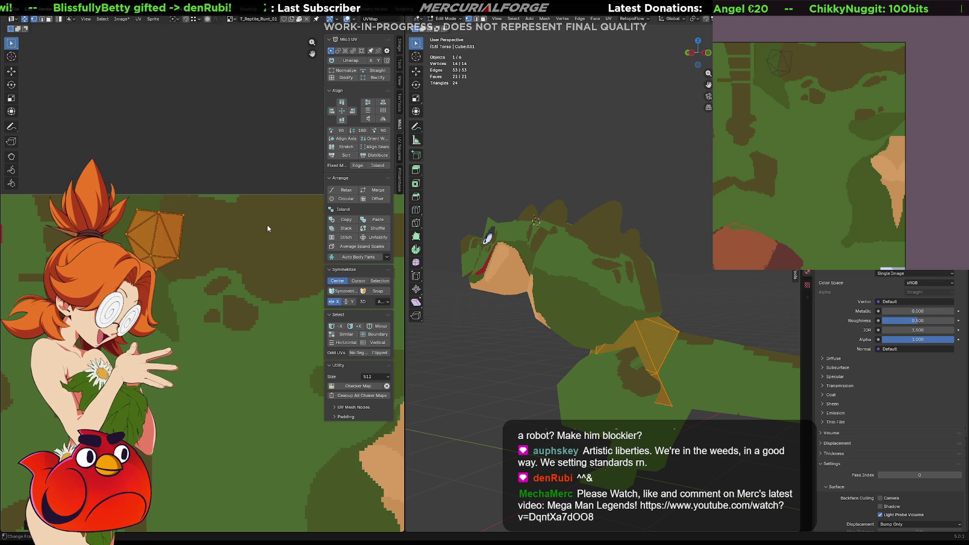
{"action": "key", "text": "g"}
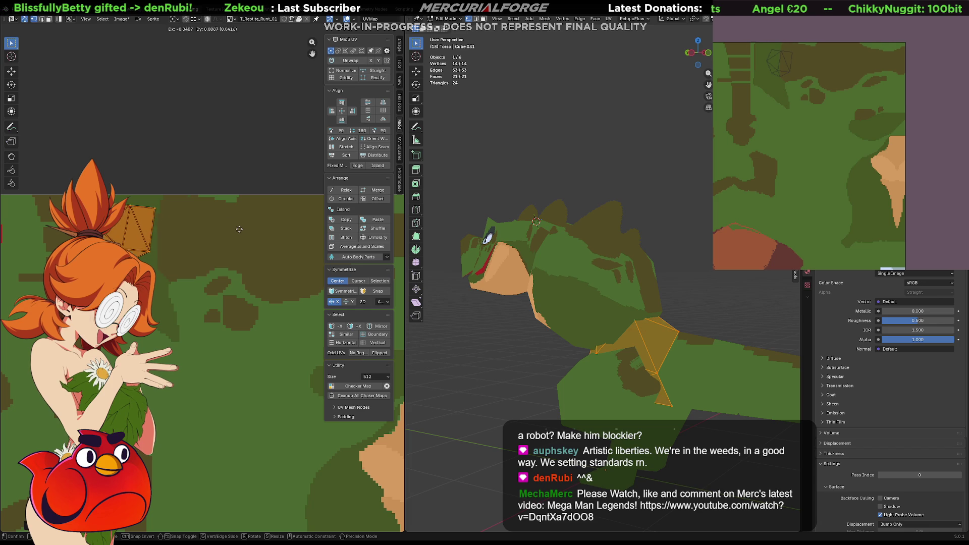
{"action": "left_click", "coordinate": [270, 227]}
{"action": "left_click", "coordinate": [382, 131]}
{"action": "left_click", "coordinate": [382, 131]}
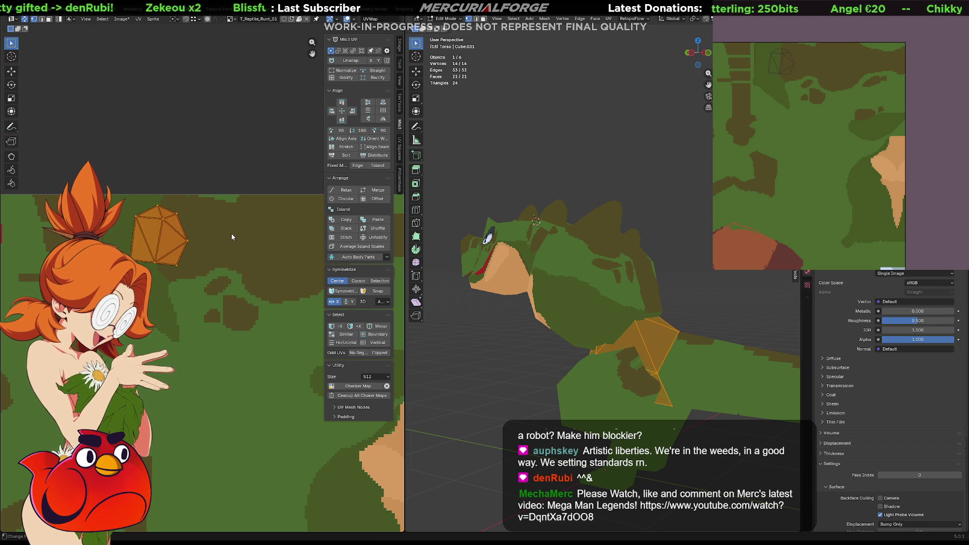
{"action": "key", "text": "g"}
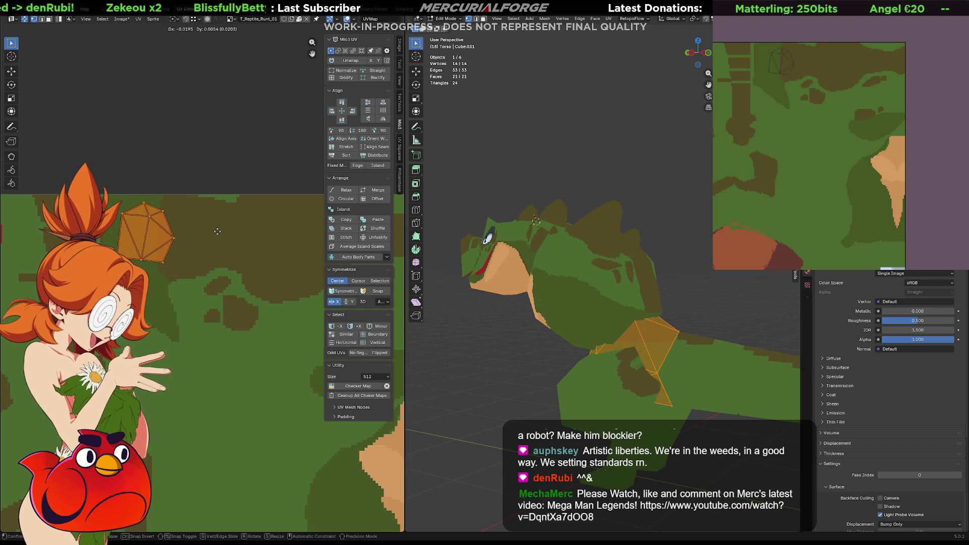
{"action": "left_click", "coordinate": [218, 232]}
- Fine-tune the island with slight rotations and a small move onto the green area
{"action": "key", "text": "r"}
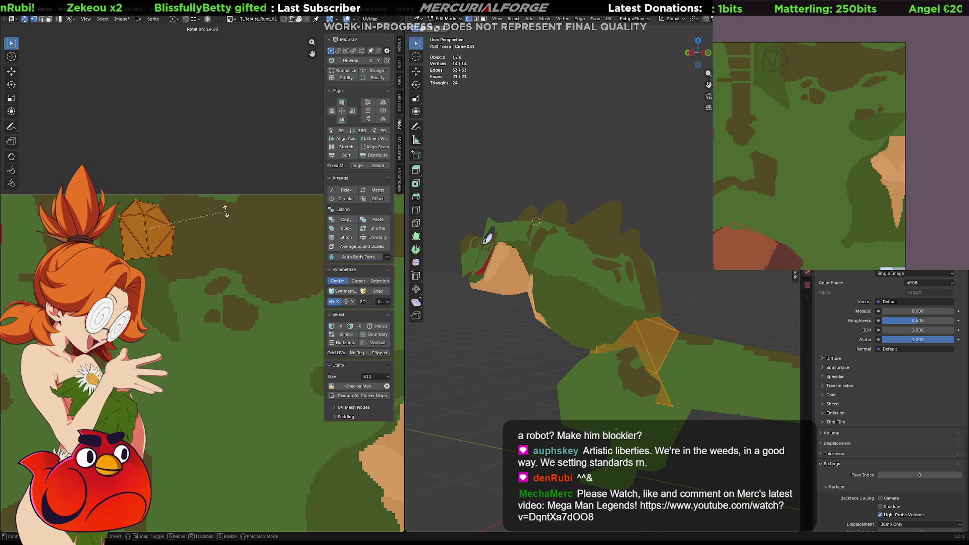
{"action": "left_click", "coordinate": [227, 208]}
{"action": "key", "text": "g"}
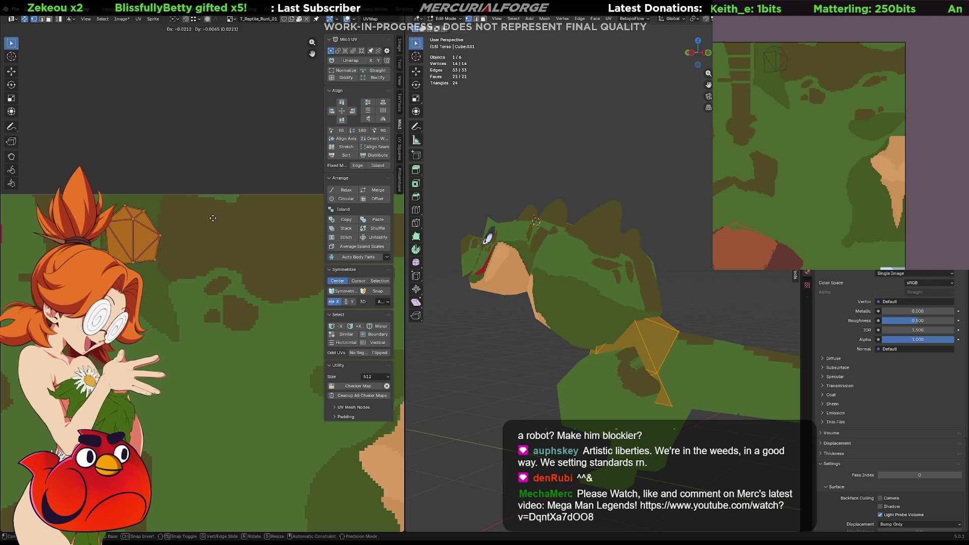
{"action": "left_click", "coordinate": [217, 219]}
{"action": "key", "text": "r"}
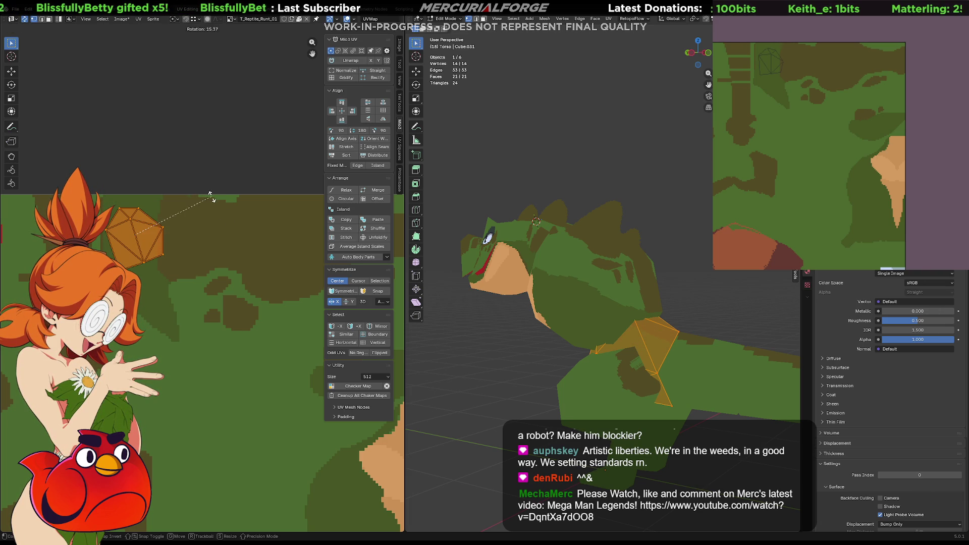
{"action": "left_click", "coordinate": [211, 198]}
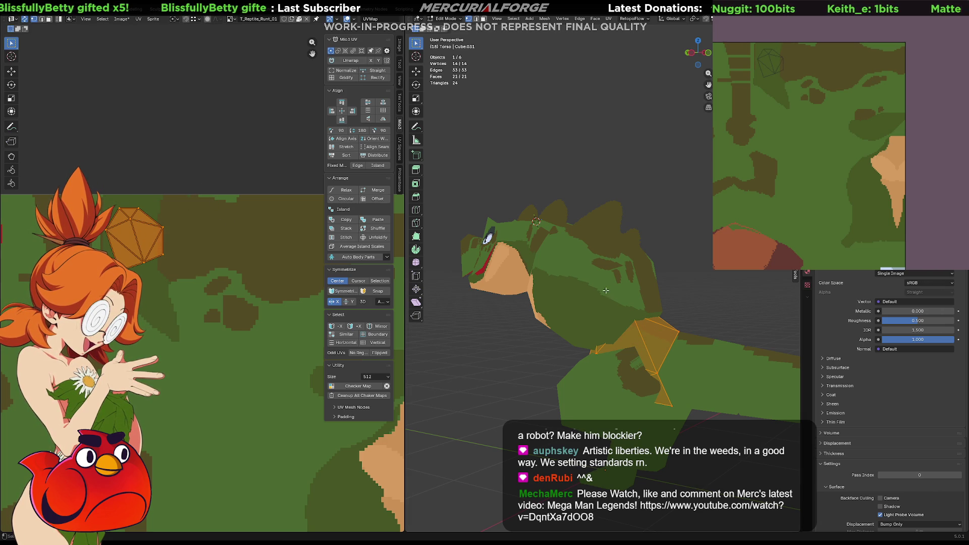
{"action": "left_click", "coordinate": [711, 290]}
{"action": "mouse_move", "coordinate": [711, 290]}
{"action": "middle_mouse_down"}
{"action": "mouse_move", "coordinate": [597, 301]}
{"action": "mouse_move", "coordinate": [726, 299]}
{"action": "mouse_move", "coordinate": [604, 316]}
{"action": "middle_mouse_up"}
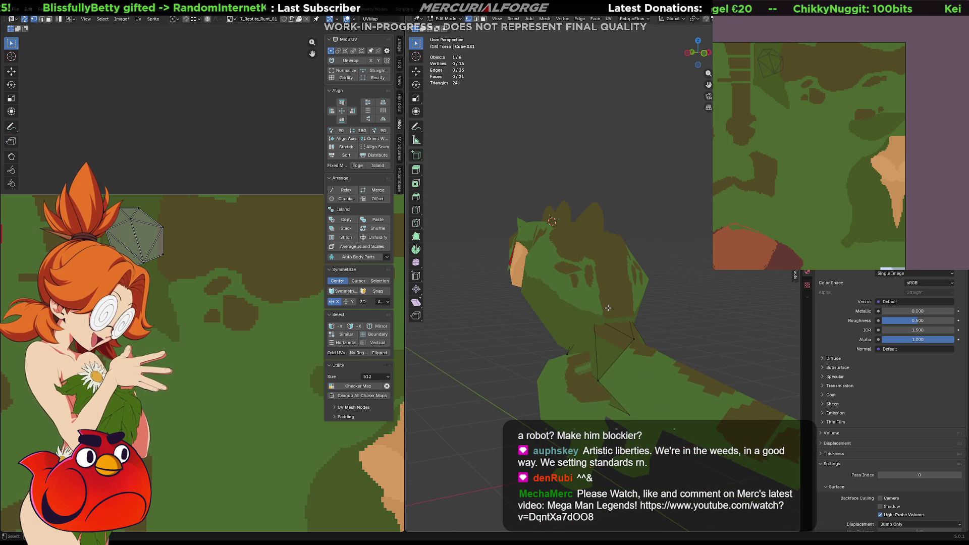
- Isolate the rounded body piece and collapse its left and right vertical edges with Delete > Collapse
{"action": "key", "text": "Tab"}
{"action": "left_click", "coordinate": [608, 307]}
{"action": "key", "text": "KP_Divide"}
{"action": "key", "text": "Tab"}
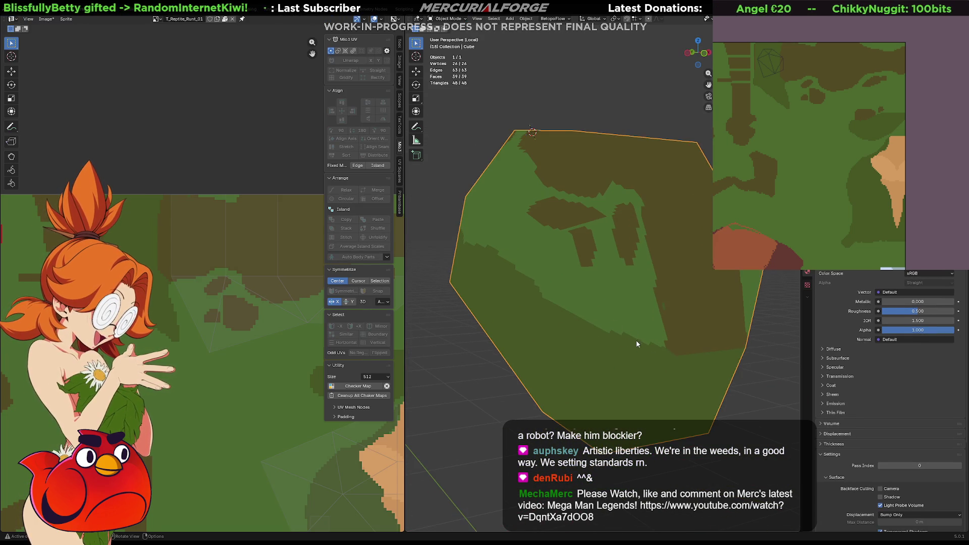
{"action": "middle_click_drag", "start_coordinate": [701, 340], "coordinate": [630, 322]}
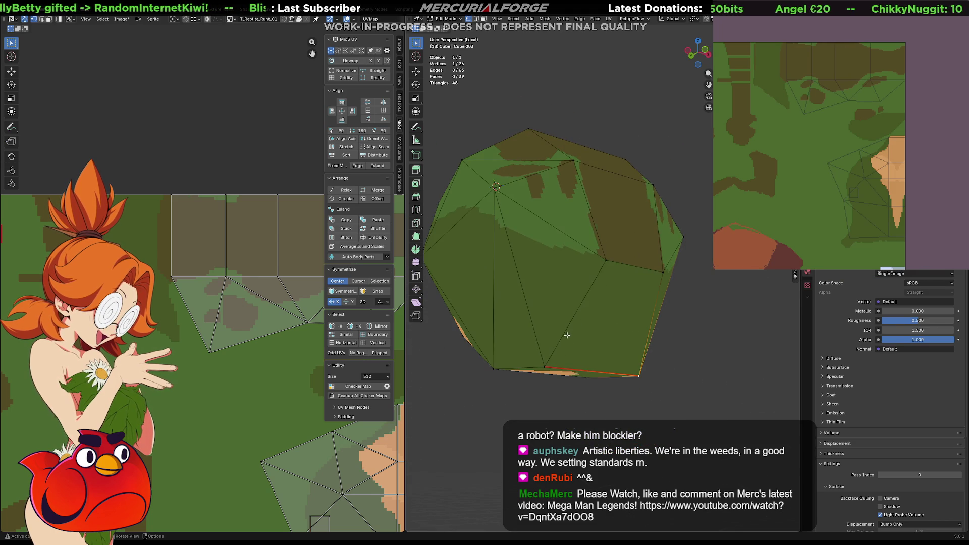
{"action": "middle_click_drag", "start_coordinate": [567, 335], "coordinate": [543, 328]}
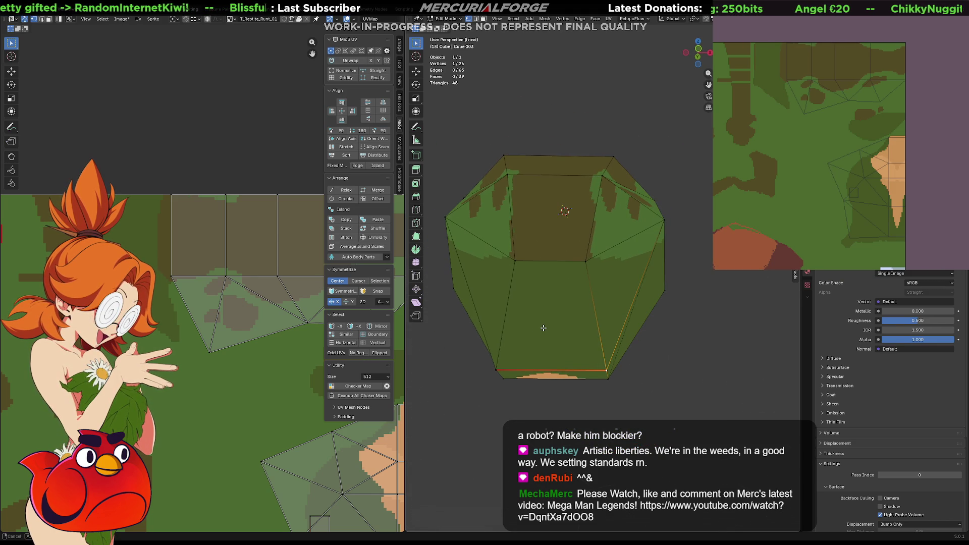
{"action": "key", "text": "2"}
{"action": "left_click", "coordinate": [595, 304]}
{"action": "left_click", "coordinate": [506, 310], "text": "shift"}
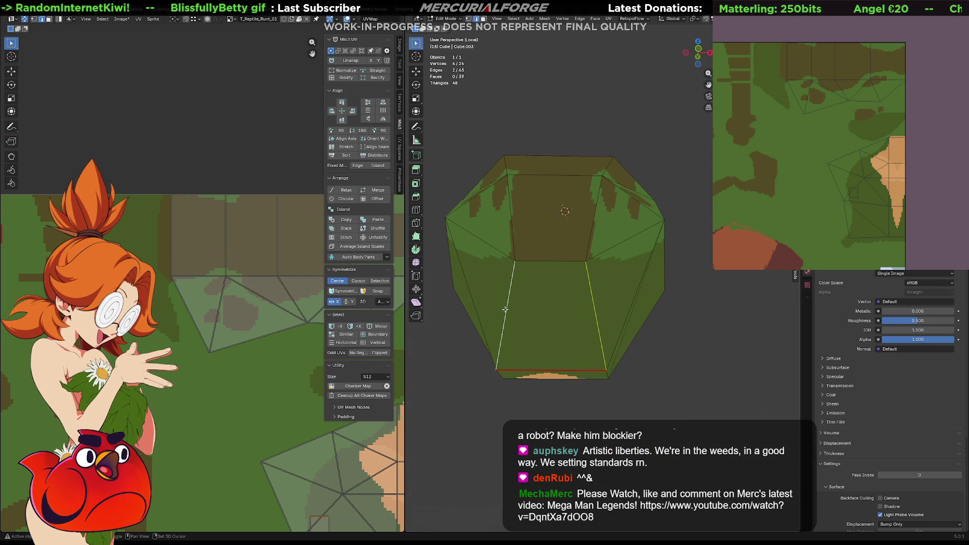
{"action": "key", "text": "x"}
{"action": "left_click", "coordinate": [496, 371]}
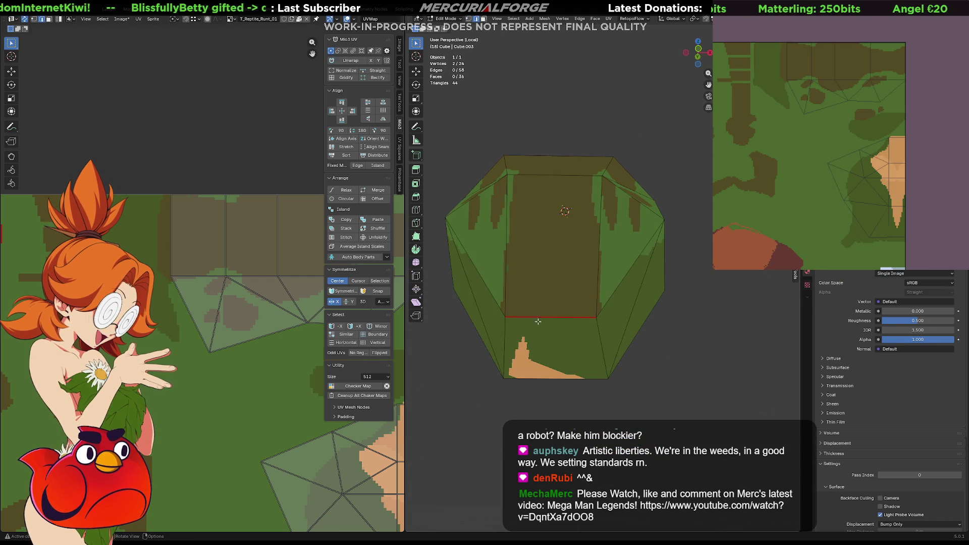
{"action": "mouse_move", "coordinate": [499, 371]}
{"action": "middle_mouse_down"}
{"action": "mouse_move", "coordinate": [645, 330]}
{"action": "mouse_move", "coordinate": [525, 330]}
{"action": "middle_mouse_up"}
- Return to the full scene, briefly reveal then re-hide the hidden parts, and re-enter Edit Mode
{"action": "key", "text": "Tab"}
{"action": "key", "text": "KP_Divide"}
{"action": "key", "text": "alt+h"}
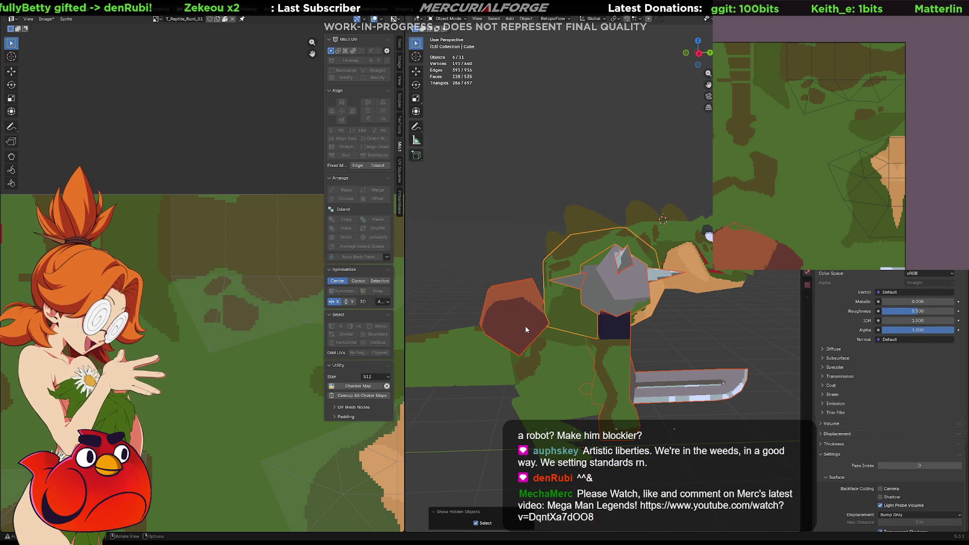
{"action": "key", "text": "ctrl+z"}
{"action": "key", "text": "alt+h"}
{"action": "middle_click_drag", "start_coordinate": [526, 329], "coordinate": [687, 321]}
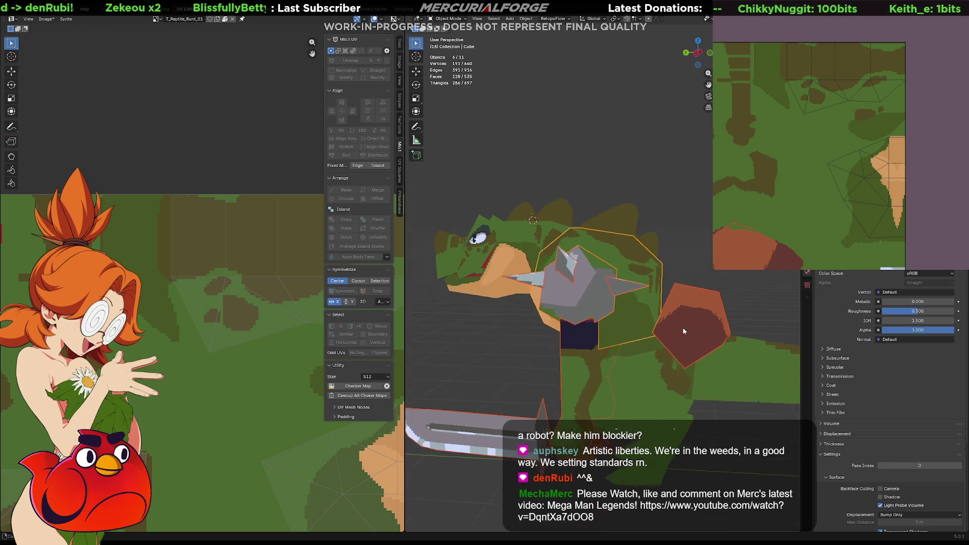
{"action": "key", "text": "ctrl+z"}
{"action": "key", "text": "Tab"}
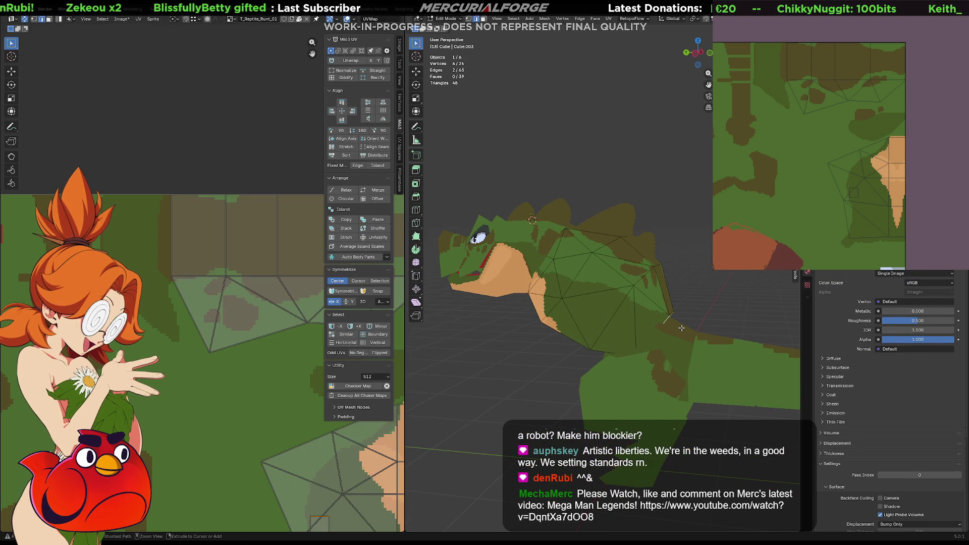
- Restore the face selection with undo/redo and move its UV onto a new texture spot
{"action": "key", "text": "ctrl+z"}
{"action": "key", "text": "ctrl+z"}
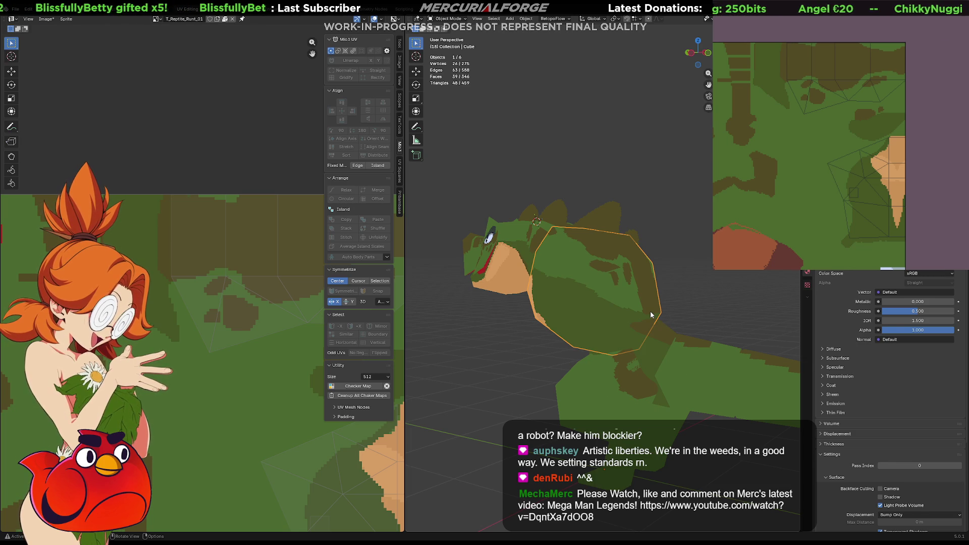
{"action": "key", "text": "ctrl+shift+z"}
{"action": "key", "text": "ctrl+shift+z"}
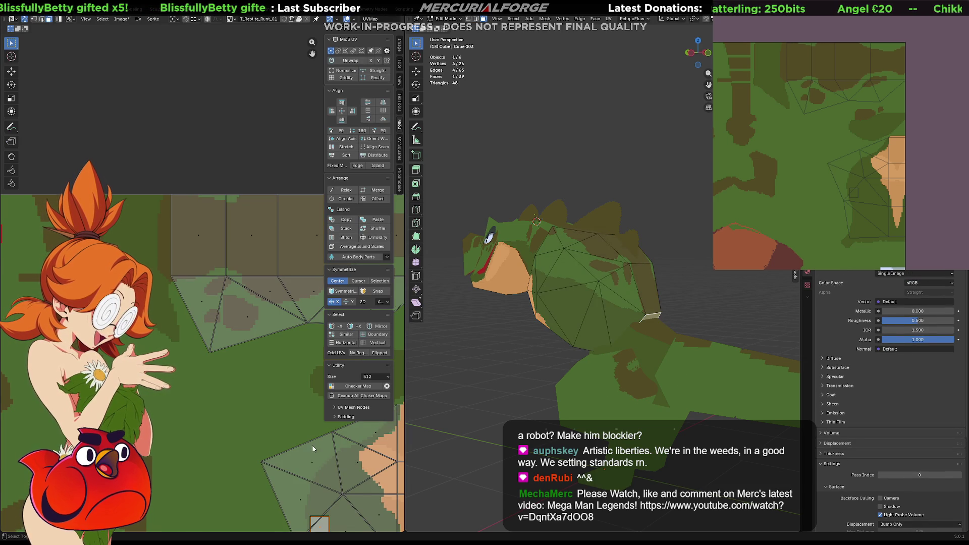
{"action": "key", "text": "g"}
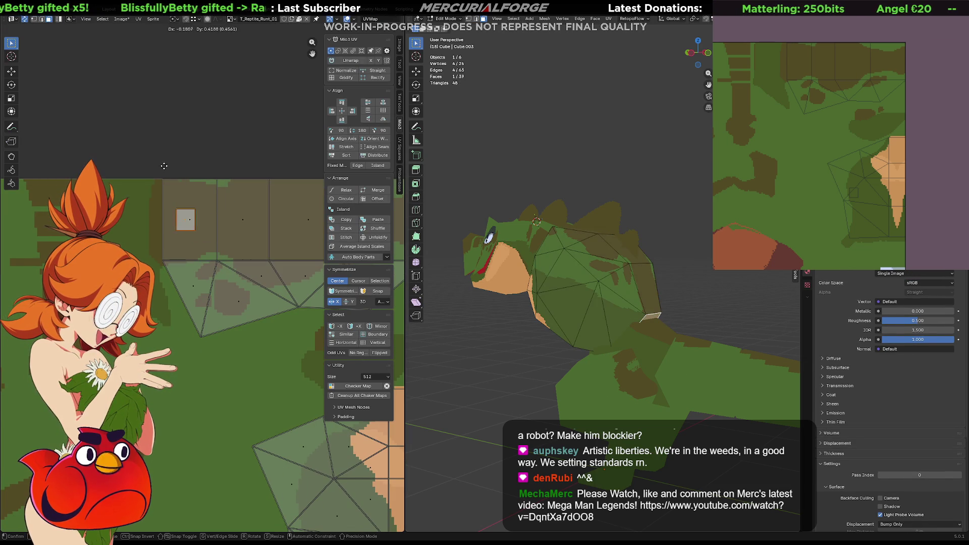
{"action": "left_click", "coordinate": [158, 182]}
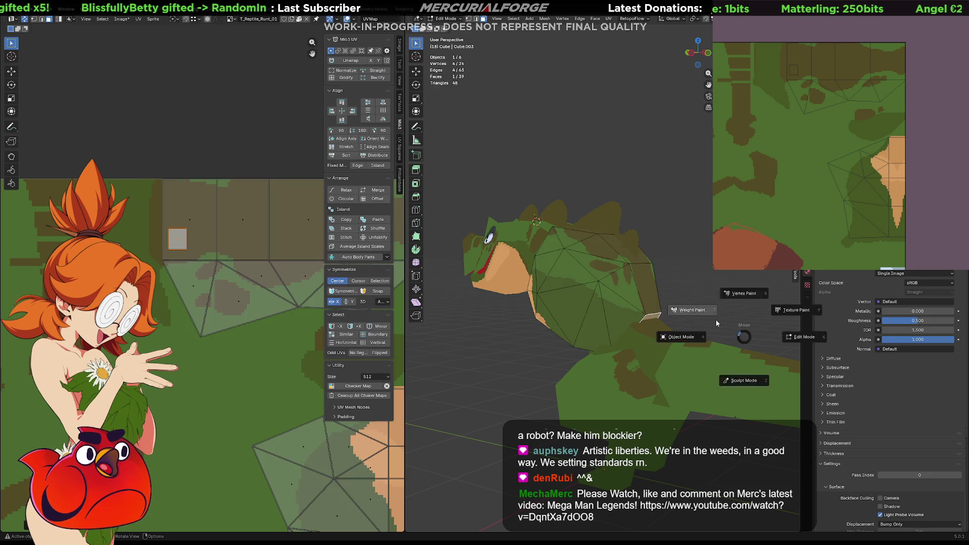
- Return to Object Mode and orbit to check the reptile from the side
{"action": "key", "text": "Tab"}
{"action": "key", "text": "ctrl+Tab"}
{"action": "left_click", "coordinate": [801, 322]}
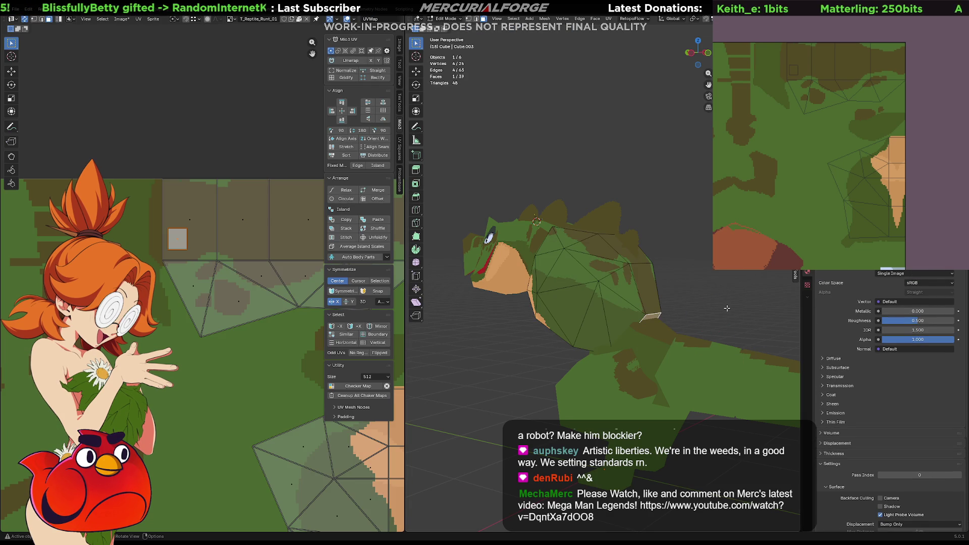
{"action": "key", "text": "Tab"}
{"action": "mouse_move", "coordinate": [718, 307]}
{"action": "middle_mouse_down"}
{"action": "mouse_move", "coordinate": [549, 306]}
{"action": "mouse_move", "coordinate": [669, 311]}
{"action": "mouse_move", "coordinate": [658, 310]}
{"action": "middle_mouse_up"}
{"action": "mouse_move", "coordinate": [601, 341]}
{"action": "middle_mouse_down"}
{"action": "mouse_move", "coordinate": [688, 339]}
{"action": "mouse_move", "coordinate": [492, 342]}
{"action": "mouse_move", "coordinate": [692, 342]}
{"action": "middle_mouse_up"}
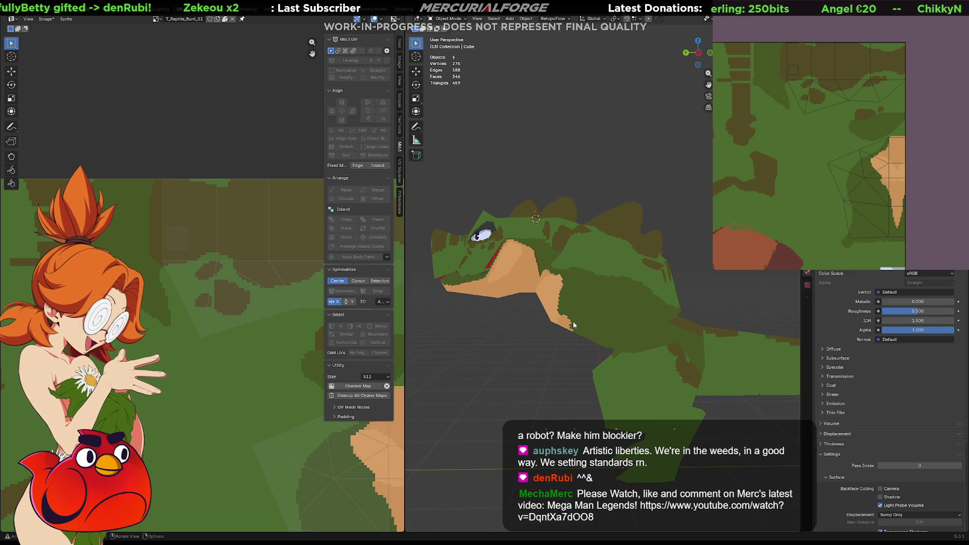
{"action": "scroll", "coordinate": [203, 336], "scroll_direction": "down", "scroll_amount": 1}
{"action": "scroll", "coordinate": [246, 344], "scroll_direction": "down", "scroll_amount": 1}
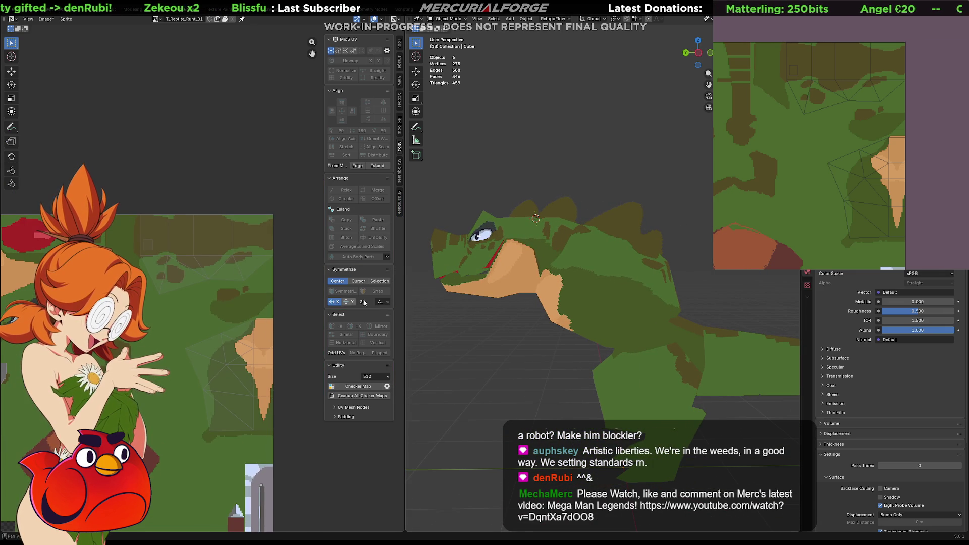
{"action": "middle_click_drag", "start_coordinate": [566, 283], "coordinate": [600, 277]}
{"action": "mouse_move", "coordinate": [616, 326]}
{"action": "middle_mouse_down"}
{"action": "mouse_move", "coordinate": [756, 328]}
{"action": "mouse_move", "coordinate": [631, 321]}
{"action": "mouse_move", "coordinate": [665, 319]}
{"action": "middle_mouse_up"}
{"action": "scroll", "coordinate": [665, 319], "scroll_direction": "up", "scroll_amount": 2}
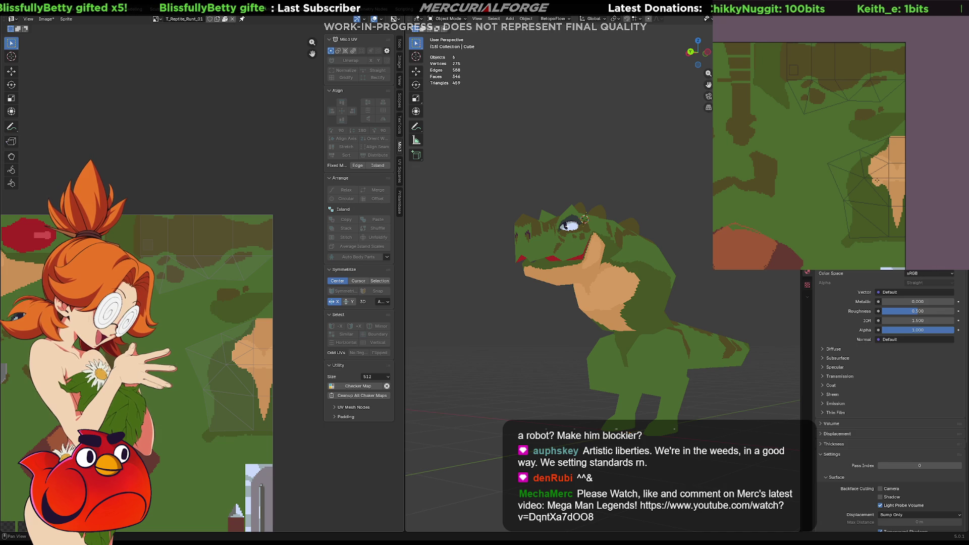
{"action": "left_click", "coordinate": [870, 151]}
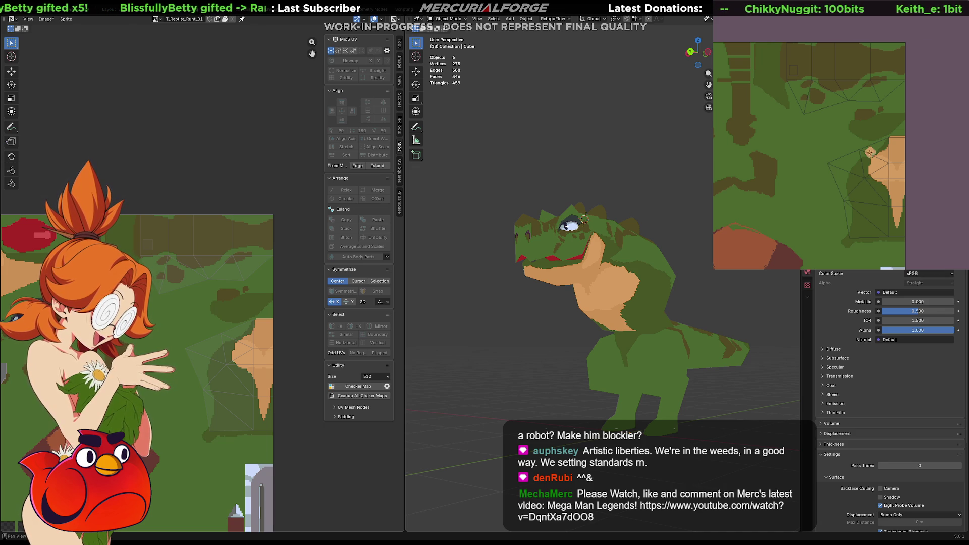
{"action": "key", "text": "ctrl+z"}
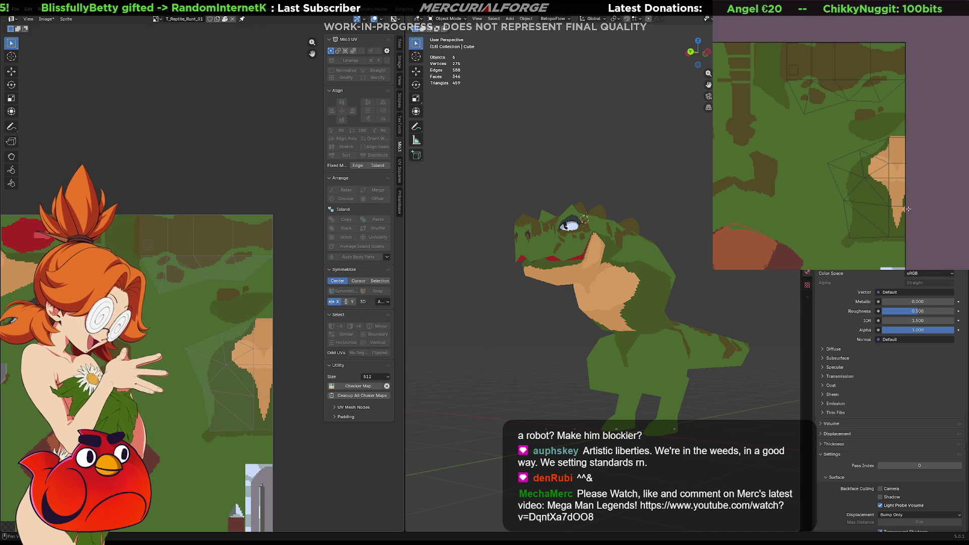
- Select all of the small torso piece's faces and move its UV island to another green patch
{"action": "mouse_move", "coordinate": [601, 383]}
{"action": "middle_mouse_down"}
{"action": "mouse_move", "coordinate": [622, 339]}
{"action": "mouse_move", "coordinate": [604, 338]}
{"action": "middle_mouse_up"}
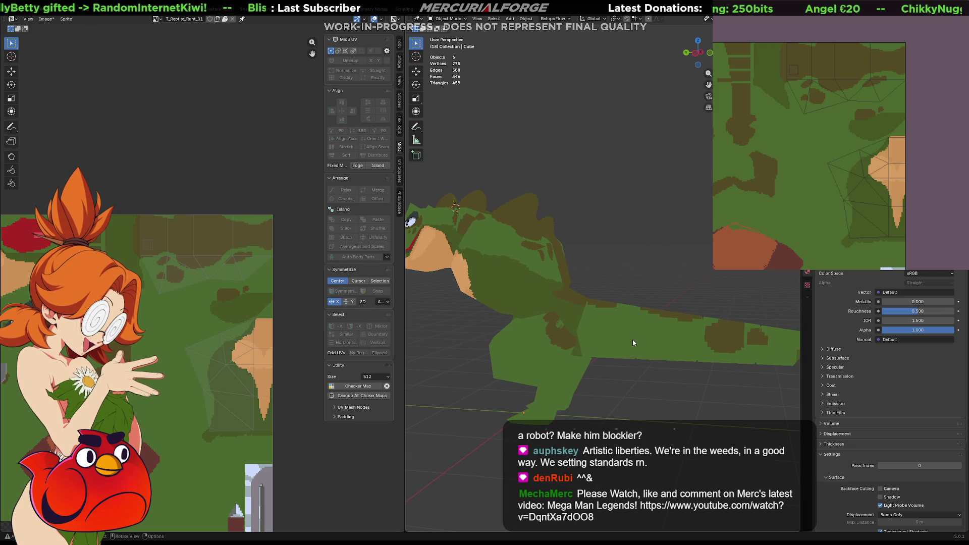
{"action": "left_click", "coordinate": [531, 276]}
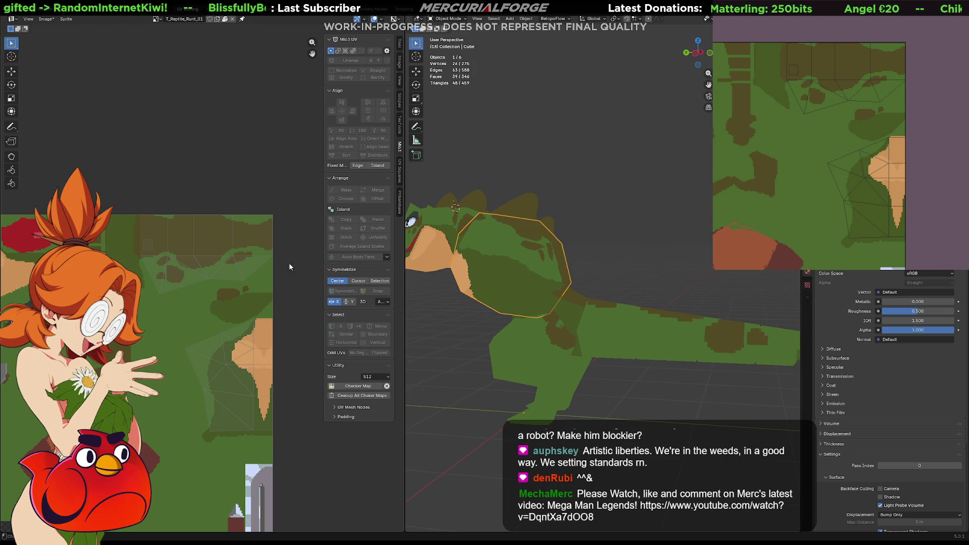
{"action": "left_click", "coordinate": [574, 305]}
{"action": "key", "text": "Tab"}
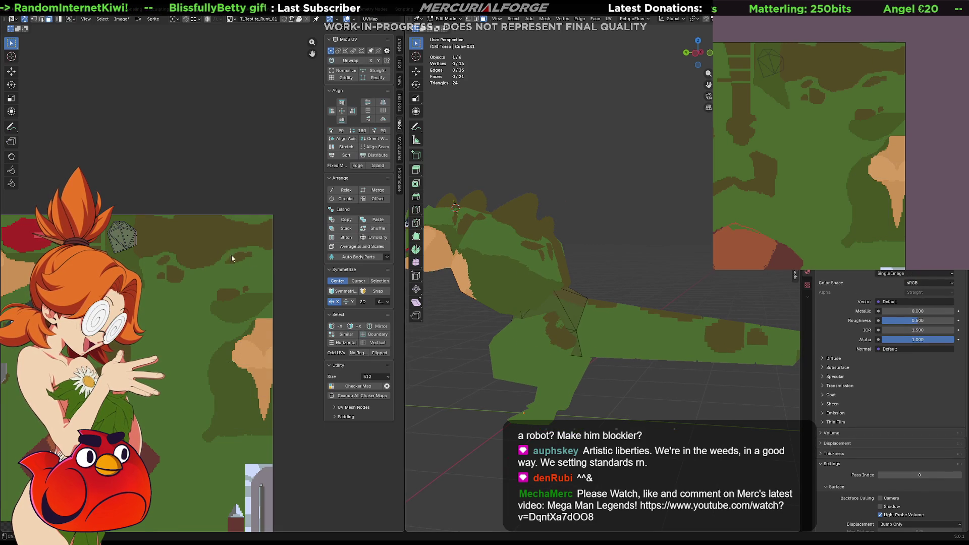
{"action": "key", "text": "a"}
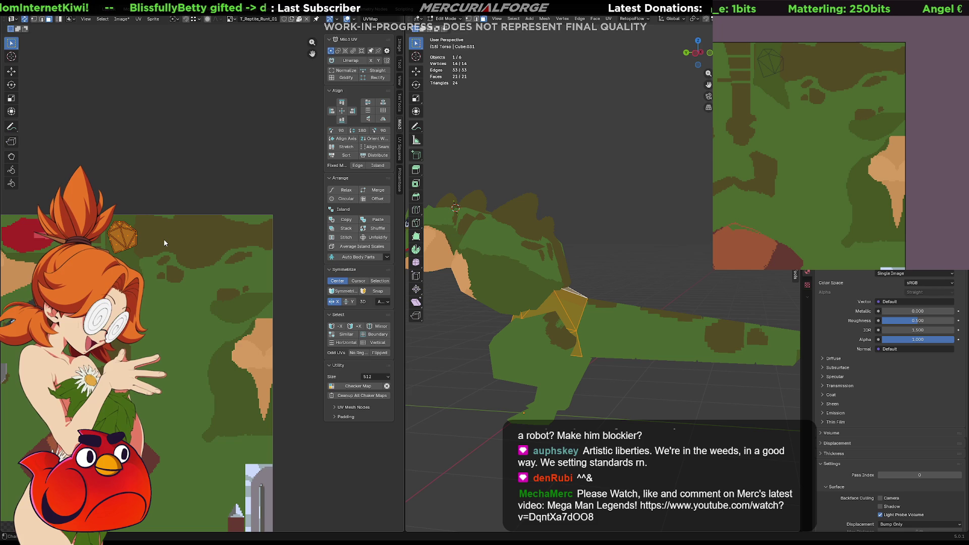
{"action": "key", "text": "g"}
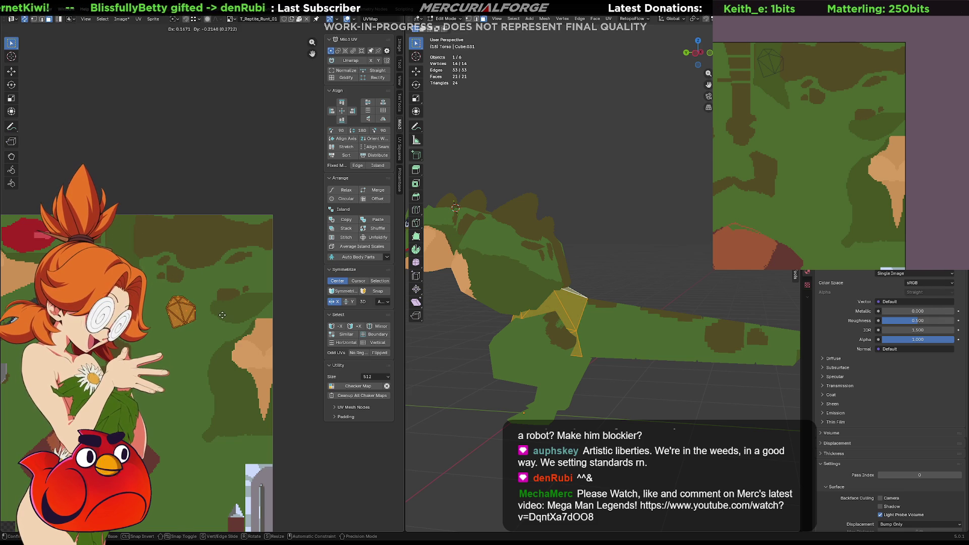
{"action": "left_click", "coordinate": [223, 318]}
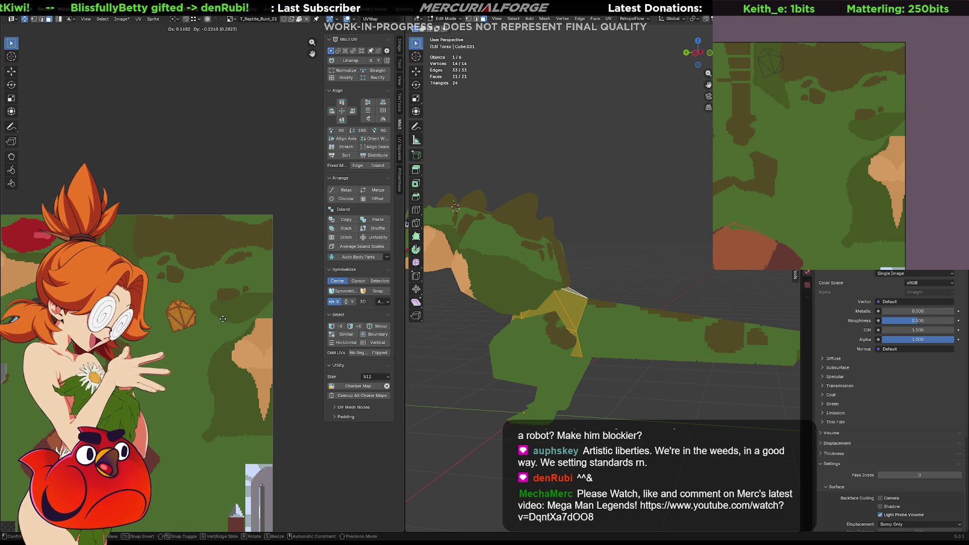
{"action": "left_click", "coordinate": [539, 305]}
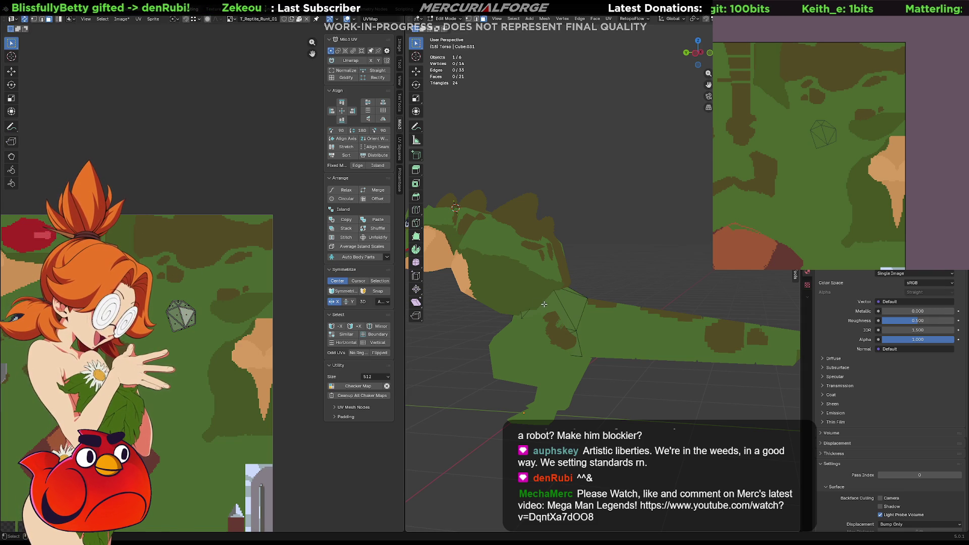
{"action": "key", "text": "Tab"}
{"action": "key", "text": "a"}
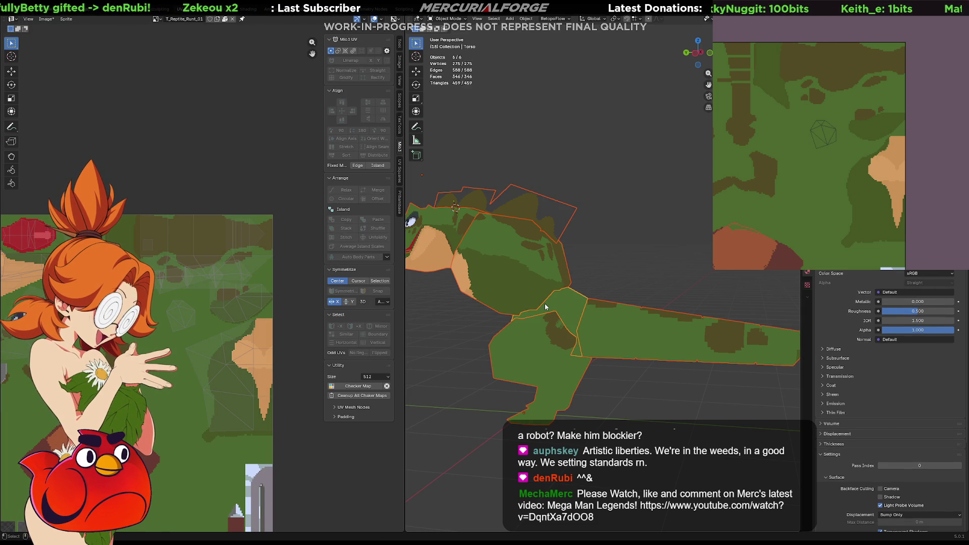
- Enter Edit Mode and select the linked torso UV island
{"action": "scroll", "coordinate": [544, 306], "scroll_direction": "up", "scroll_amount": 3}
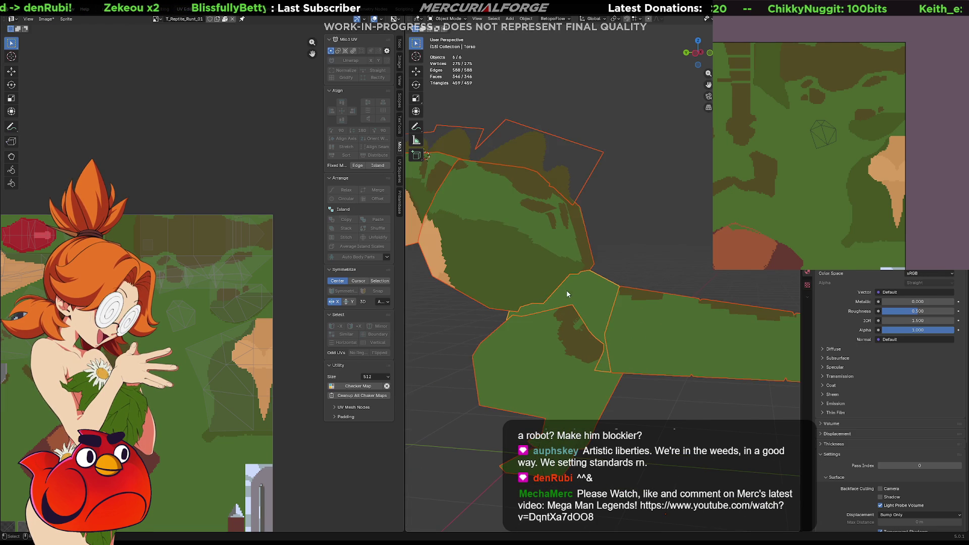
{"action": "key", "text": "Tab"}
{"action": "left_click", "coordinate": [576, 291]}
{"action": "key", "text": "ctrl+l"}
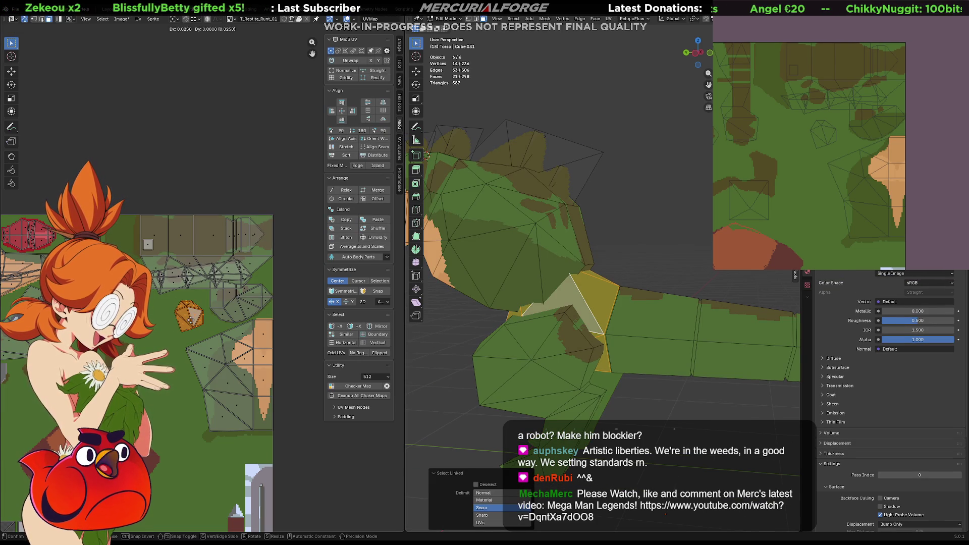
- Scale, shift left and rotate the torso UV island, then resize it onto its texture patch
{"action": "key", "text": "s"}
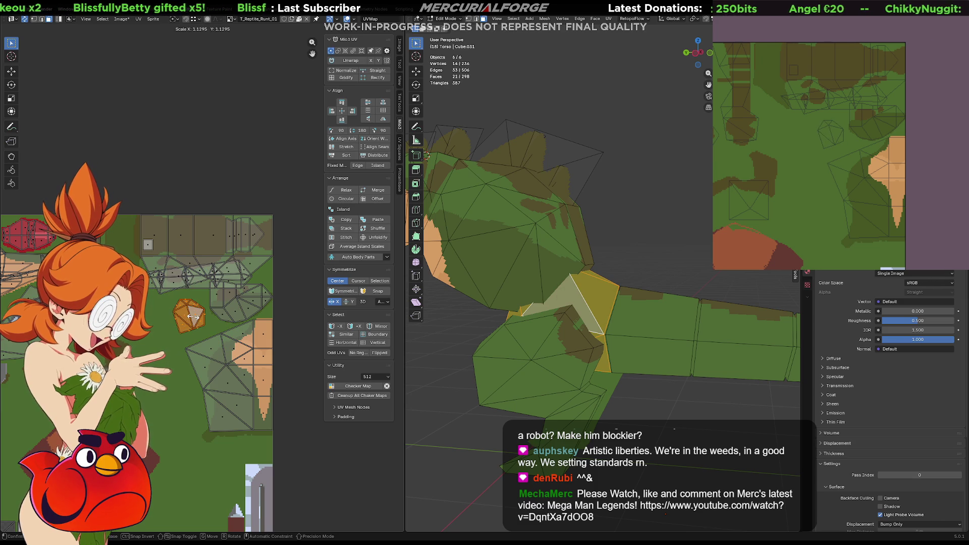
{"action": "key", "text": "g"}
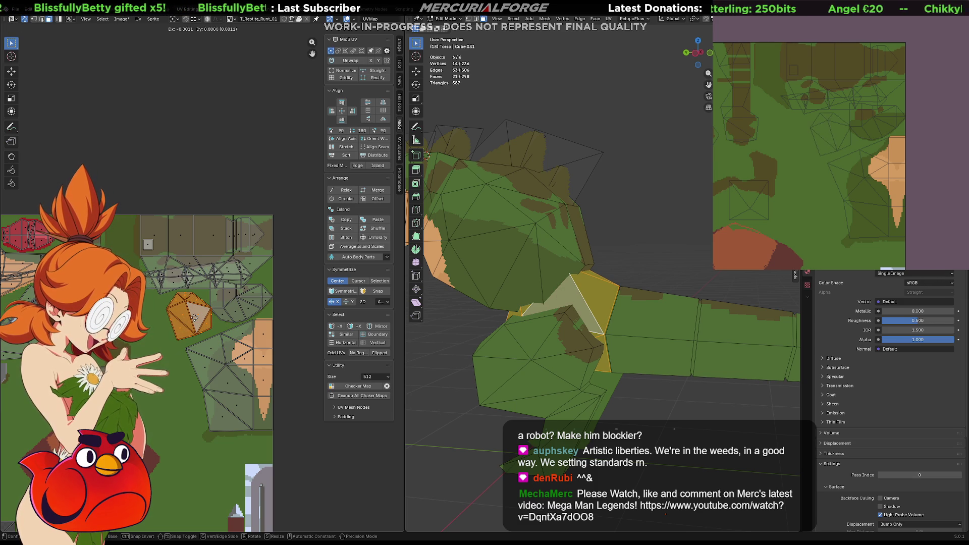
{"action": "left_click", "coordinate": [192, 322]}
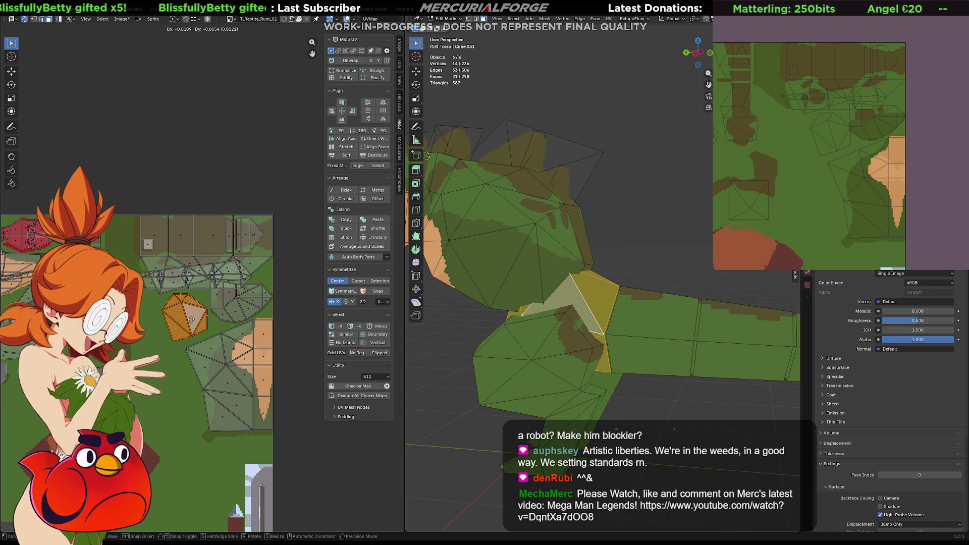
{"action": "key", "text": "r"}
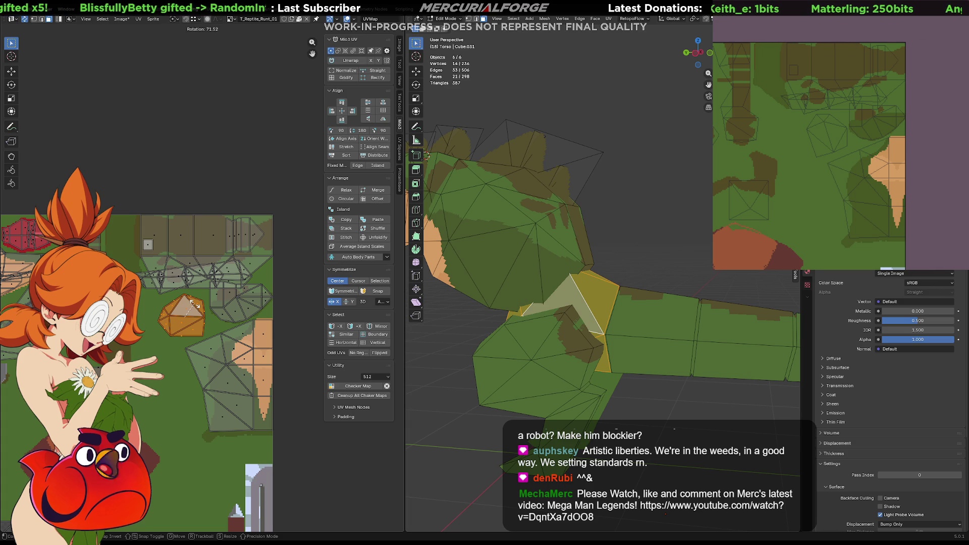
{"action": "scroll", "coordinate": [195, 306], "scroll_direction": "up", "scroll_amount": 2}
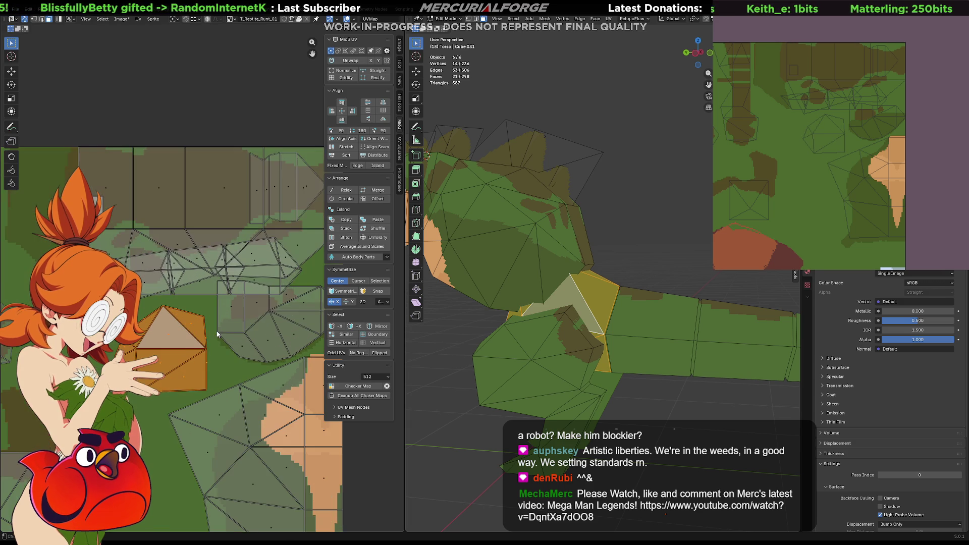
{"action": "key", "text": "g"}
{"action": "key", "text": "s"}
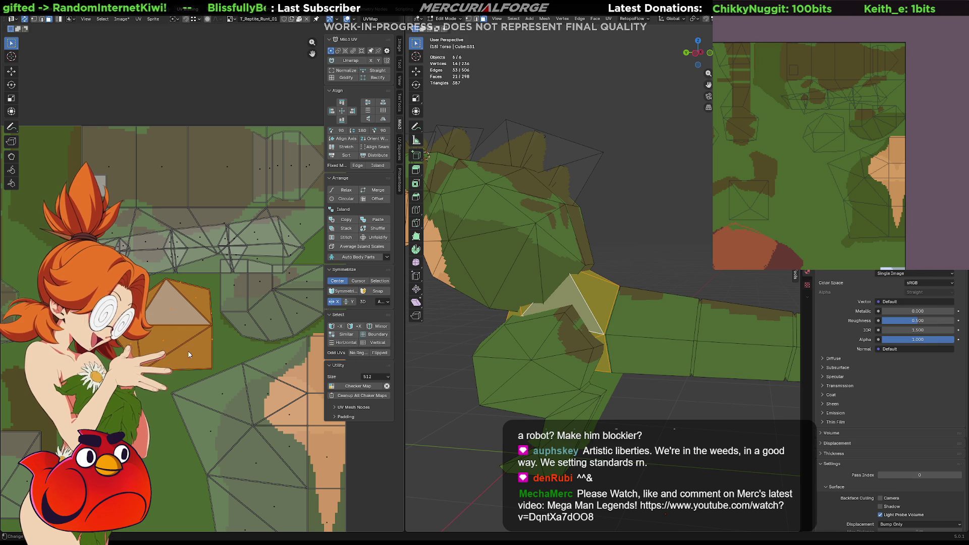
{"action": "left_click", "coordinate": [192, 344]}
- Check the island's fit, clear the selection and switch to the Unreal level
{"action": "scroll", "coordinate": [202, 334], "scroll_direction": "up", "scroll_amount": 2}
{"action": "mouse_move", "coordinate": [213, 328]}
{"action": "middle_mouse_down"}
{"action": "mouse_move", "coordinate": [200, 311]}
{"action": "mouse_move", "coordinate": [200, 321]}
{"action": "middle_mouse_up"}
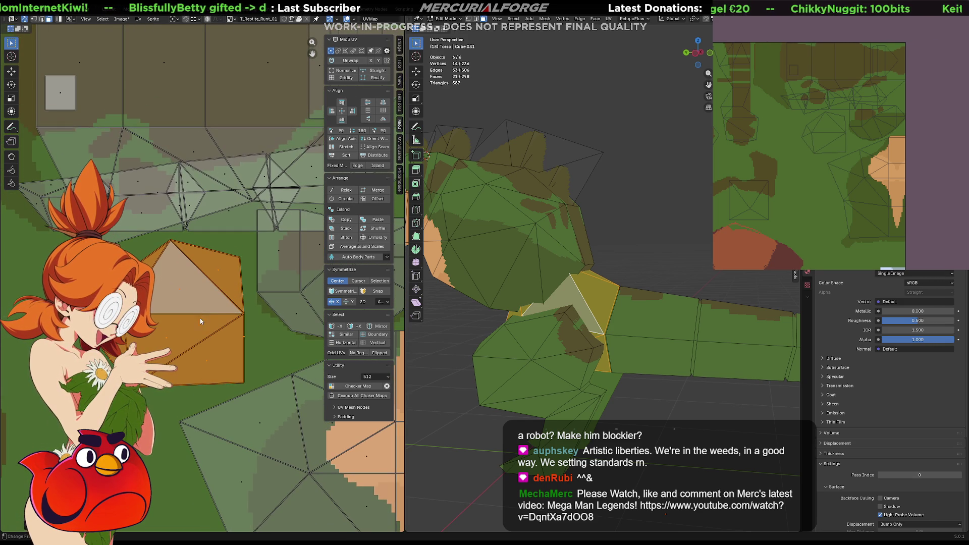
{"action": "scroll", "coordinate": [170, 263], "scroll_direction": "up", "scroll_amount": 3}
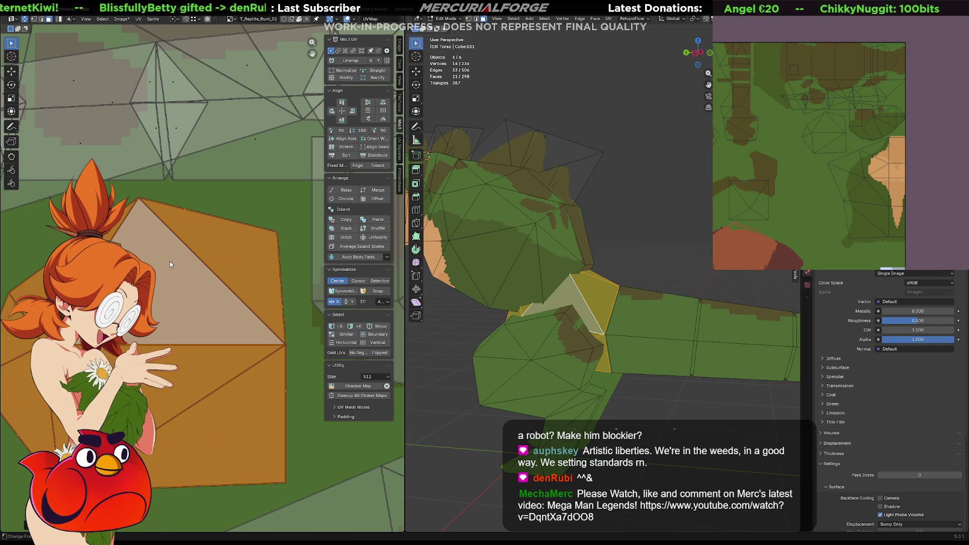
{"action": "left_click", "coordinate": [186, 211]}
{"action": "middle_click_drag", "start_coordinate": [565, 303], "coordinate": [497, 313]}
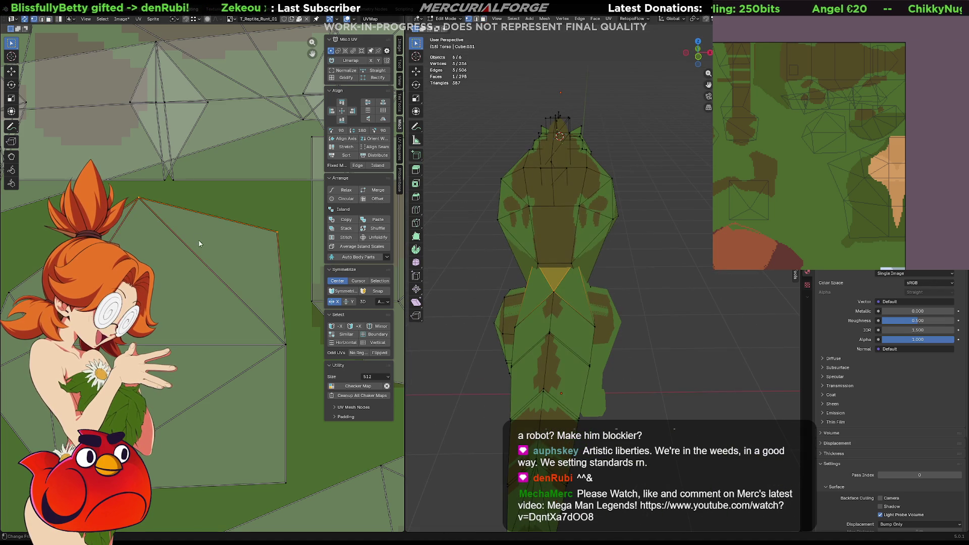
{"action": "left_click", "coordinate": [220, 205]}
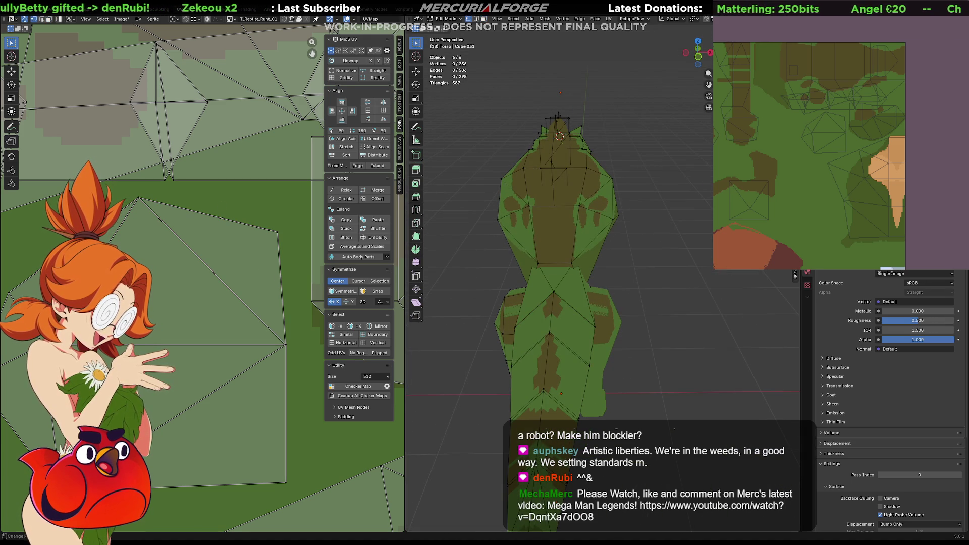
{"action": "key", "text": "alt+Tab"}
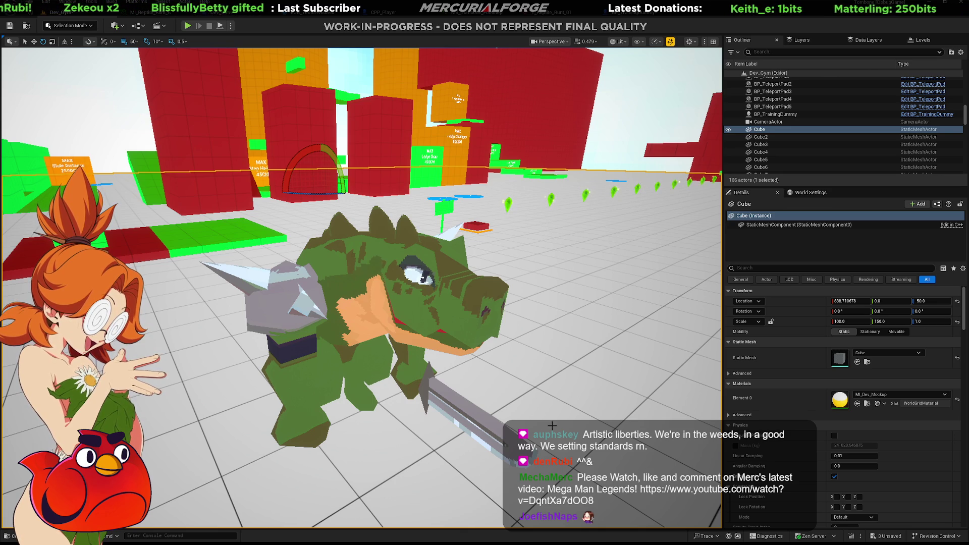
- Run the level in Play In Editor (Alt+P) to test the reptile warrior mesh
{"action": "key", "text": "alt+p"}
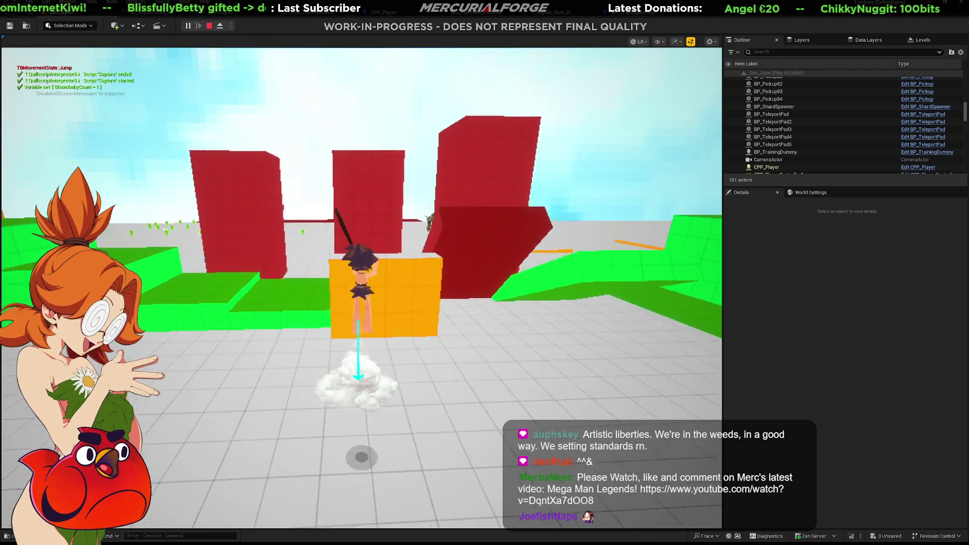
- Make the character jump in-game, then stop the play session
{"action": "key", "text": "space"}
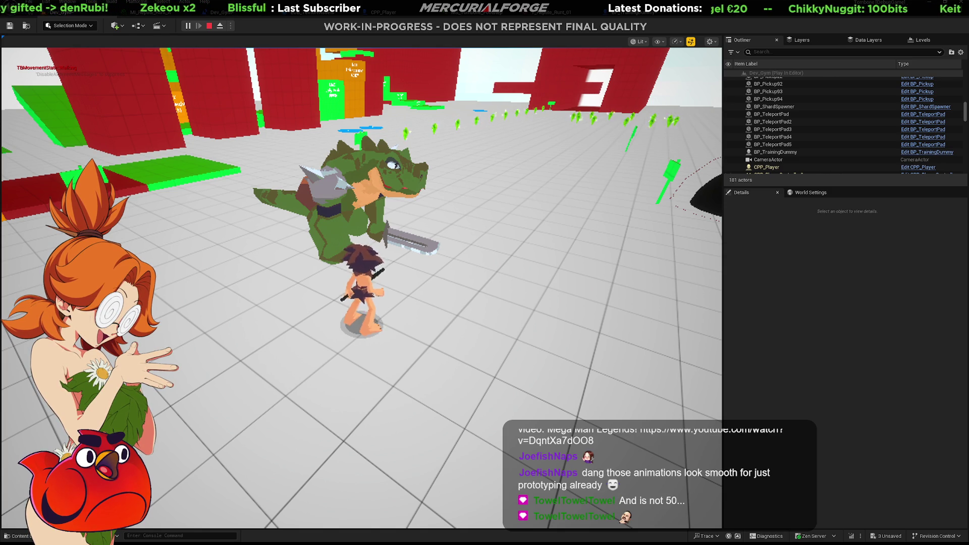
{"action": "key", "text": "Escape"}
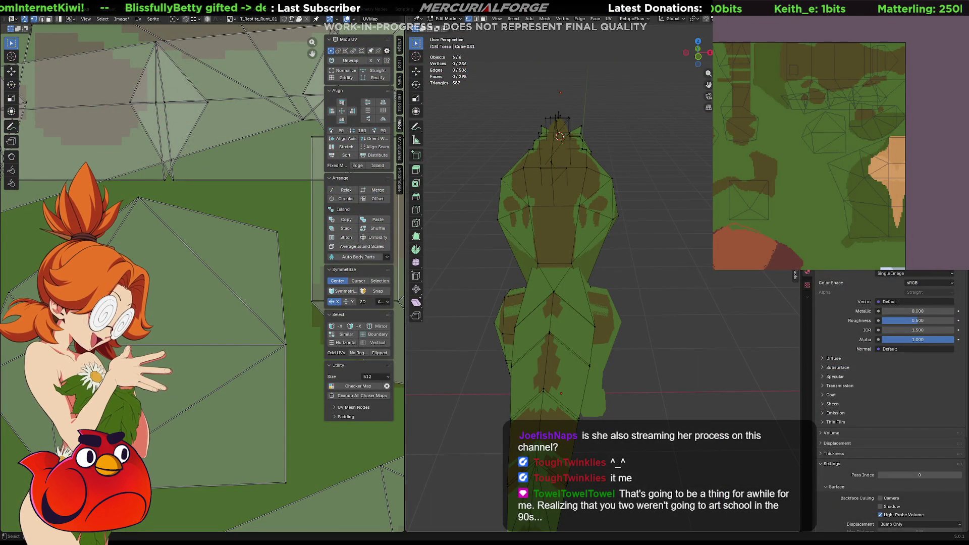
{"action": "mouse_move", "coordinate": [596, 262]}
{"action": "middle_mouse_down"}
{"action": "mouse_move", "coordinate": [653, 274]}
{"action": "mouse_move", "coordinate": [620, 275]}
{"action": "middle_mouse_up"}
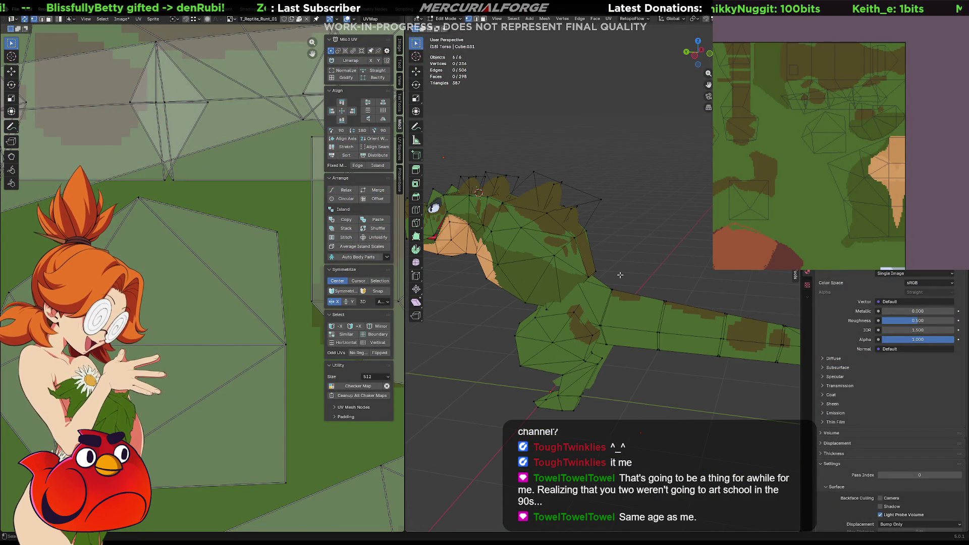
{"action": "scroll", "coordinate": [207, 294], "scroll_direction": "down", "scroll_amount": 1}
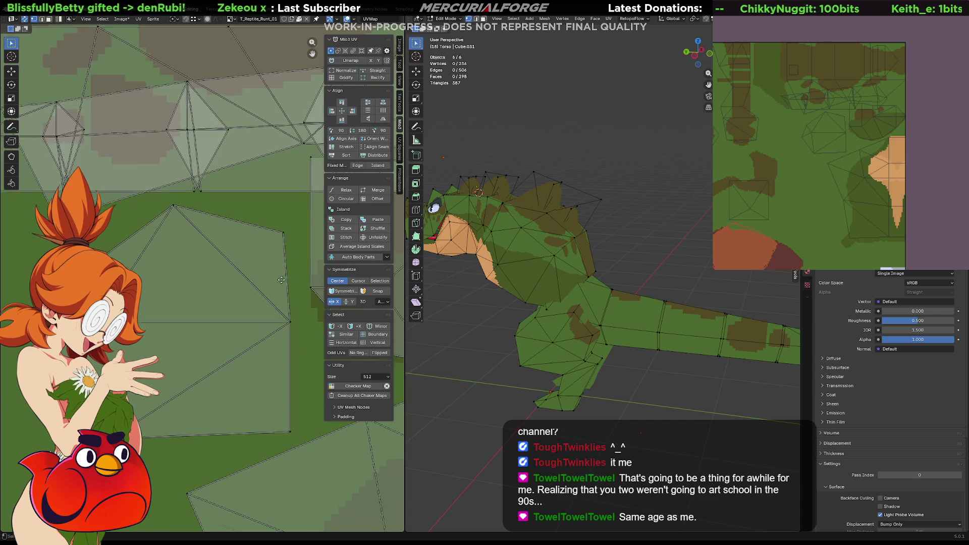
{"action": "mouse_move", "coordinate": [217, 296]}
{"action": "middle_mouse_down"}
{"action": "mouse_move", "coordinate": [274, 284]}
{"action": "mouse_move", "coordinate": [257, 291]}
{"action": "middle_mouse_up"}
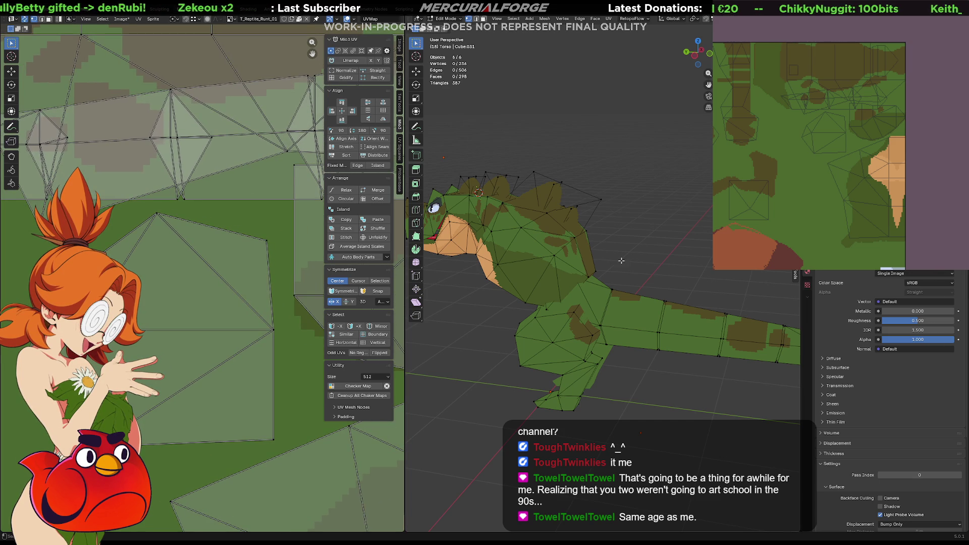
{"action": "middle_click_drag", "start_coordinate": [580, 285], "coordinate": [584, 288], "text": "shift"}
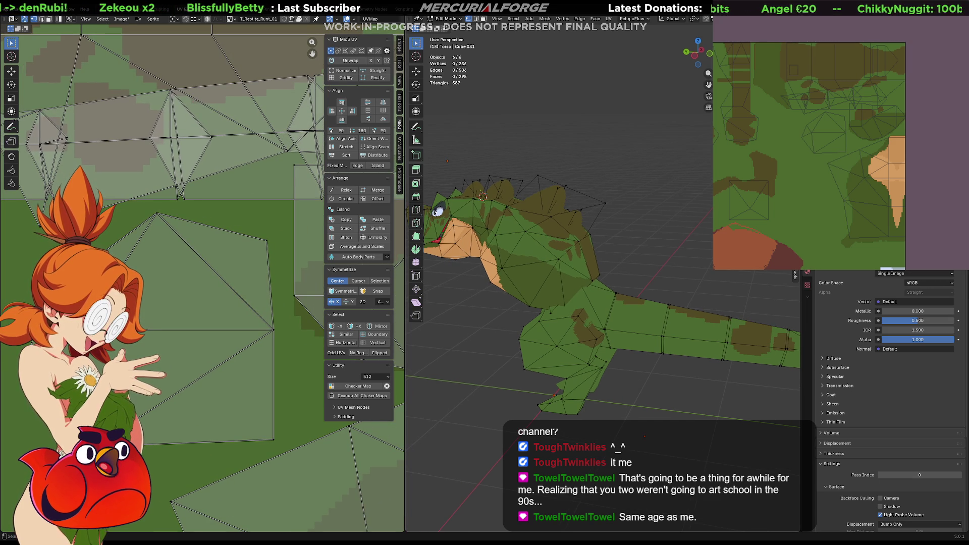
{"action": "scroll", "coordinate": [602, 264], "scroll_direction": "up", "scroll_amount": 5}
{"action": "scroll", "coordinate": [602, 264], "scroll_direction": "up", "scroll_amount": 3}
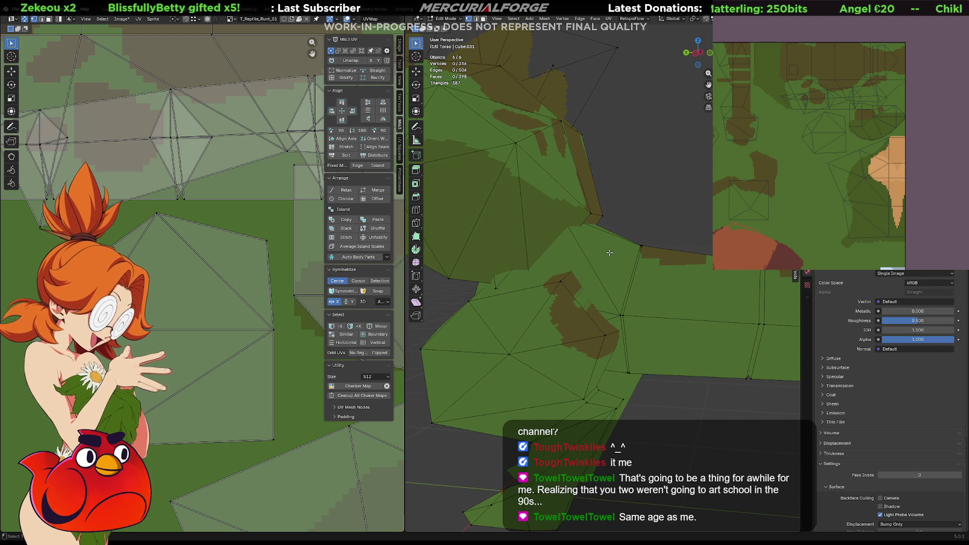
{"action": "middle_click_drag", "start_coordinate": [608, 252], "coordinate": [620, 272], "text": "shift"}
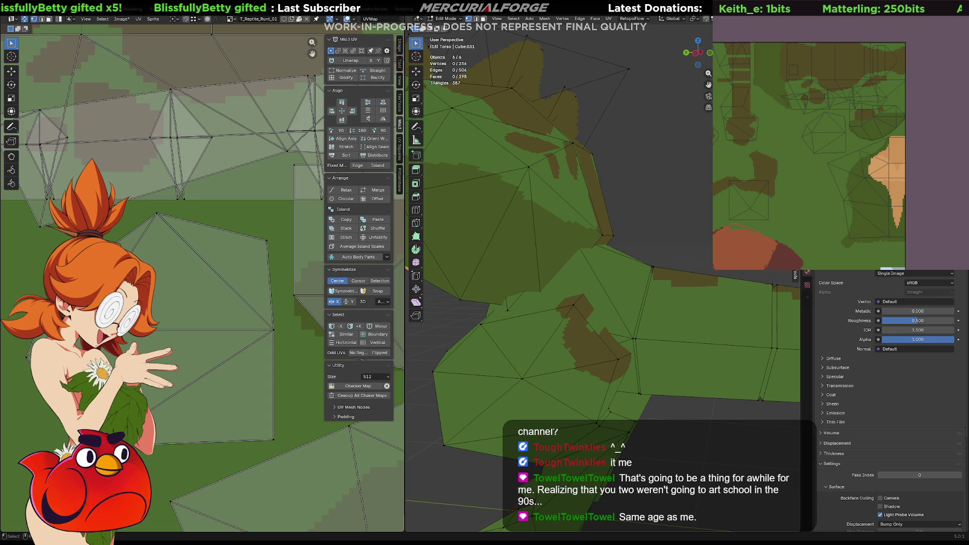
{"action": "mouse_move", "coordinate": [828, 130]}
{"action": "middle_mouse_down"}
{"action": "mouse_move", "coordinate": [838, 153]}
{"action": "mouse_move", "coordinate": [803, 176]}
{"action": "middle_mouse_up"}
{"action": "scroll", "coordinate": [837, 156], "scroll_direction": "up", "scroll_amount": 2}
{"action": "scroll", "coordinate": [837, 155], "scroll_direction": "up", "scroll_amount": 1}
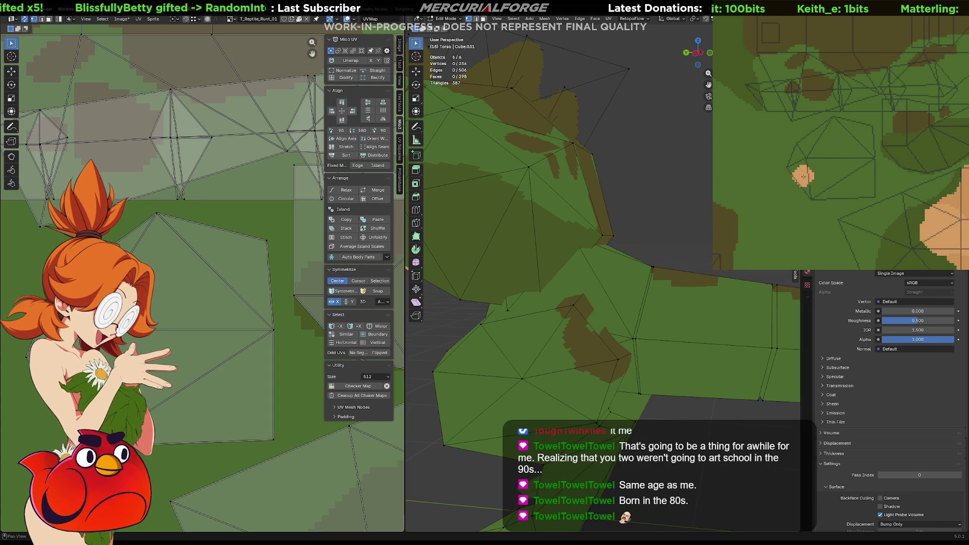
- Paint orange, dark brown and dark olive strokes around the orange leg patches on the texture
{"action": "left_click_drag", "start_coordinate": [785, 171], "coordinate": [838, 204]}
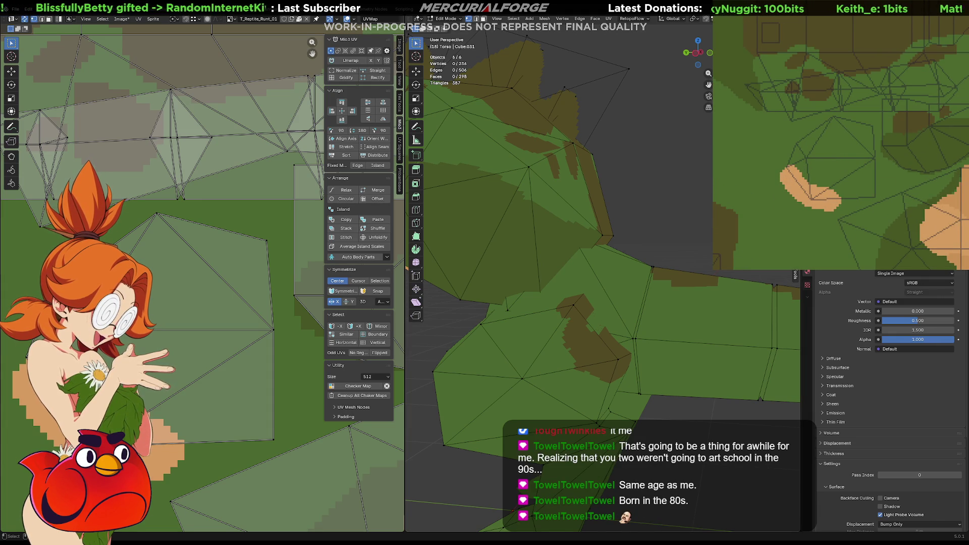
{"action": "middle_click_drag", "start_coordinate": [575, 303], "coordinate": [564, 315]}
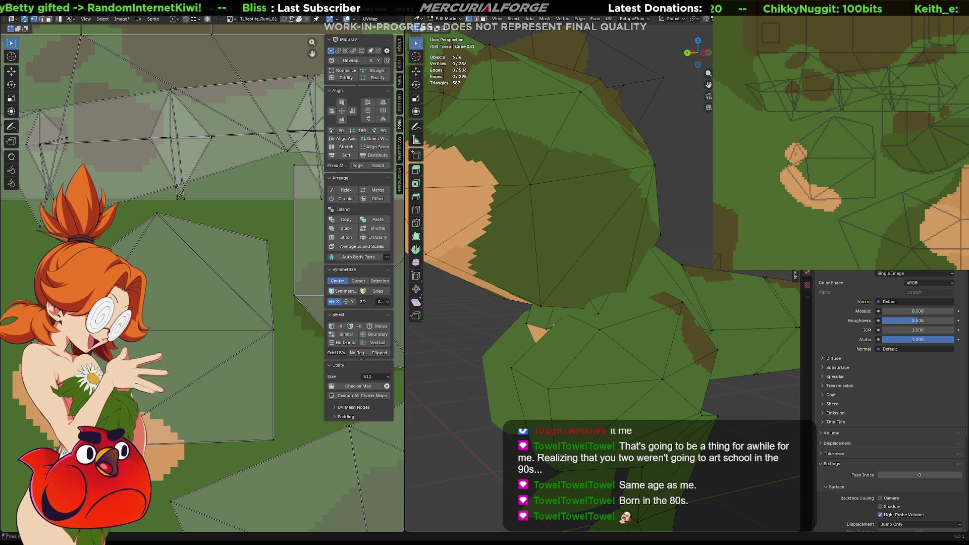
{"action": "left_click_drag", "start_coordinate": [795, 153], "coordinate": [794, 176]}
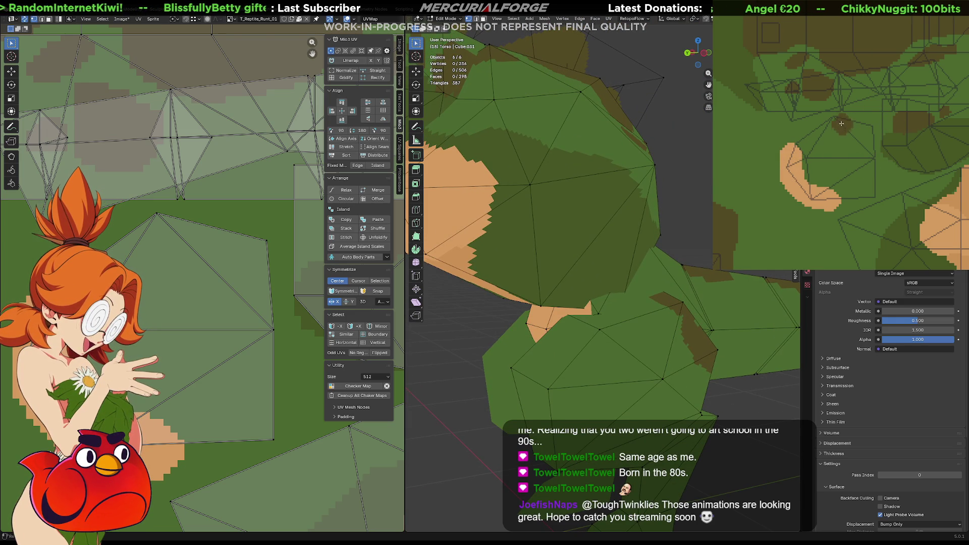
{"action": "left_click_drag", "start_coordinate": [841, 123], "coordinate": [884, 152]}
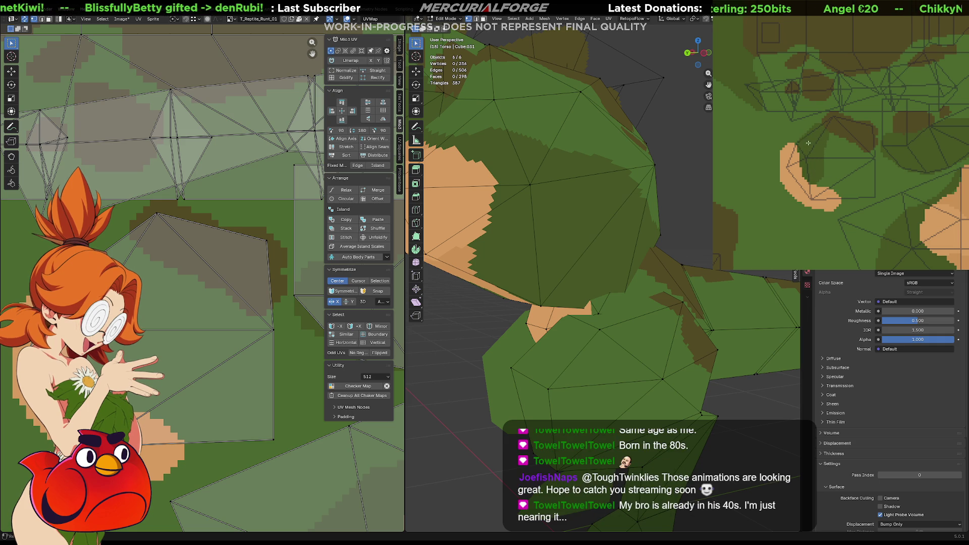
{"action": "mouse_move", "coordinate": [811, 171]}
{"action": "left_mouse_down"}
{"action": "mouse_move", "coordinate": [858, 193]}
{"action": "mouse_move", "coordinate": [870, 169]}
{"action": "mouse_move", "coordinate": [819, 146]}
{"action": "left_mouse_up"}
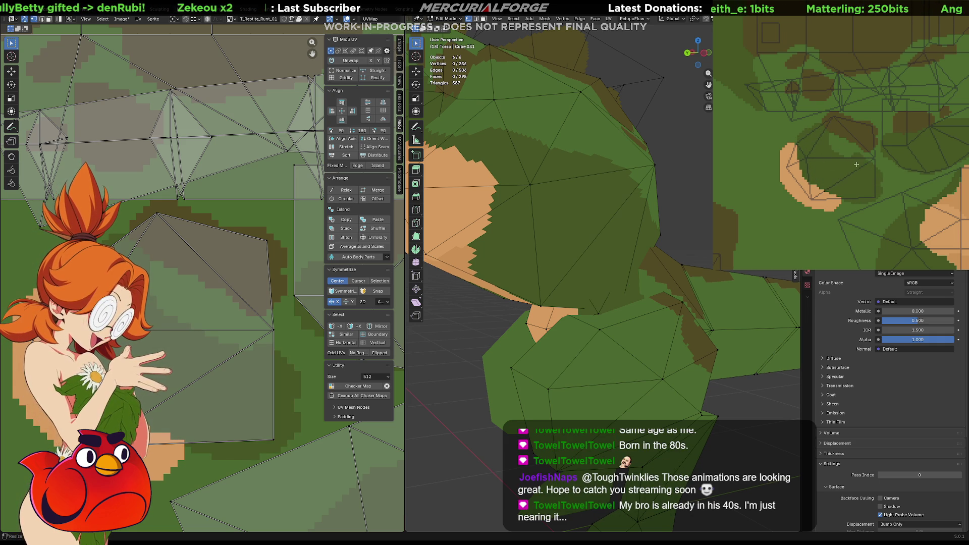
- Orbit and pan the viewport to inspect the repainted texture on the mesh
{"action": "mouse_move", "coordinate": [565, 283]}
{"action": "middle_mouse_down"}
{"action": "mouse_move", "coordinate": [594, 288]}
{"action": "mouse_move", "coordinate": [563, 287]}
{"action": "mouse_move", "coordinate": [568, 278]}
{"action": "middle_mouse_up"}
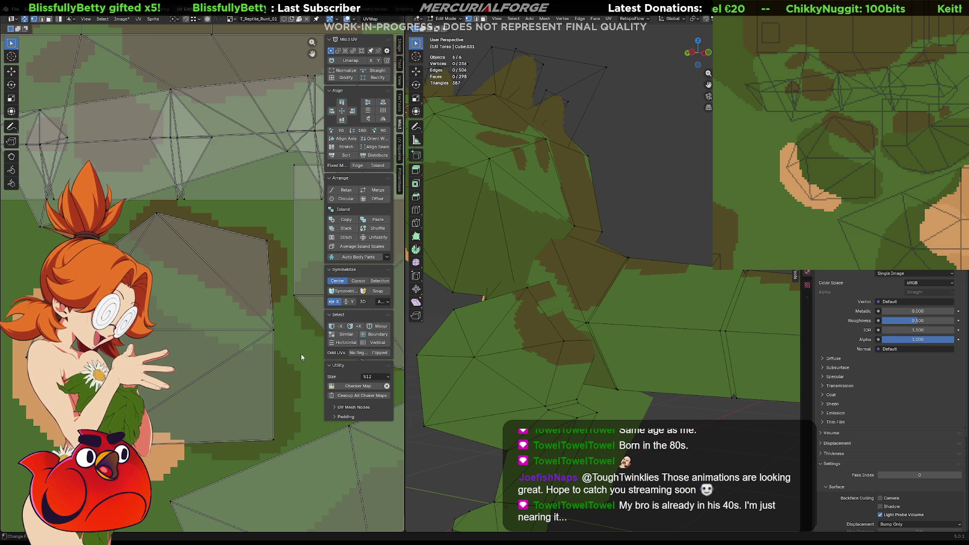
{"action": "mouse_move", "coordinate": [634, 314]}
{"action": "middle_mouse_down", "text": "shift"}
{"action": "mouse_move", "coordinate": [588, 304]}
{"action": "mouse_move", "coordinate": [671, 253]}
{"action": "middle_mouse_up", "text": "shift"}
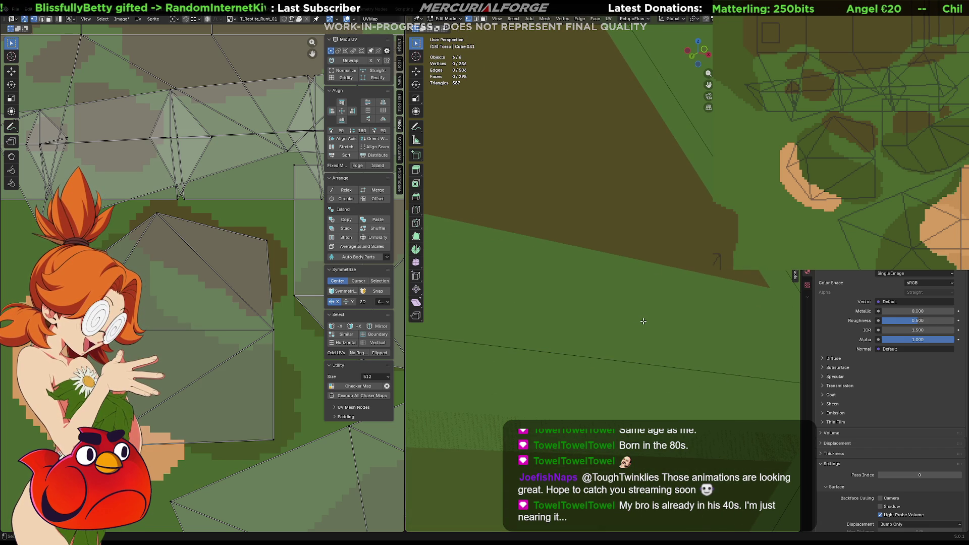
{"action": "scroll", "coordinate": [636, 321], "scroll_direction": "down", "scroll_amount": 5}
{"action": "middle_click_drag", "start_coordinate": [643, 315], "coordinate": [674, 309]}
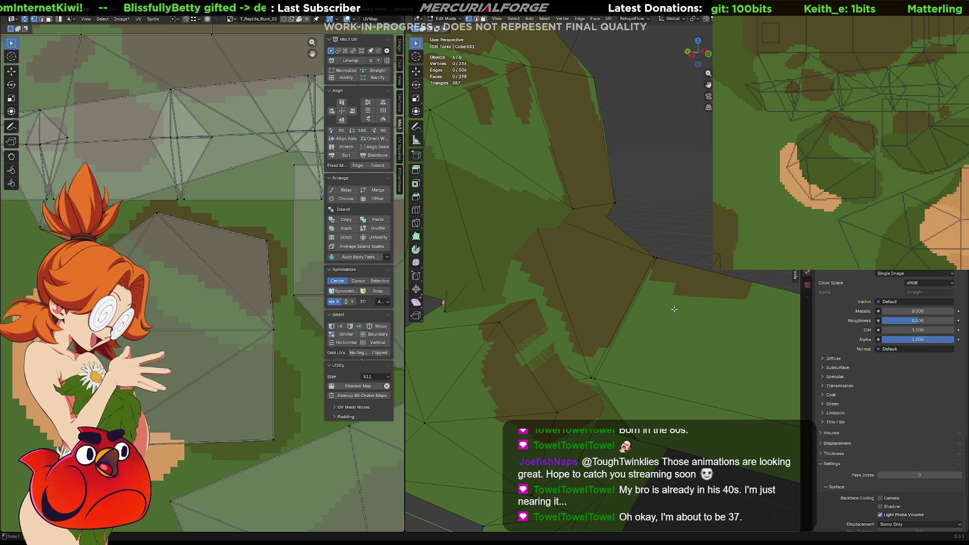
{"action": "mouse_move", "coordinate": [607, 311]}
{"action": "middle_mouse_down"}
{"action": "mouse_move", "coordinate": [549, 314]}
{"action": "mouse_move", "coordinate": [596, 279]}
{"action": "mouse_move", "coordinate": [539, 292]}
{"action": "middle_mouse_up"}
{"action": "scroll", "coordinate": [540, 293], "scroll_direction": "up", "scroll_amount": 4}
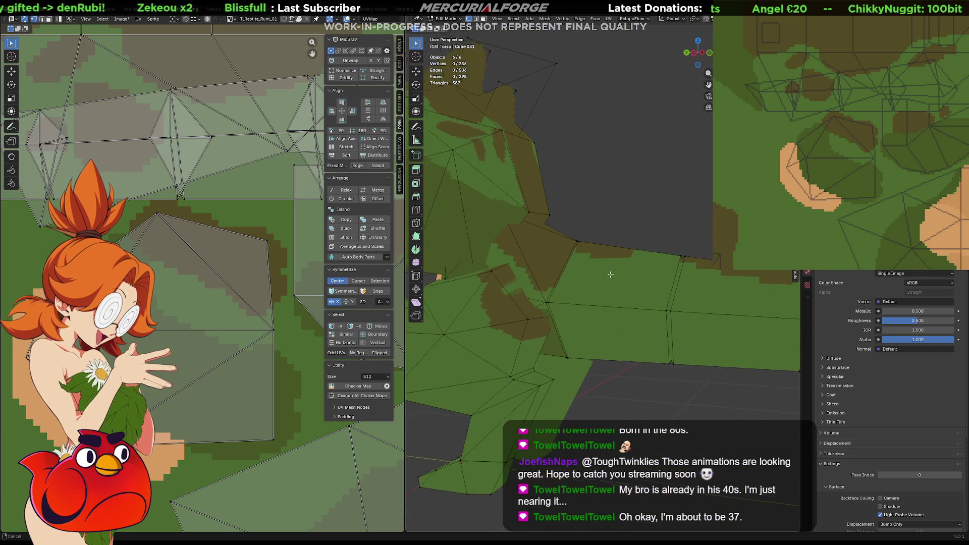
{"action": "middle_click_drag", "start_coordinate": [551, 300], "coordinate": [589, 297], "text": "shift"}
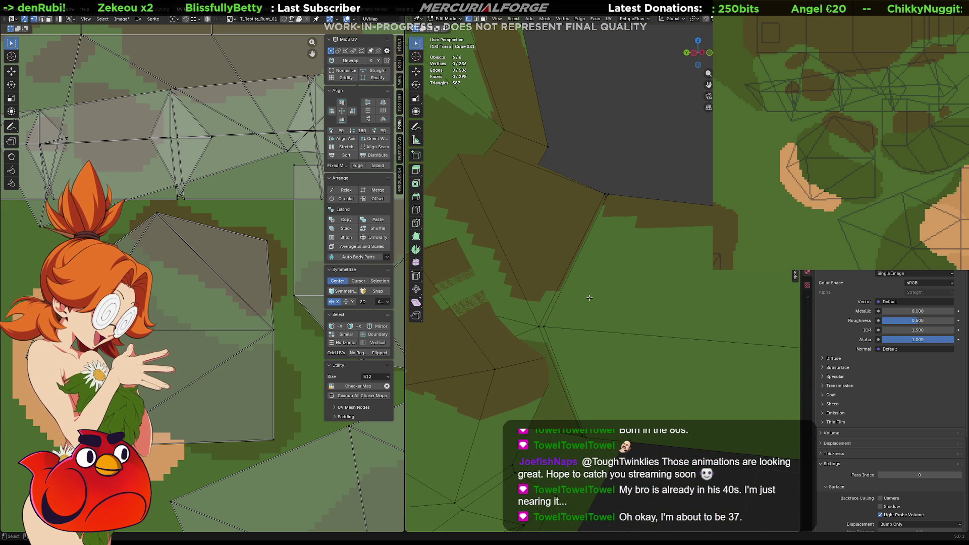
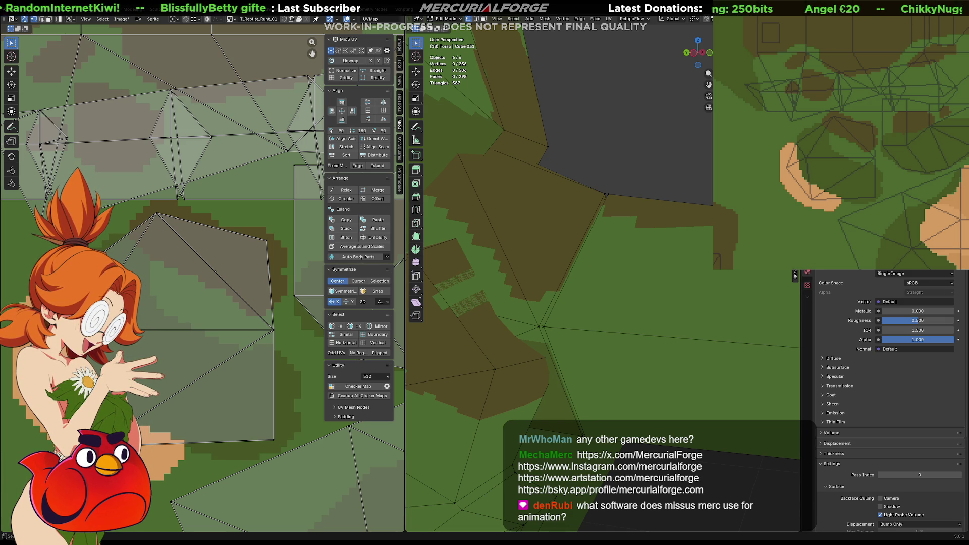
- Select the two thin sliver face strips on the reptile mesh
{"action": "scroll", "coordinate": [552, 305], "scroll_direction": "up", "scroll_amount": 5}
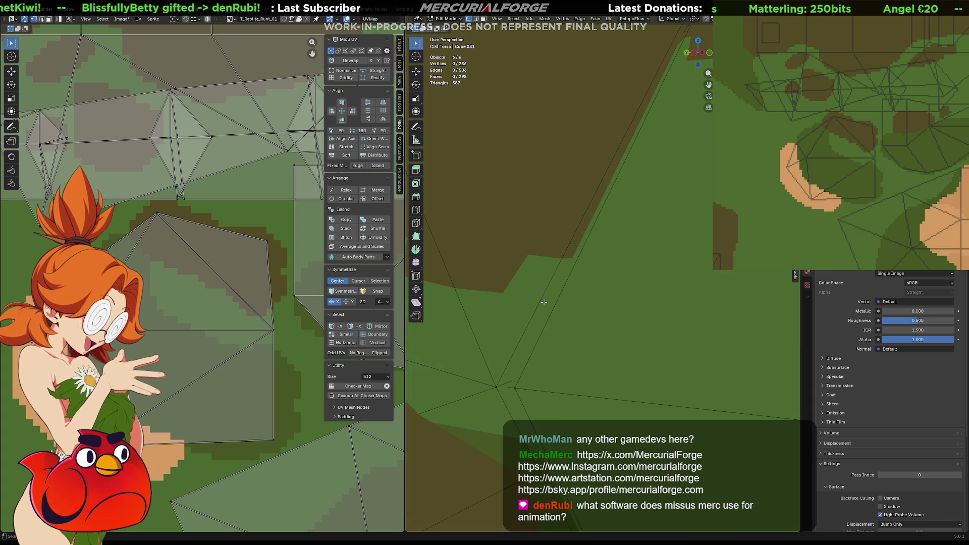
{"action": "left_click", "coordinate": [543, 302]}
{"action": "left_click", "coordinate": [510, 398], "text": "shift"}
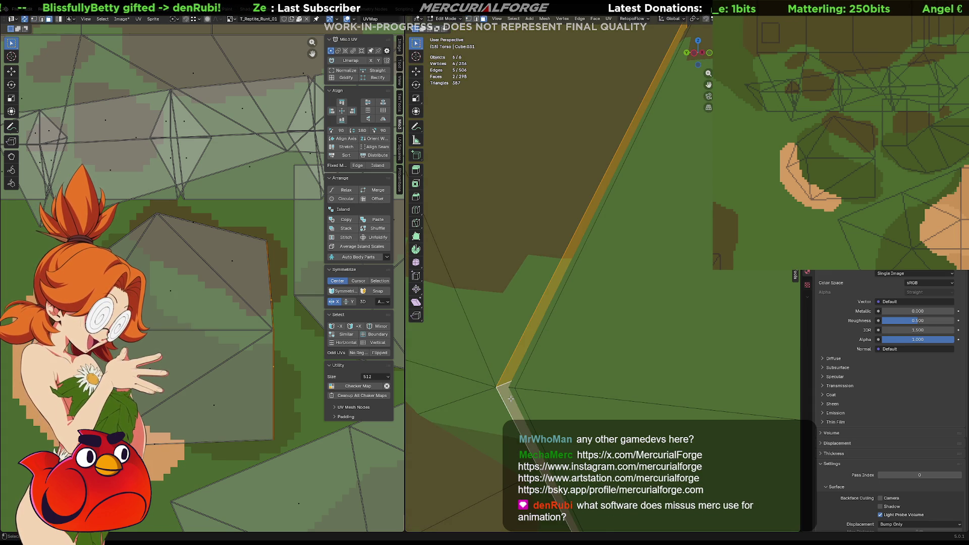
{"action": "scroll", "coordinate": [559, 326], "scroll_direction": "down", "scroll_amount": 5}
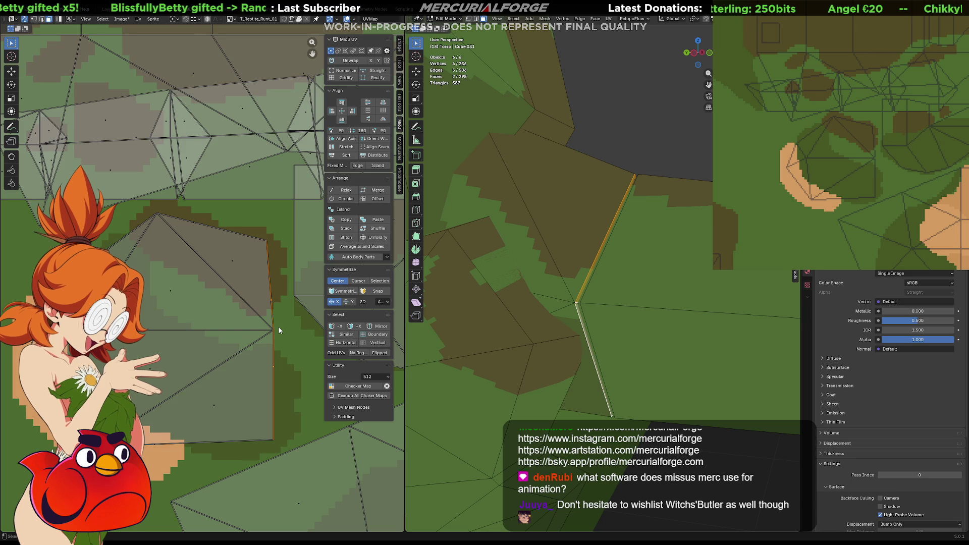
- Find and select the sliver's squashed UV edge in the UV Editor
{"action": "middle_click_drag", "start_coordinate": [279, 330], "coordinate": [222, 318]}
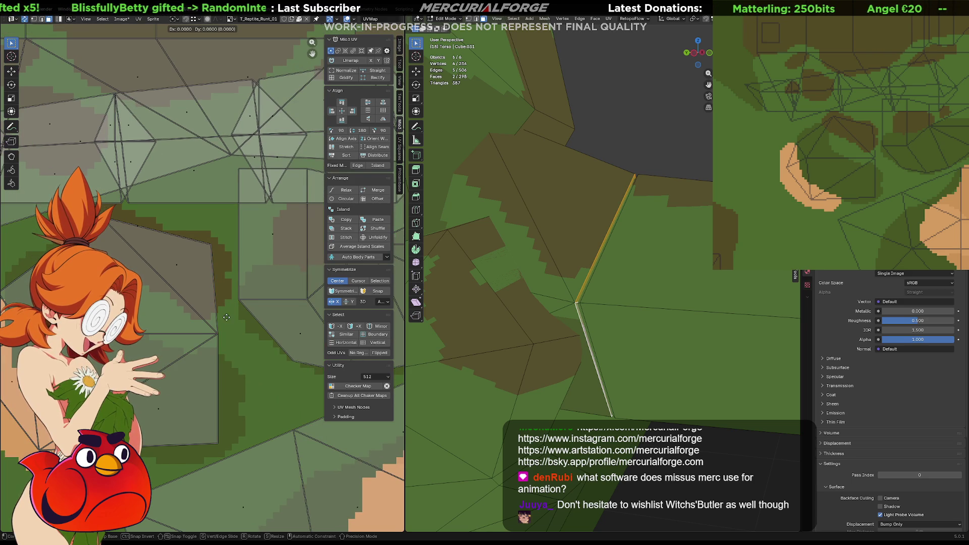
{"action": "left_click", "coordinate": [229, 327]}
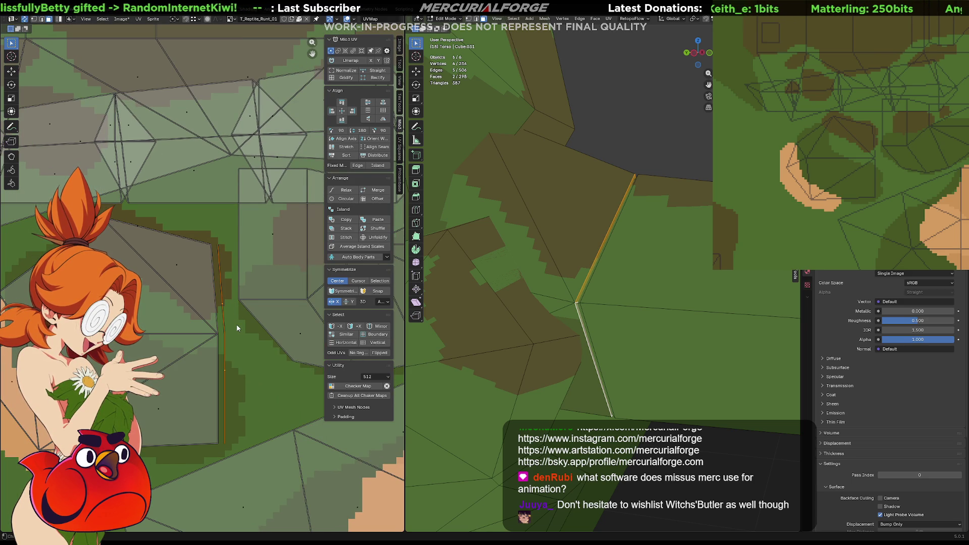
{"action": "scroll", "coordinate": [235, 328], "scroll_direction": "down", "scroll_amount": 1}
{"action": "scroll", "coordinate": [235, 328], "scroll_direction": "down", "scroll_amount": 2}
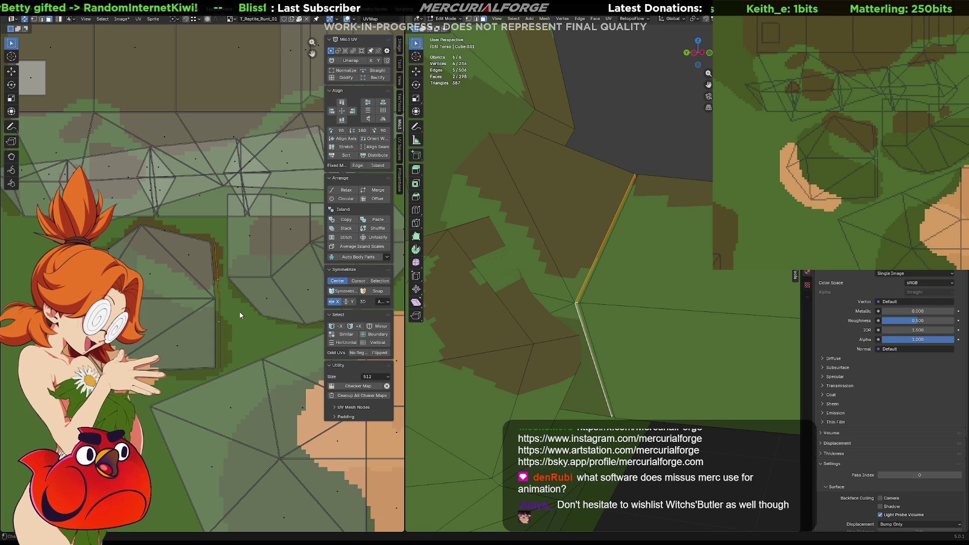
{"action": "scroll", "coordinate": [234, 317], "scroll_direction": "up", "scroll_amount": 3}
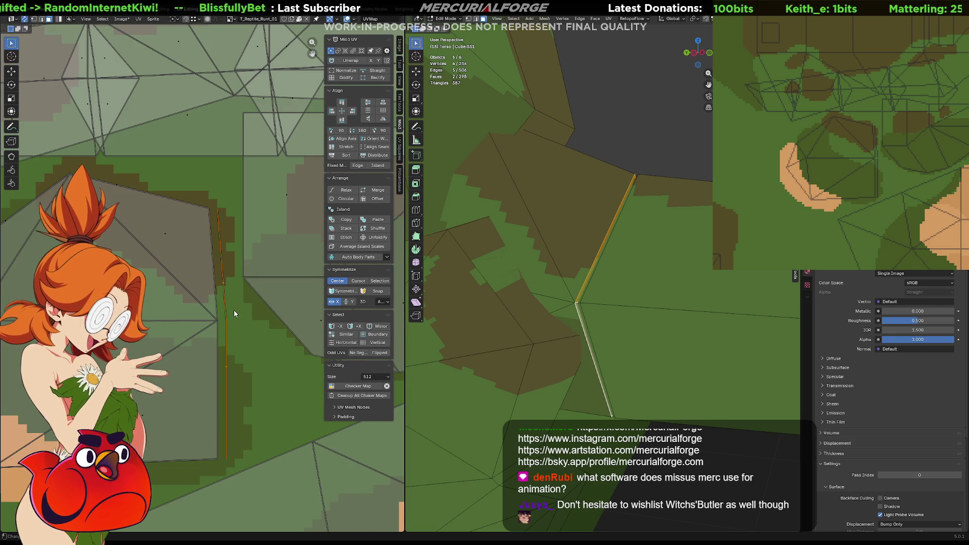
- In vertex mode, move the sliver's UV vertices, including the top one, onto the dark brown pixel boundary
{"action": "key", "text": "1"}
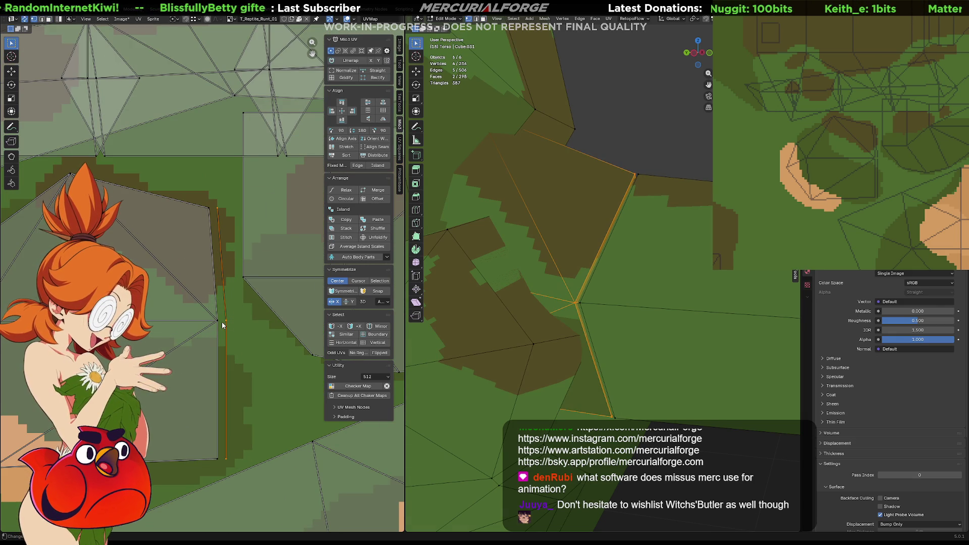
{"action": "left_click", "coordinate": [225, 323]}
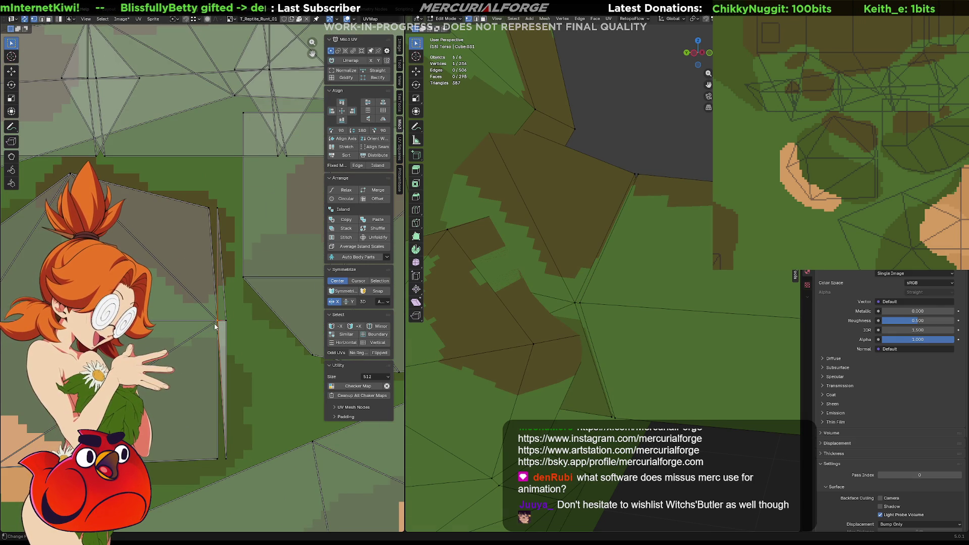
{"action": "left_click_drag", "start_coordinate": [213, 208], "coordinate": [214, 208]}
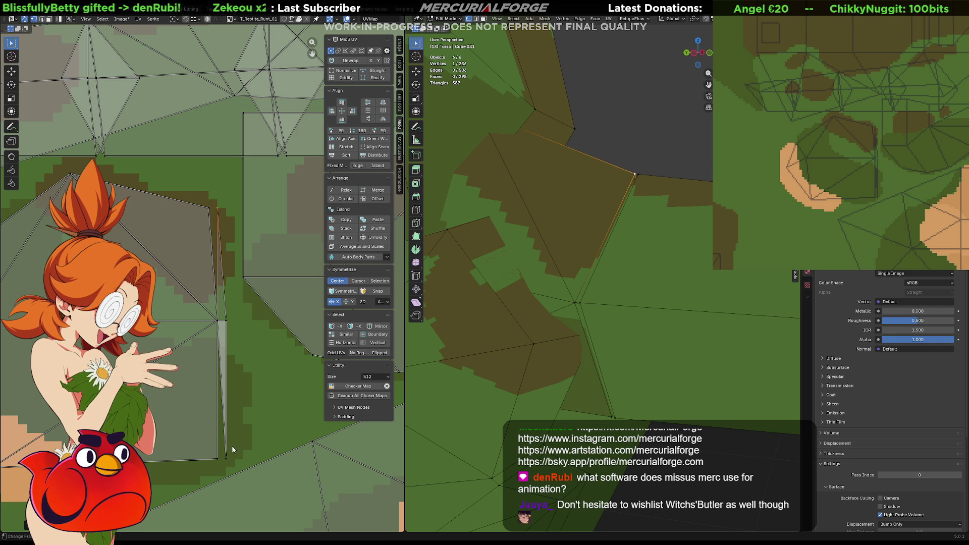
{"action": "middle_click_drag", "start_coordinate": [226, 324], "coordinate": [255, 326]}
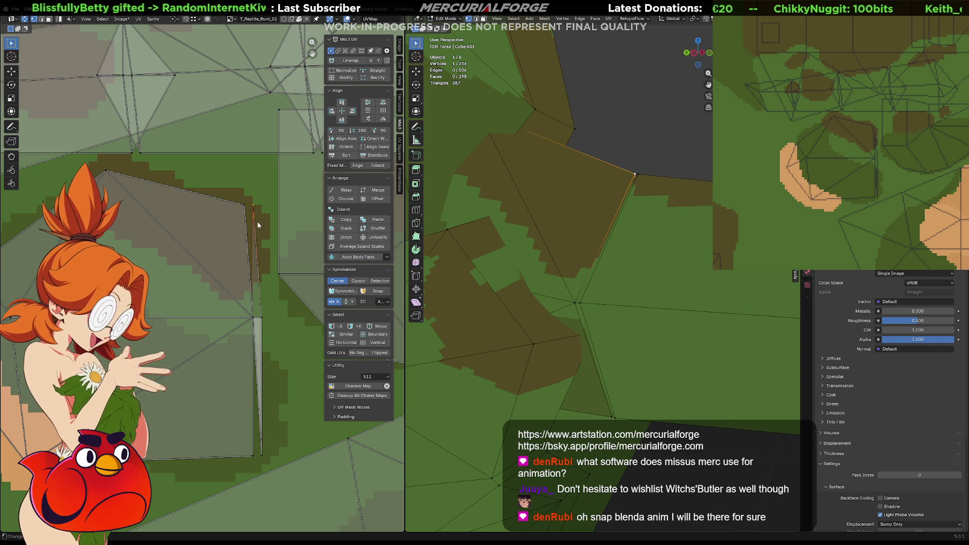
{"action": "left_click_drag", "start_coordinate": [269, 209], "coordinate": [252, 212]}
{"action": "key", "text": "g"}
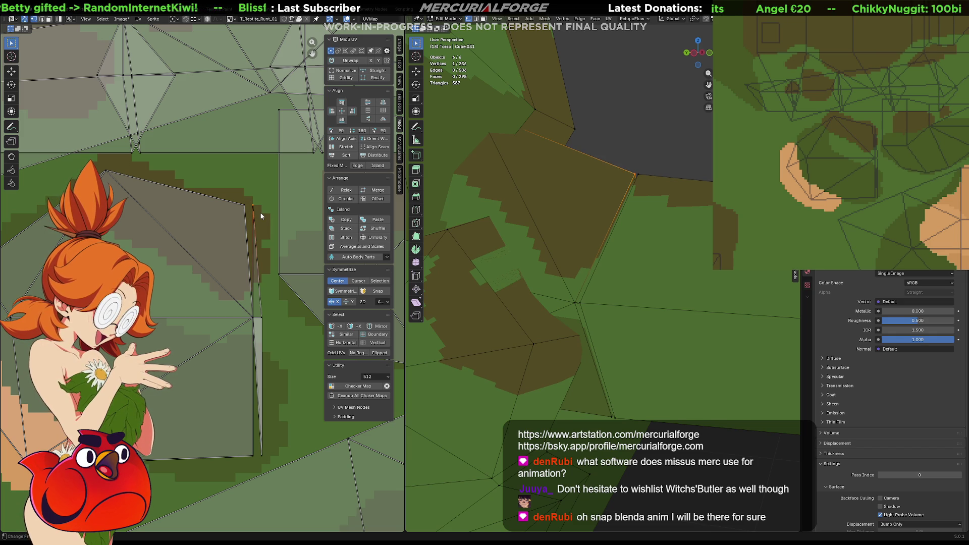
{"action": "left_click", "coordinate": [263, 214]}
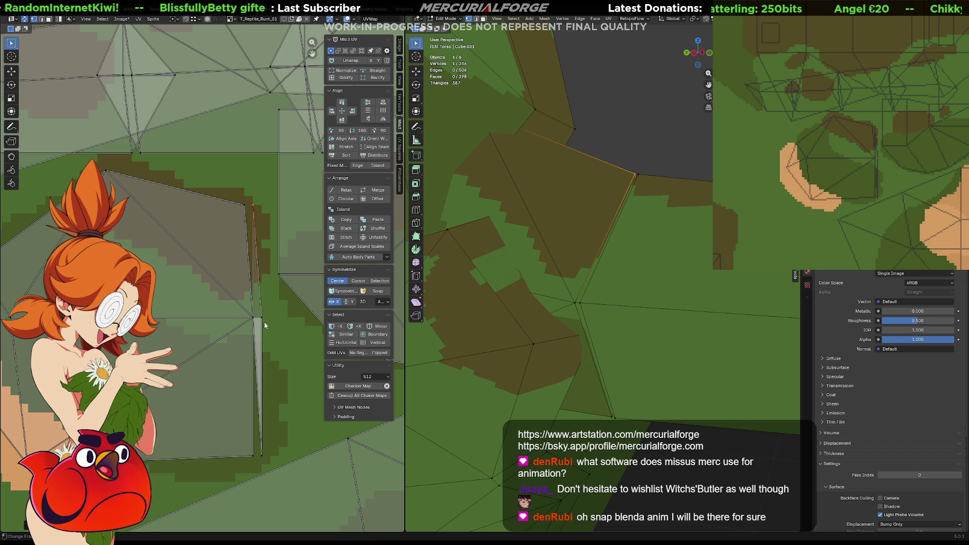
{"action": "middle_click_drag", "start_coordinate": [253, 321], "coordinate": [268, 321]}
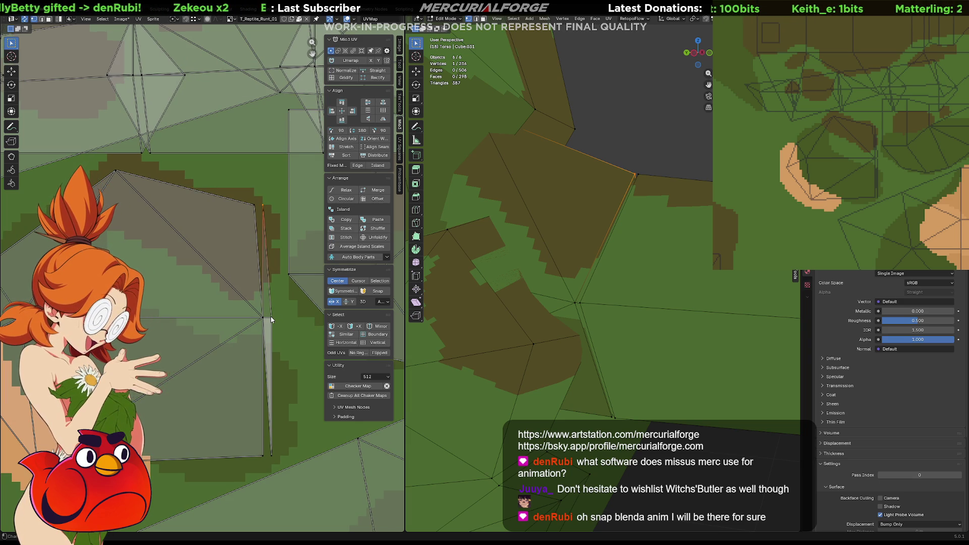
{"action": "scroll", "coordinate": [553, 289], "scroll_direction": "down", "scroll_amount": 2}
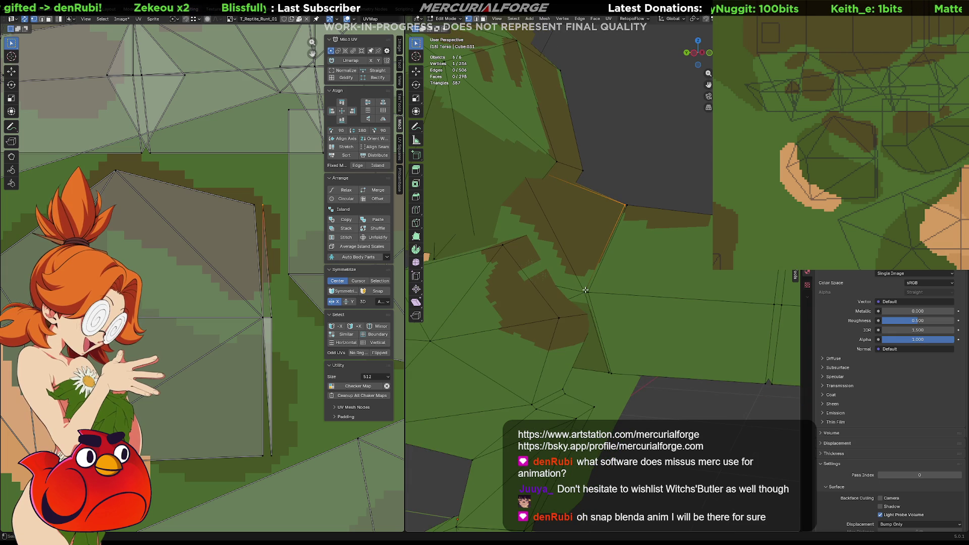
- Select the sliver's UV island and line its vertices up into a straight column
{"action": "key", "text": "l"}
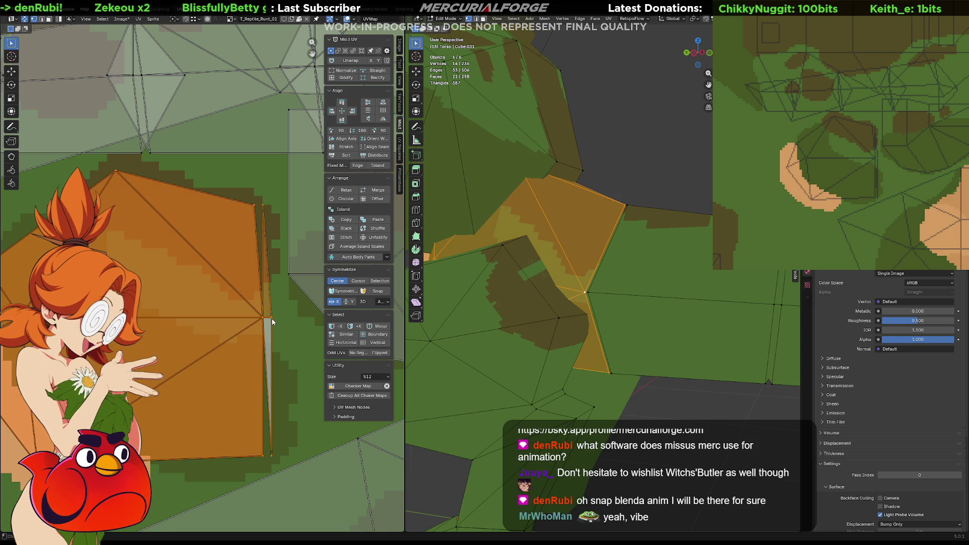
{"action": "key", "text": "ctrl+z"}
{"action": "key", "text": "ctrl+shift+z"}
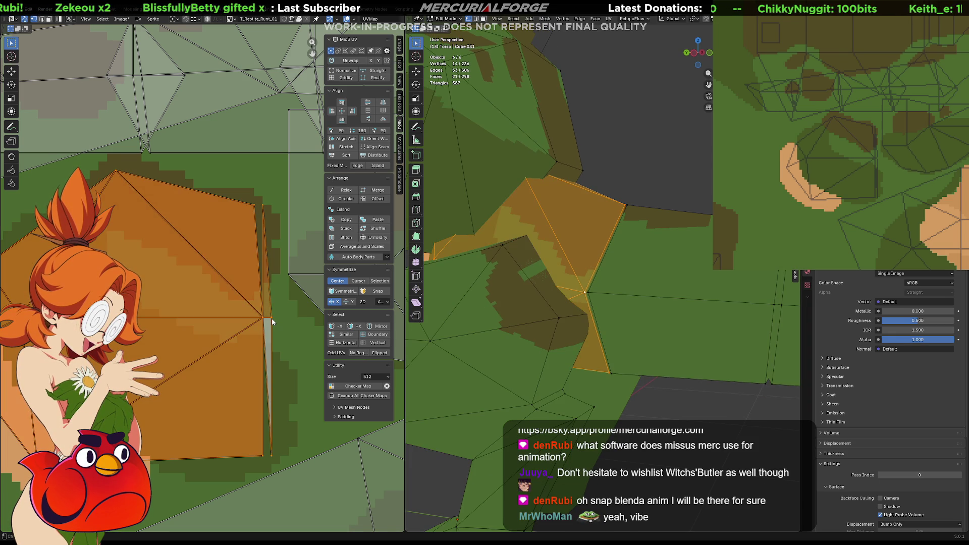
{"action": "key", "text": "ctrl+z"}
{"action": "key", "text": "ctrl+shift+z"}
{"action": "key", "text": "ctrl+z"}
{"action": "key", "text": "ctrl+shift+z"}
{"action": "key", "text": "ctrl+z"}
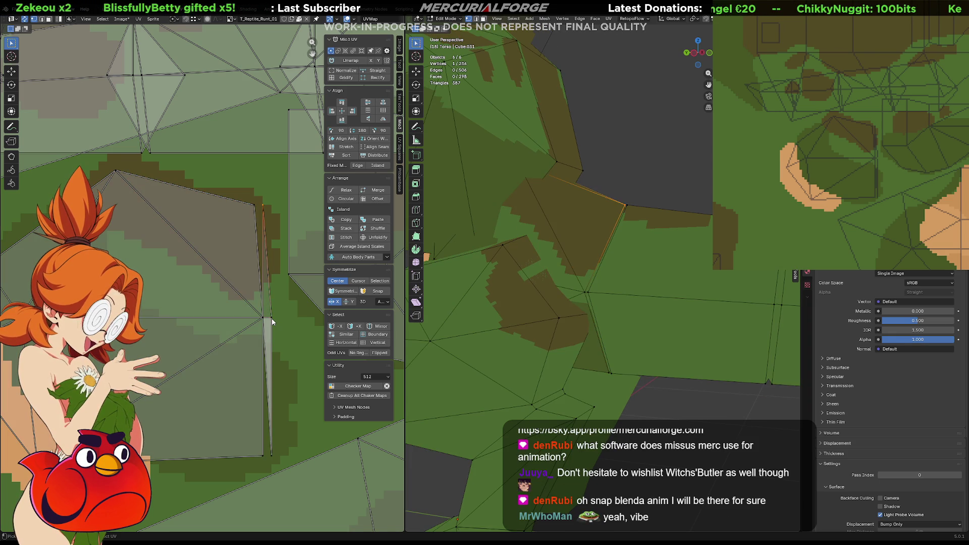
{"action": "key", "text": "ctrl+z"}
{"action": "key", "text": "ctrl+shift+z"}
{"action": "key", "text": "ctrl+z"}
{"action": "key", "text": "ctrl+z"}
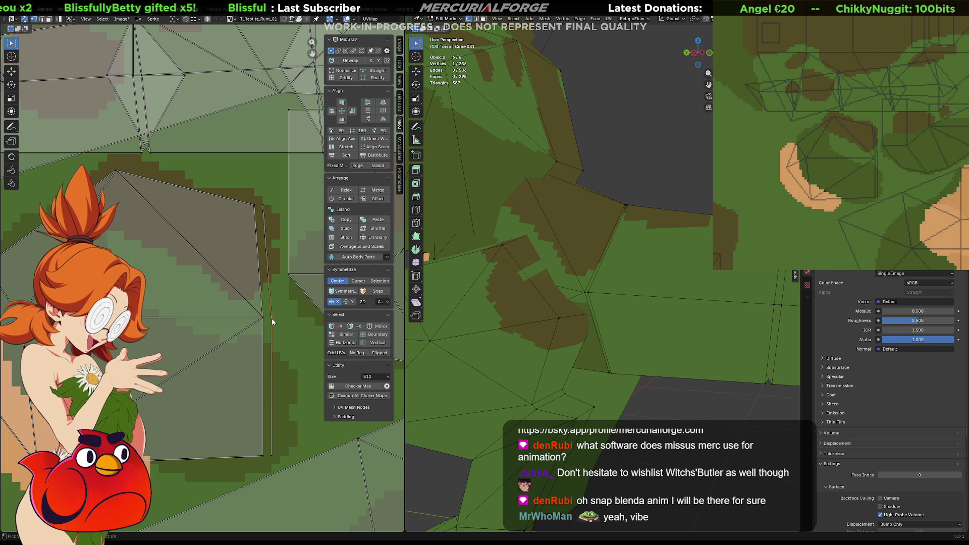
{"action": "key", "text": "ctrl+shift+z"}
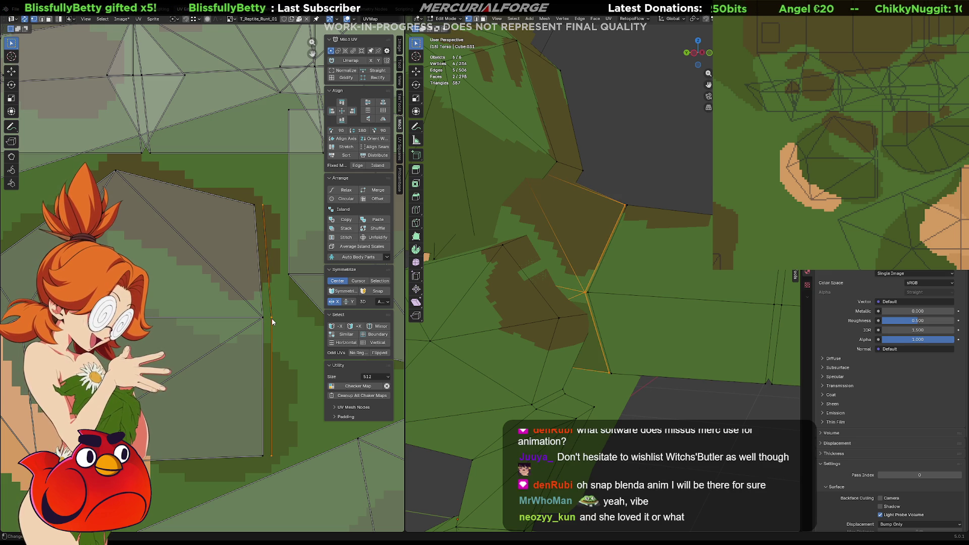
- Move the straightened UV column left onto a plain green area of the texture
{"action": "key", "text": "g"}
{"action": "key", "text": "Escape"}
{"action": "scroll", "coordinate": [271, 318], "scroll_direction": "down", "scroll_amount": 2}
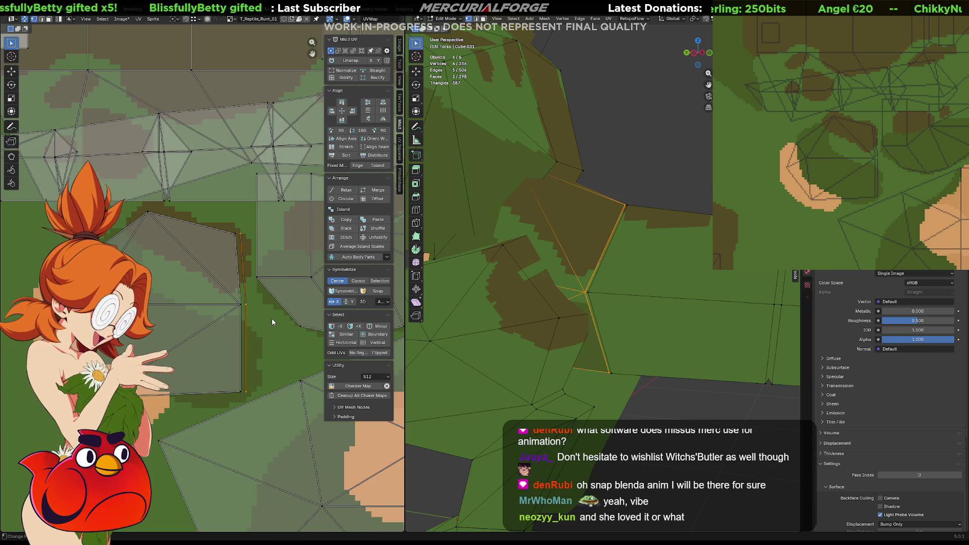
{"action": "key", "text": "g"}
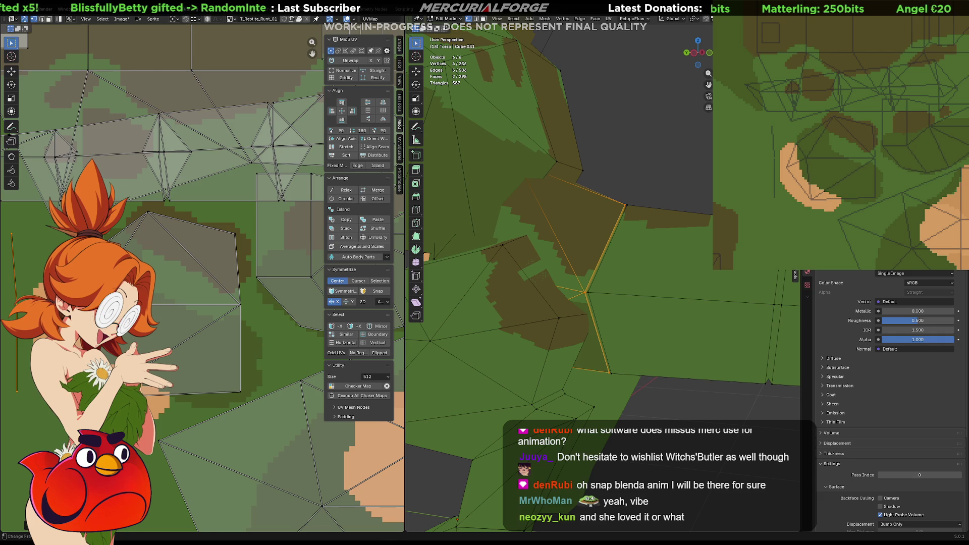
{"action": "key", "text": "Return"}
{"action": "mouse_move", "coordinate": [322, 384]}
{"action": "middle_mouse_down"}
{"action": "mouse_move", "coordinate": [240, 384]}
{"action": "mouse_move", "coordinate": [328, 326]}
{"action": "mouse_move", "coordinate": [307, 319]}
{"action": "middle_mouse_up"}
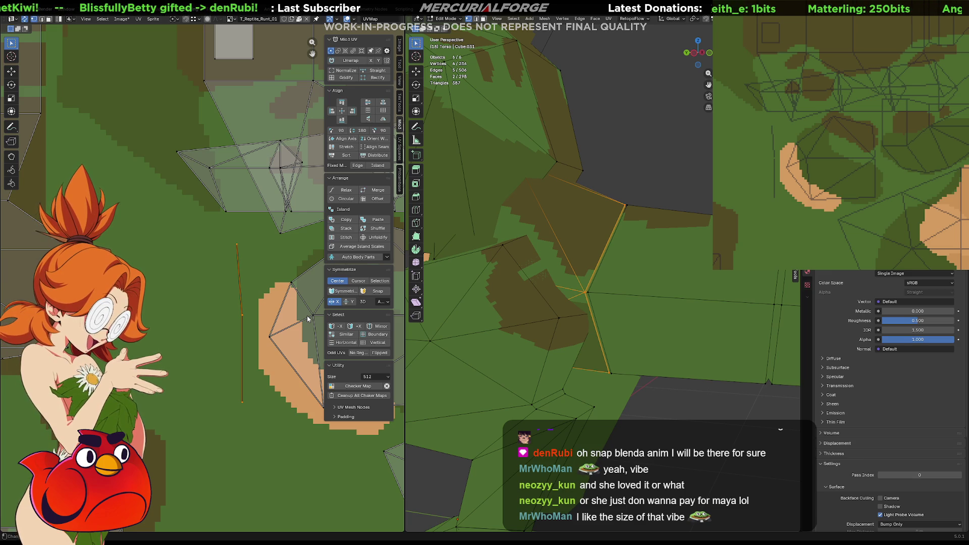
- Try nudging one vertex of the UV column, then undo the move
{"action": "left_click", "coordinate": [241, 314]}
{"action": "key", "text": "g"}
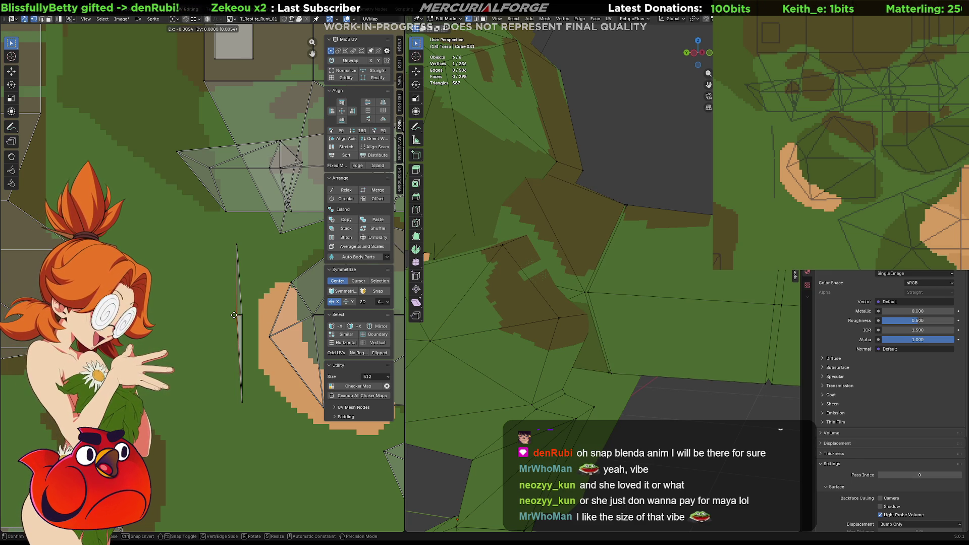
{"action": "left_click", "coordinate": [229, 314]}
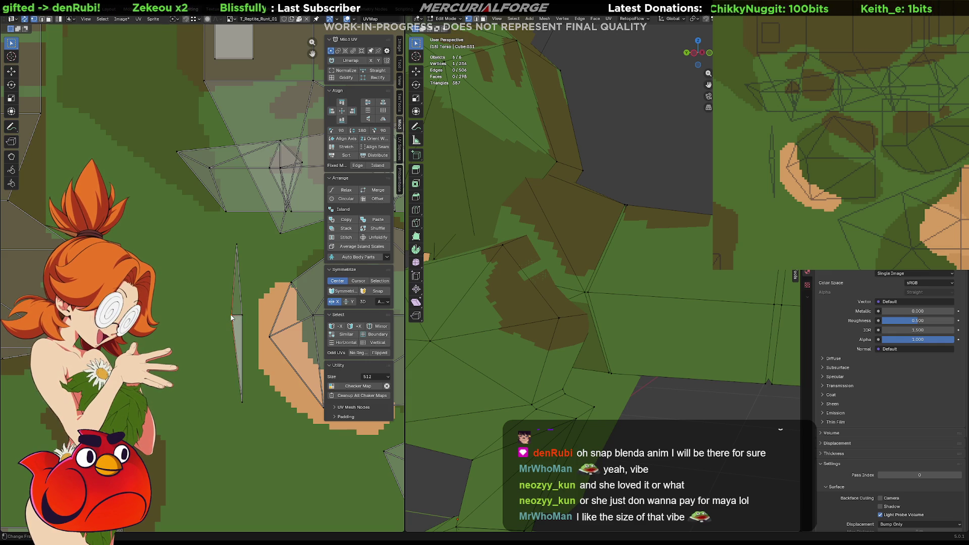
{"action": "key", "text": "ctrl+z"}
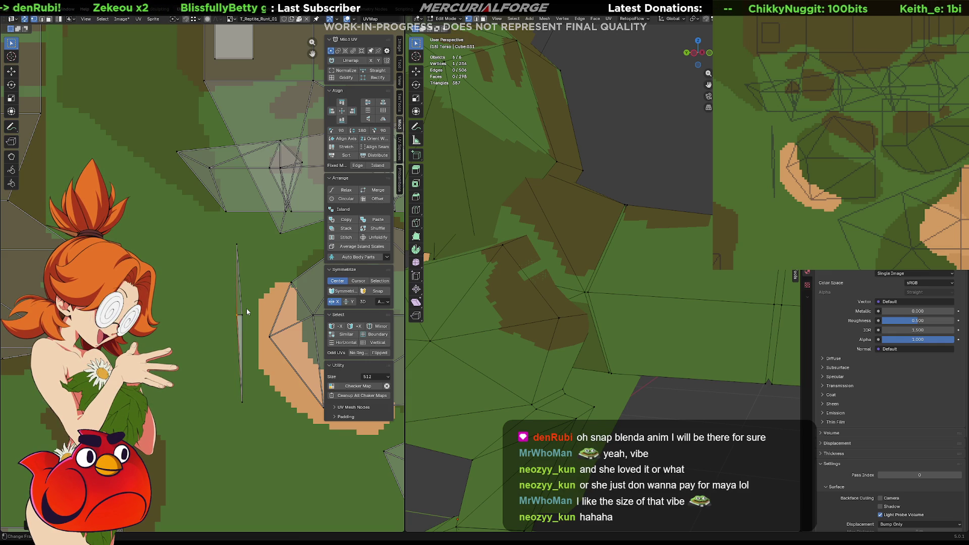
- Orbit the 3D view to the tail and pan the UV Editor to its islands
{"action": "mouse_move", "coordinate": [525, 303]}
{"action": "middle_mouse_down"}
{"action": "mouse_move", "coordinate": [539, 299]}
{"action": "mouse_move", "coordinate": [510, 327]}
{"action": "middle_mouse_up"}
{"action": "scroll", "coordinate": [167, 158], "scroll_direction": "down", "scroll_amount": 3}
{"action": "middle_click_drag", "start_coordinate": [167, 159], "coordinate": [55, 174]}
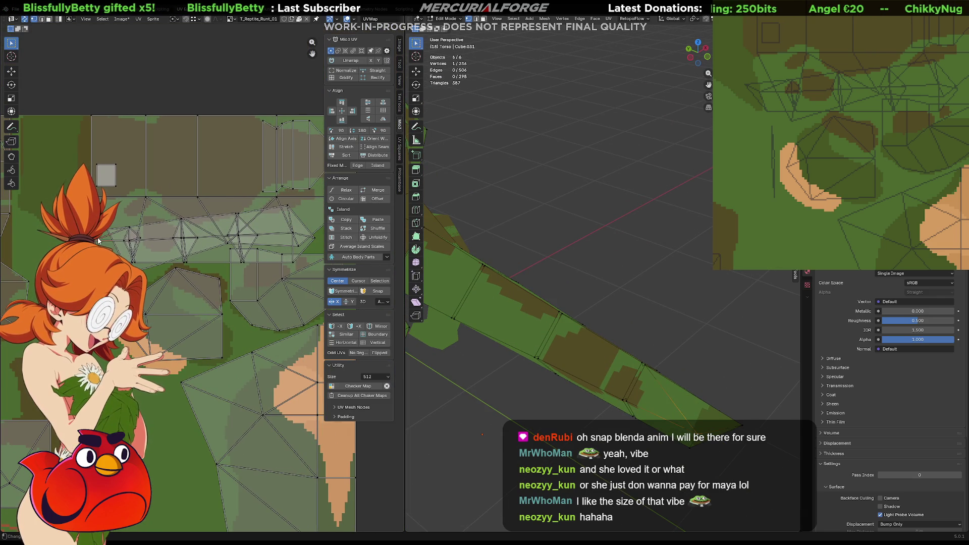
- Select the tail segments' UV islands and move them down the texture
{"action": "key", "text": "l"}
{"action": "key", "text": "l"}
{"action": "key", "text": "l"}
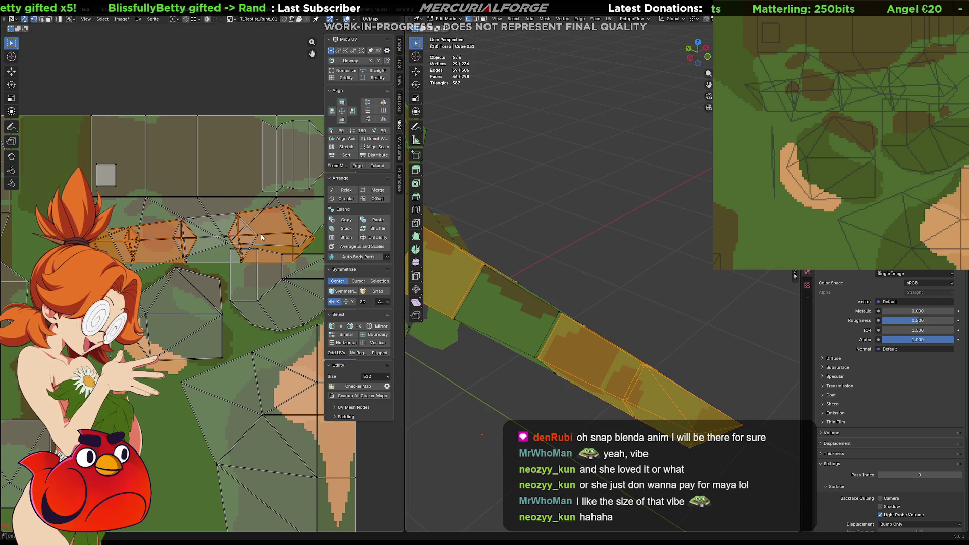
{"action": "key", "text": "l"}
{"action": "key", "text": "g"}
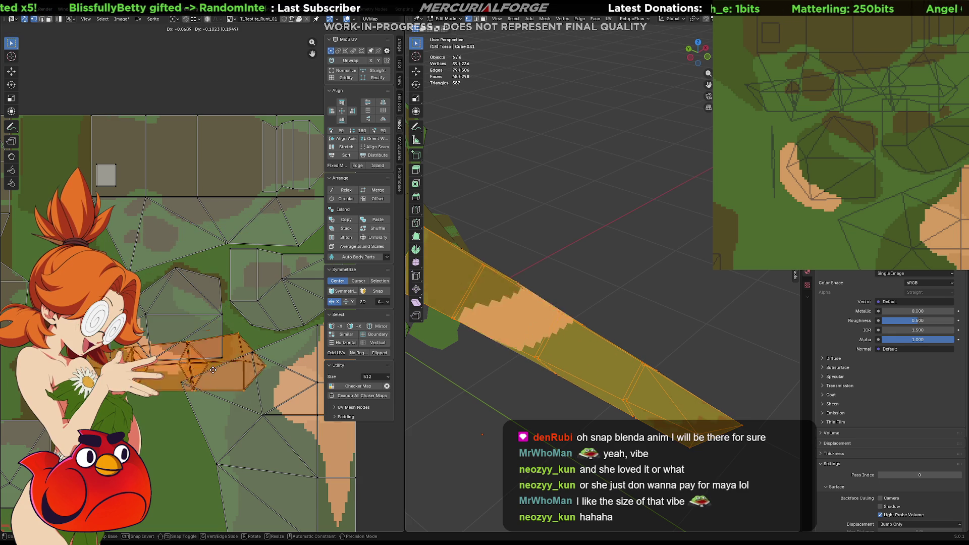
{"action": "left_click", "coordinate": [265, 436]}
{"action": "mouse_move", "coordinate": [271, 430]}
{"action": "middle_mouse_down"}
{"action": "mouse_move", "coordinate": [275, 212]}
{"action": "mouse_move", "coordinate": [283, 305]}
{"action": "middle_mouse_up"}
{"action": "scroll", "coordinate": [283, 305], "scroll_direction": "down", "scroll_amount": 2}
{"action": "scroll", "coordinate": [284, 304], "scroll_direction": "up", "scroll_amount": 1}
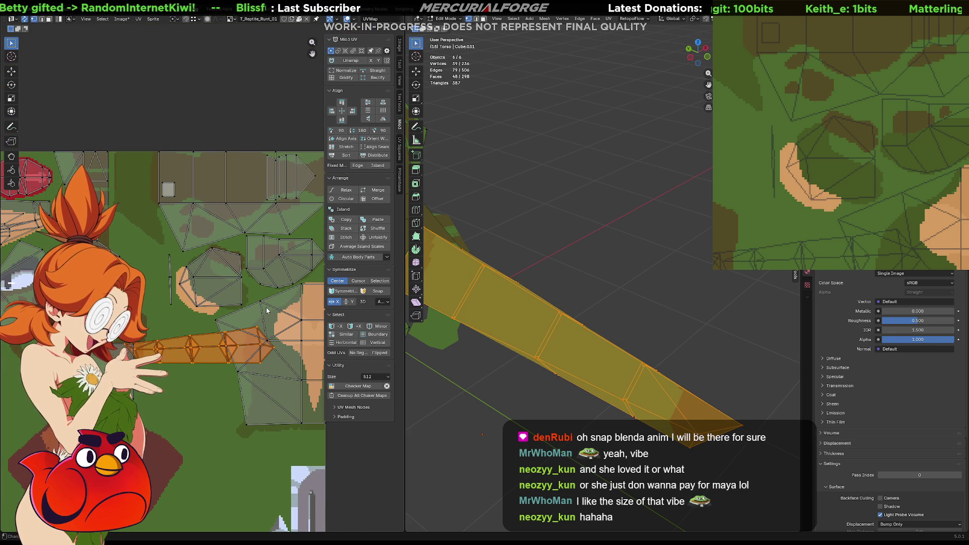
- Rotate the tail island 90 degrees upright and place it higher on the texture
{"action": "key", "text": "r"}
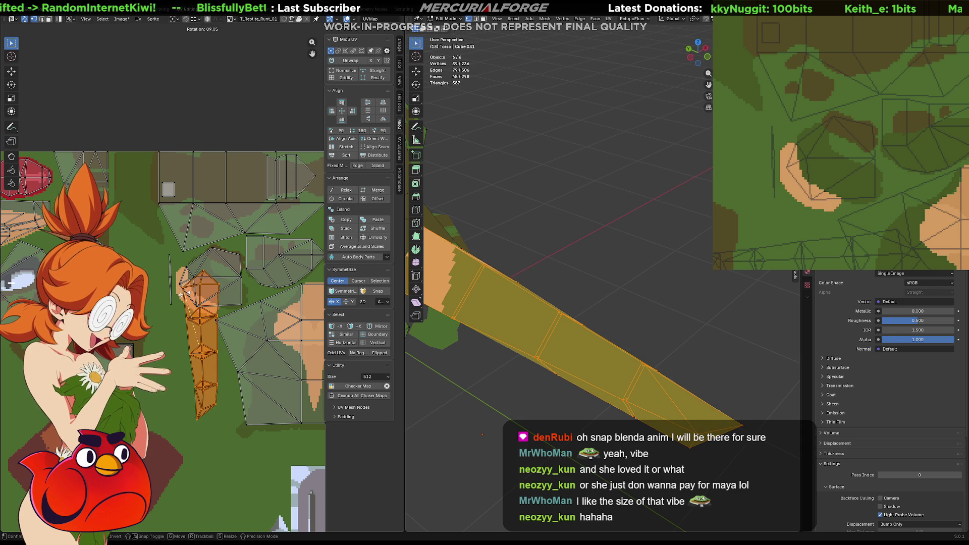
{"action": "key", "text": "Escape"}
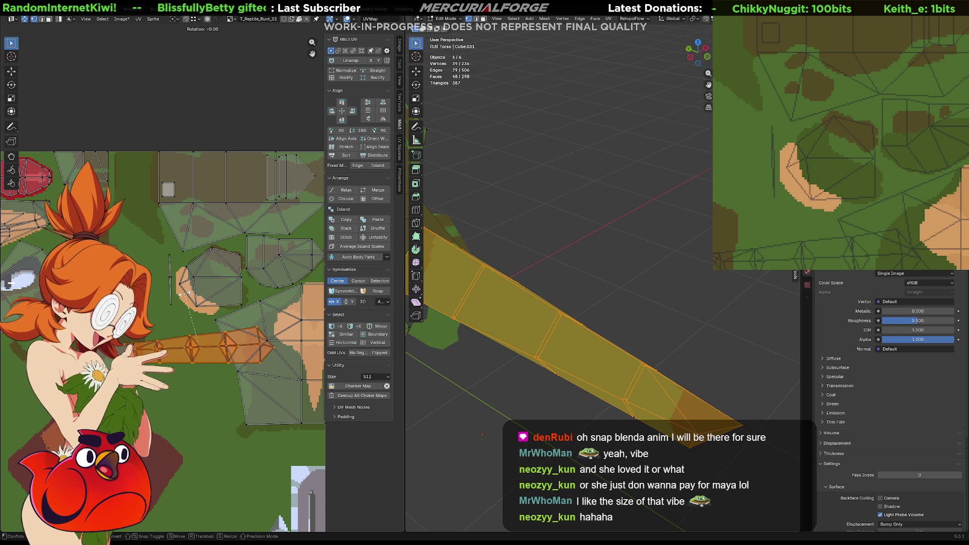
{"action": "type", "text": "r90"}
{"action": "key", "text": "Return"}
{"action": "key", "text": "g"}
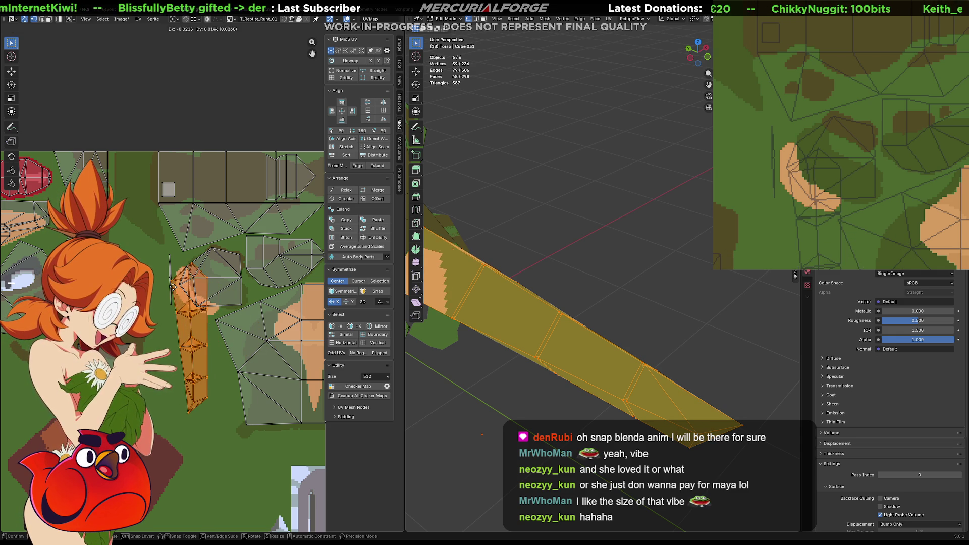
{"action": "left_click", "coordinate": [122, 179]}
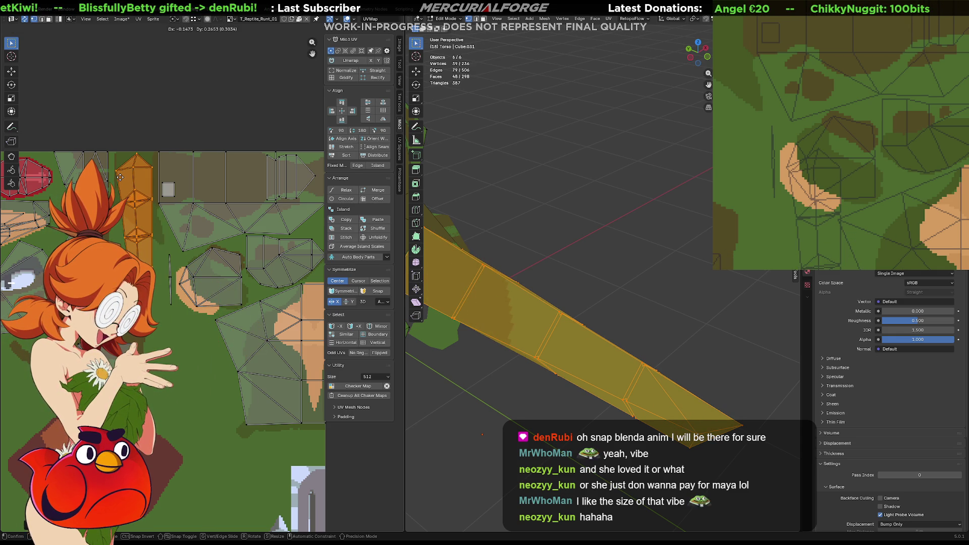
{"action": "scroll", "coordinate": [128, 175], "scroll_direction": "up", "scroll_amount": 4}
{"action": "middle_click_drag", "start_coordinate": [128, 175], "coordinate": [246, 323]}
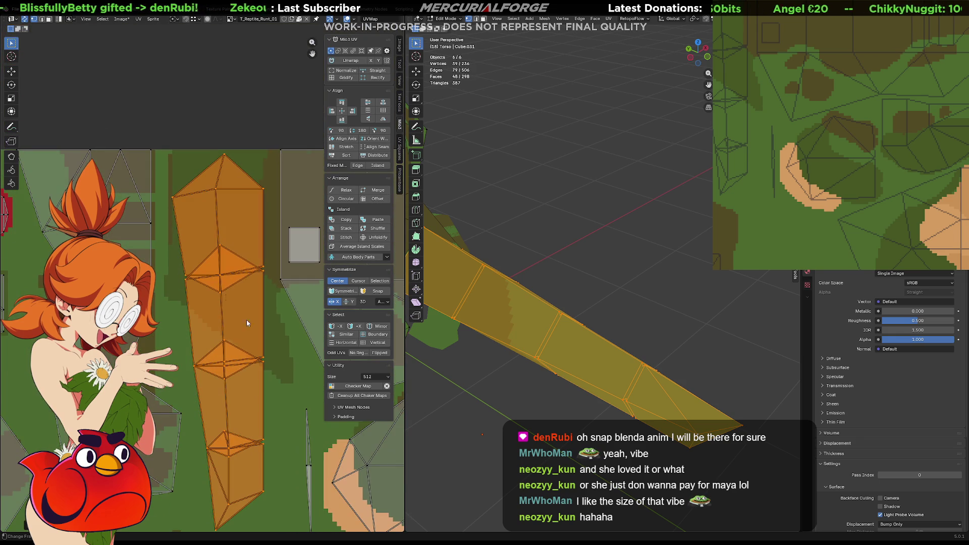
- Nudge the tail island's top vertex and flatten one cross row of UVs with S Y 0
{"action": "left_click", "coordinate": [224, 155]}
{"action": "key", "text": "g"}
{"action": "left_click", "coordinate": [201, 153]}
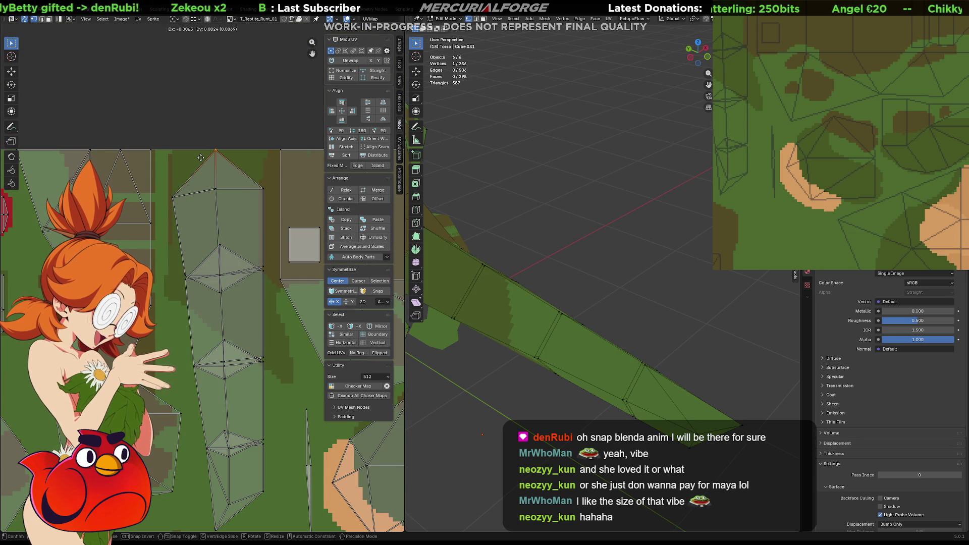
{"action": "left_click_drag", "start_coordinate": [194, 173], "coordinate": [164, 209]}
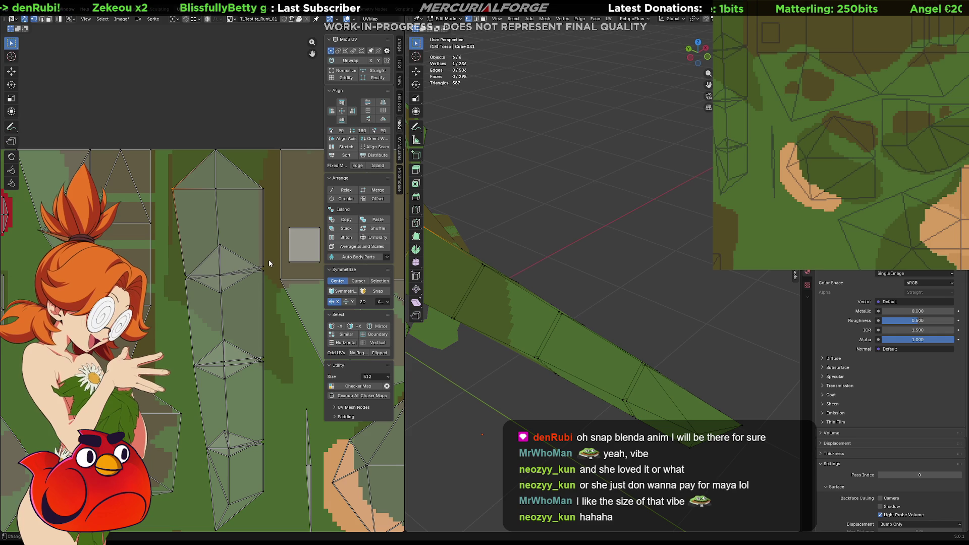
{"action": "mouse_move", "coordinate": [270, 263]}
{"action": "left_mouse_down"}
{"action": "mouse_move", "coordinate": [217, 287]}
{"action": "mouse_move", "coordinate": [177, 284]}
{"action": "left_mouse_up"}
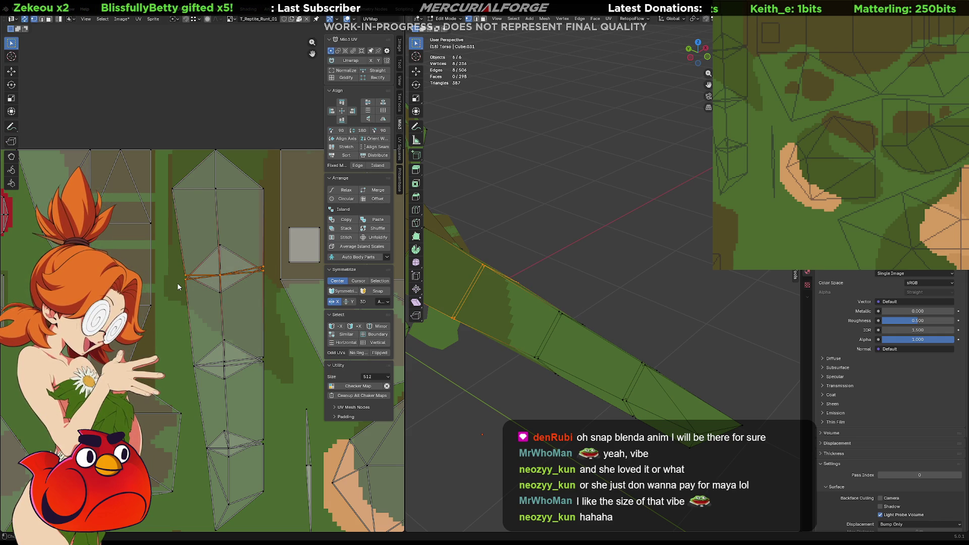
{"action": "key", "text": "s"}
{"action": "key", "text": "0"}
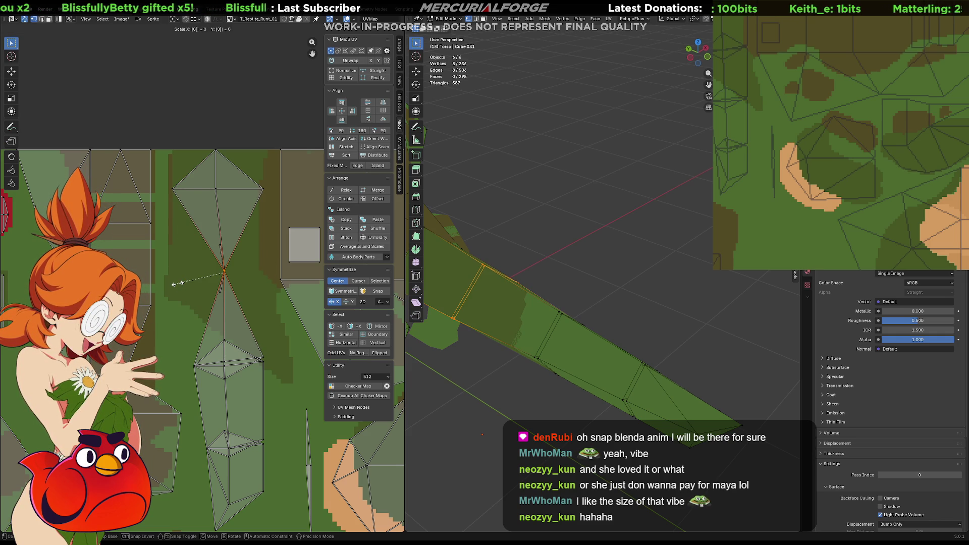
{"action": "key", "text": "x"}
{"action": "key", "text": "y"}
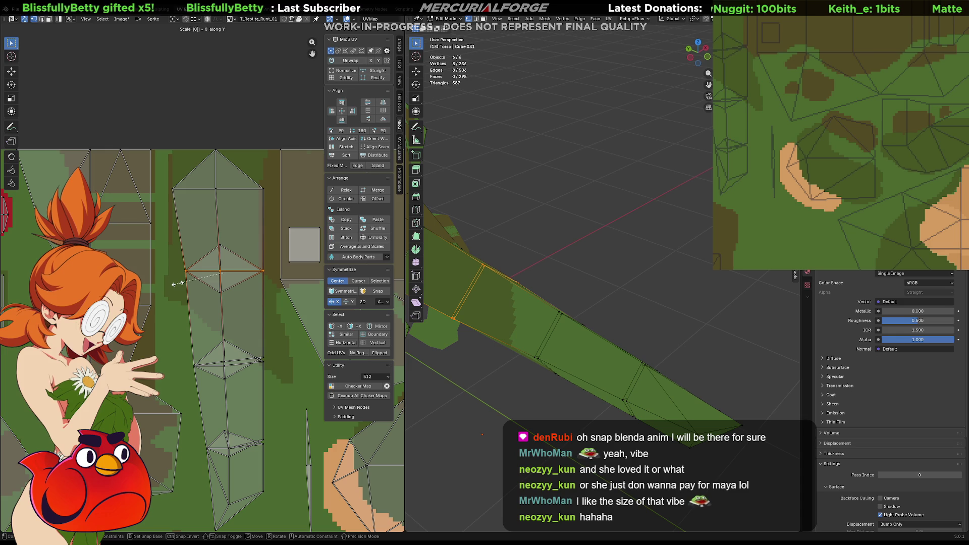
{"action": "key", "text": "Return"}
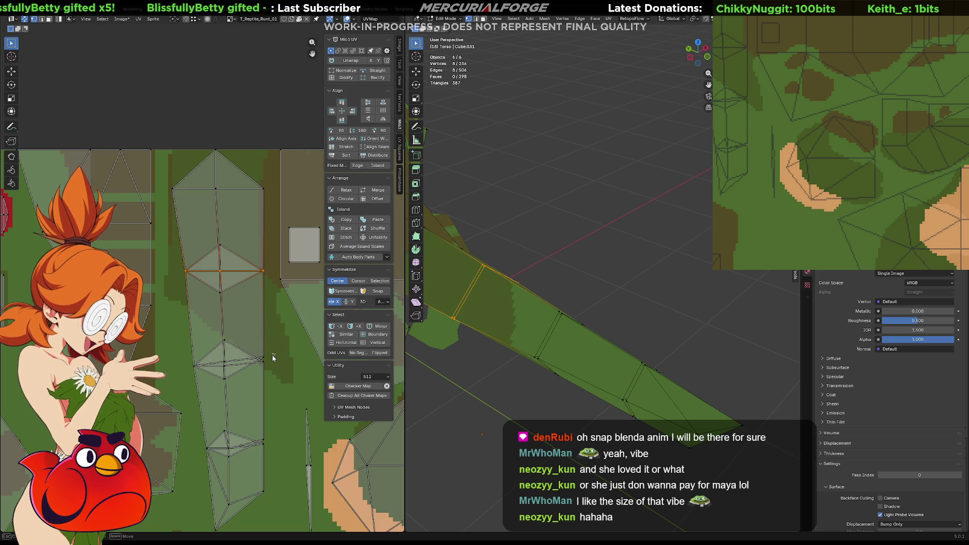
- Flatten the next vertex row down and shift two lower vertices slightly along Y
{"action": "left_click", "coordinate": [186, 370], "text": "alt"}
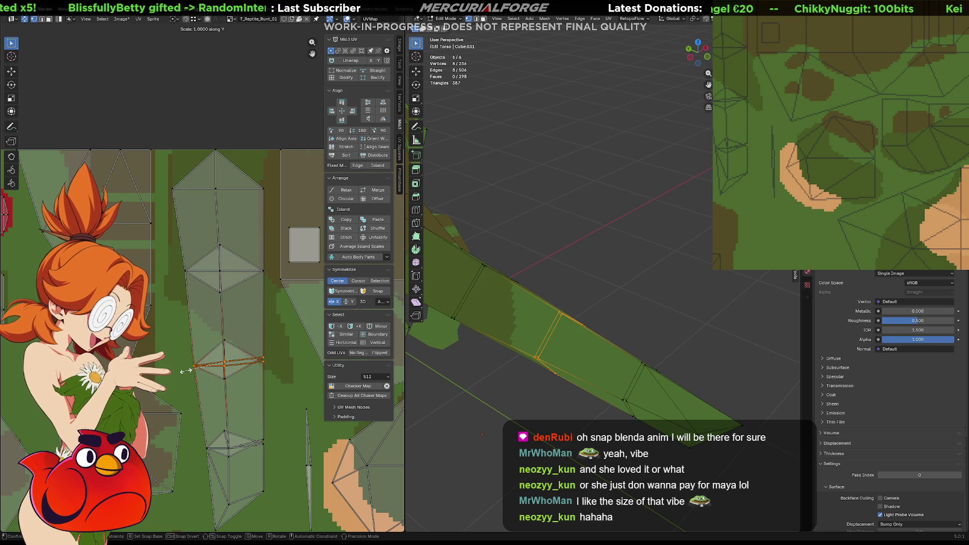
{"action": "key", "text": "y"}
{"action": "key", "text": "0"}
{"action": "key", "text": "Return"}
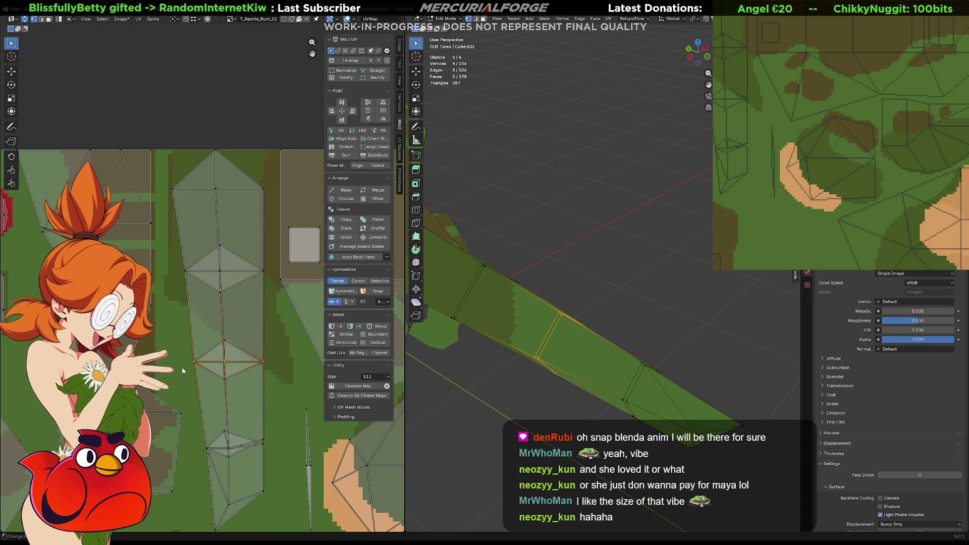
{"action": "middle_click_drag", "start_coordinate": [230, 358], "coordinate": [278, 303]}
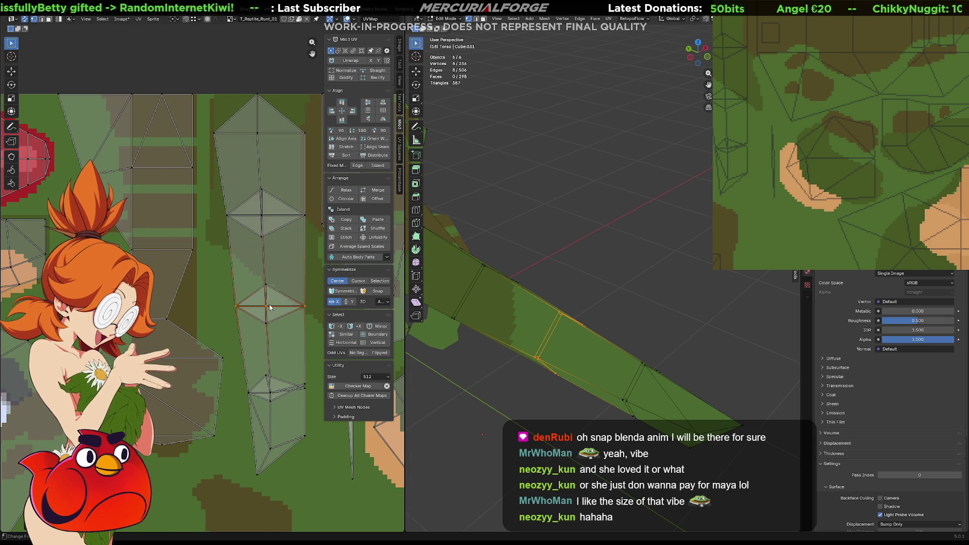
{"action": "middle_click_drag", "start_coordinate": [284, 357], "coordinate": [268, 315]}
{"action": "left_click_drag", "start_coordinate": [278, 348], "coordinate": [229, 355]}
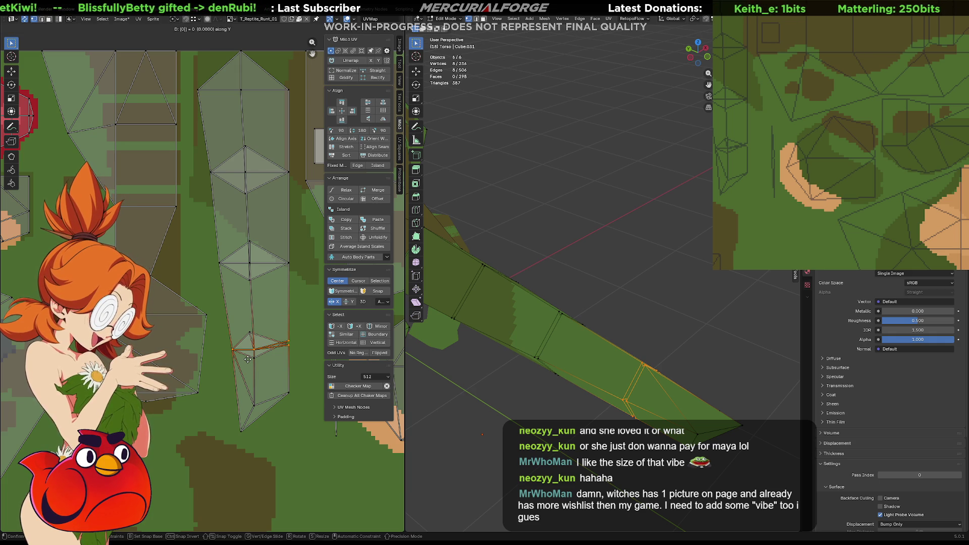
{"action": "key", "text": "g"}
{"action": "key", "text": "y"}
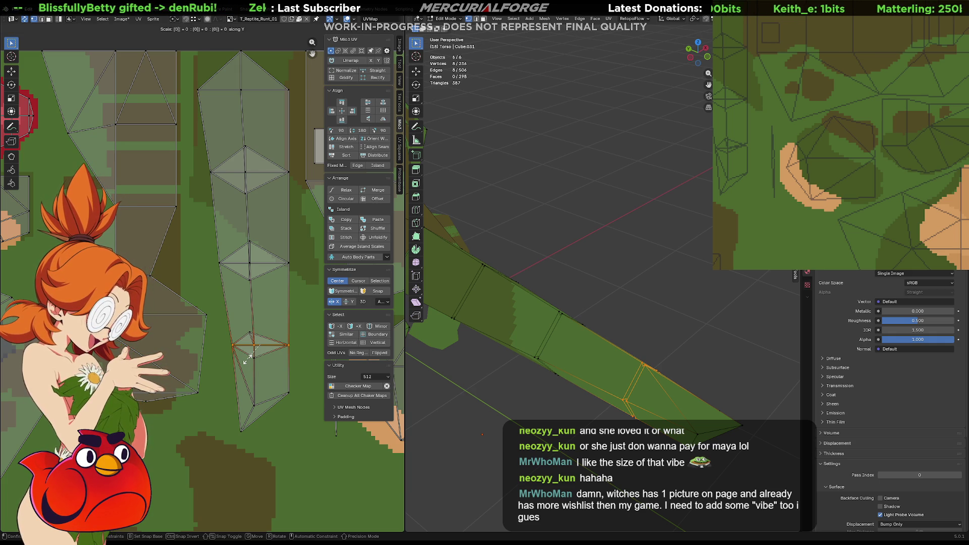
{"action": "left_click", "coordinate": [248, 363]}
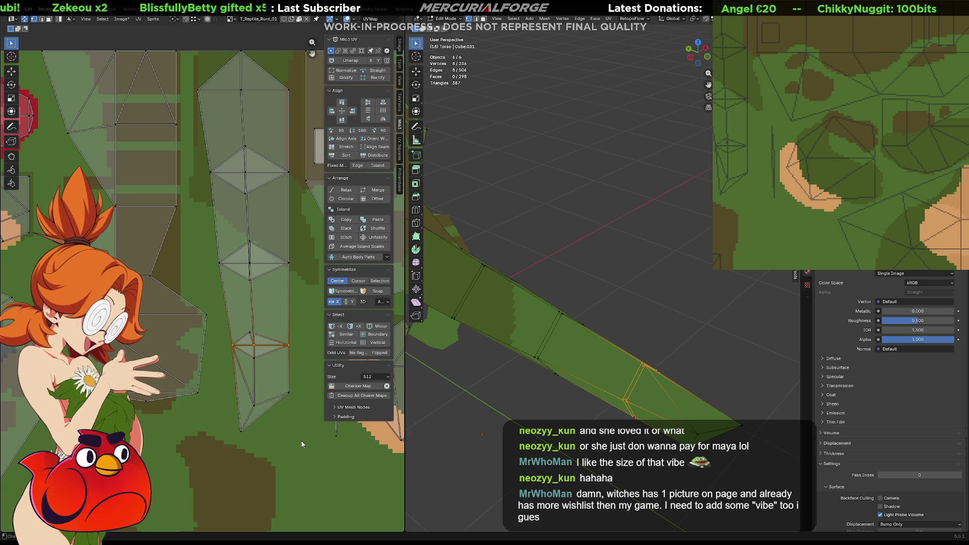
- Move the tail island's lower faces into line and adjust its top-left vertex
{"action": "mouse_move", "coordinate": [301, 445]}
{"action": "left_mouse_down"}
{"action": "mouse_move", "coordinate": [217, 397]}
{"action": "mouse_move", "coordinate": [217, 382]}
{"action": "mouse_move", "coordinate": [248, 411]}
{"action": "left_mouse_up"}
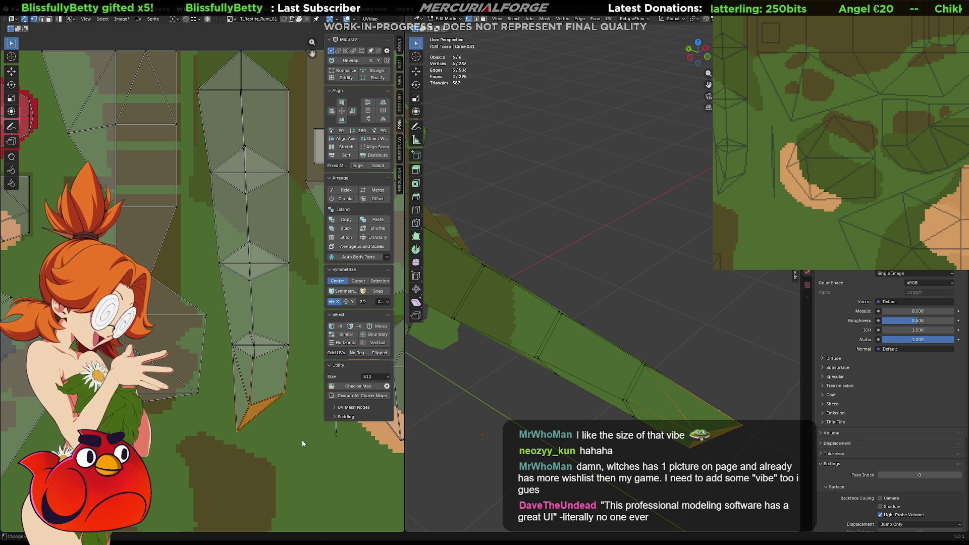
{"action": "left_click_drag", "start_coordinate": [302, 440], "coordinate": [221, 327]}
{"action": "key", "text": "g"}
{"action": "left_click", "coordinate": [220, 324]}
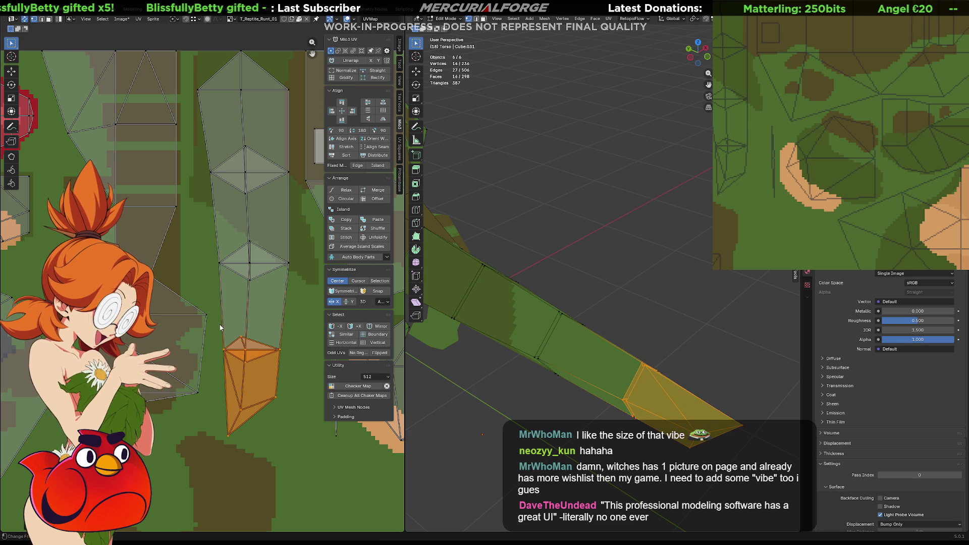
{"action": "mouse_move", "coordinate": [296, 431]}
{"action": "left_mouse_down"}
{"action": "mouse_move", "coordinate": [232, 253]}
{"action": "mouse_move", "coordinate": [207, 243]}
{"action": "left_mouse_up"}
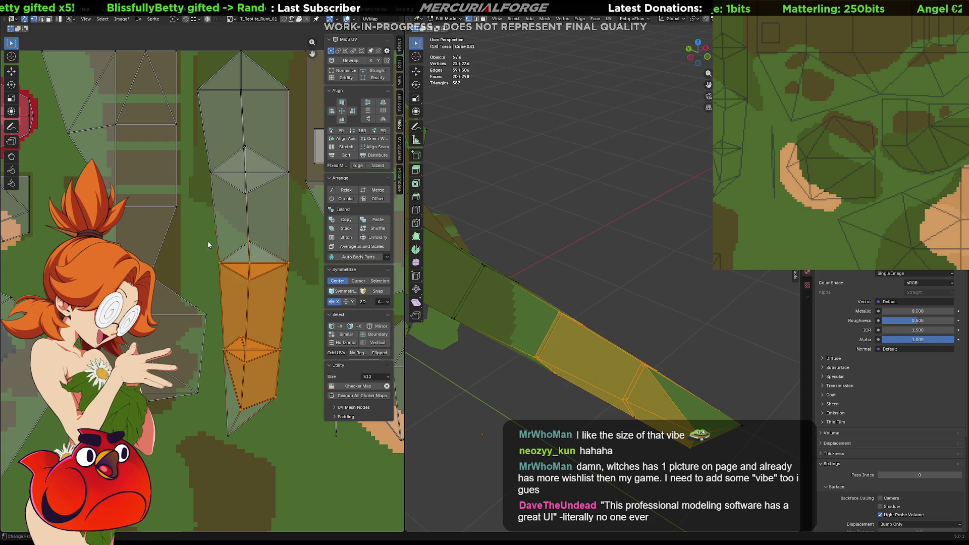
{"action": "left_click", "coordinate": [193, 91]}
{"action": "key", "text": "g"}
{"action": "left_click", "coordinate": [205, 91]}
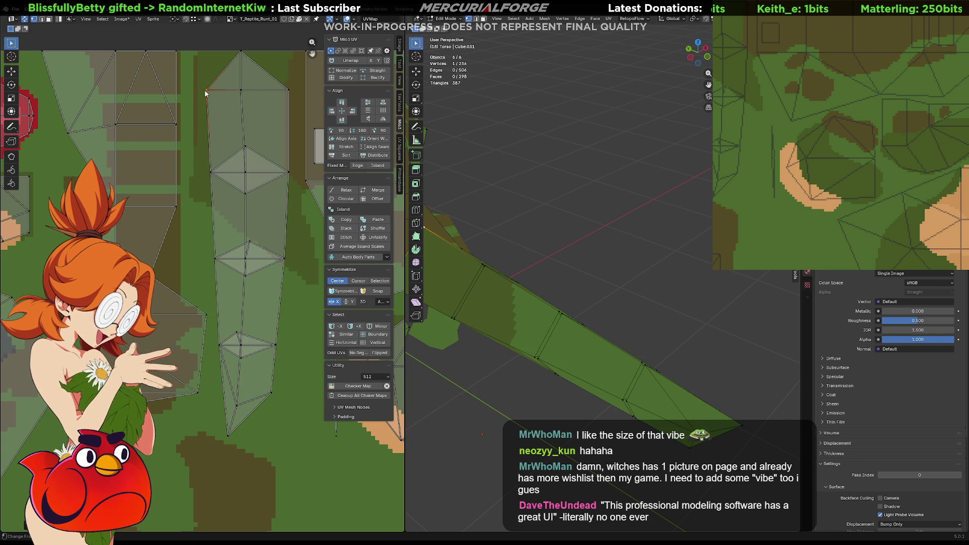
- Reposition the tail island's top UV vertex at the tip
{"action": "scroll", "coordinate": [276, 132], "scroll_direction": "down", "scroll_amount": 1}
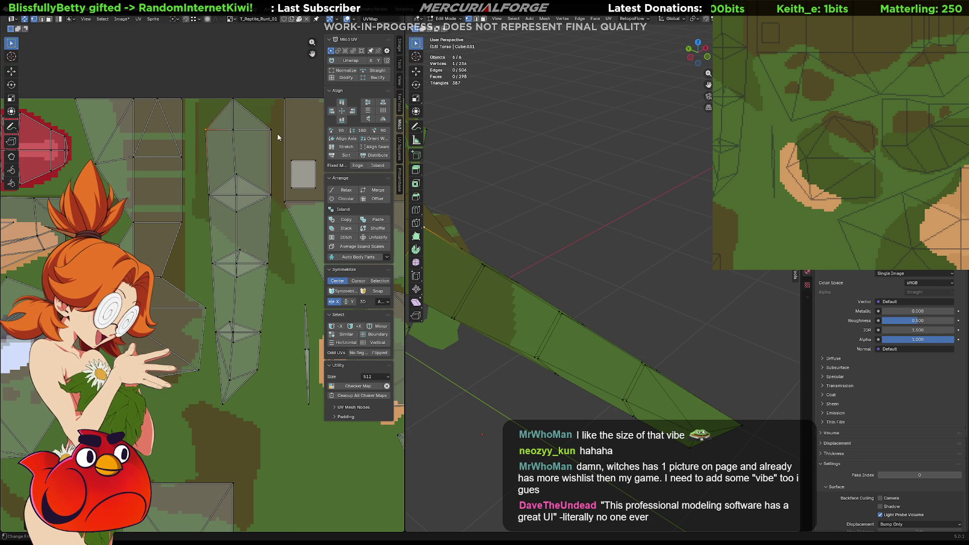
{"action": "left_click", "coordinate": [244, 250]}
{"action": "key", "text": "g"}
{"action": "right_click", "coordinate": [244, 251]}
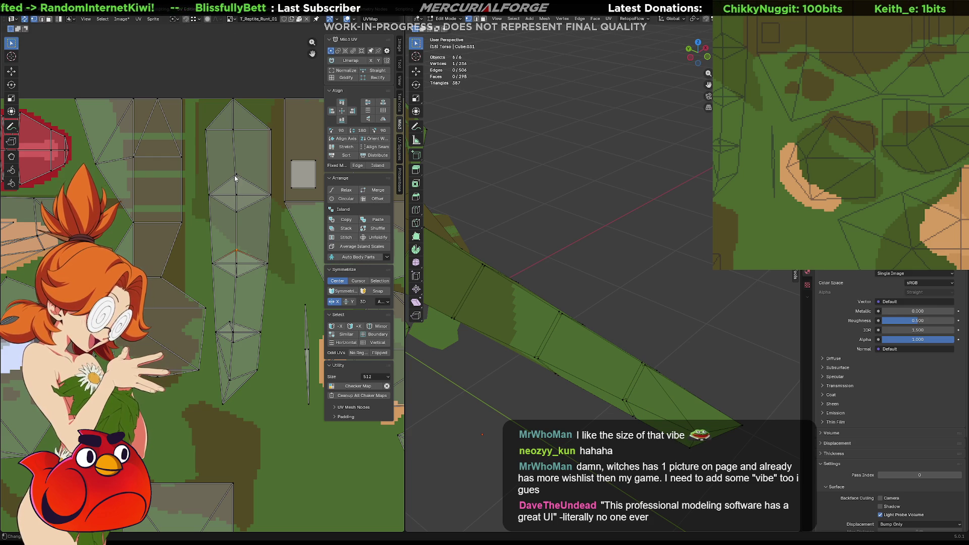
{"action": "left_click", "coordinate": [233, 129]}
{"action": "key", "text": "g"}
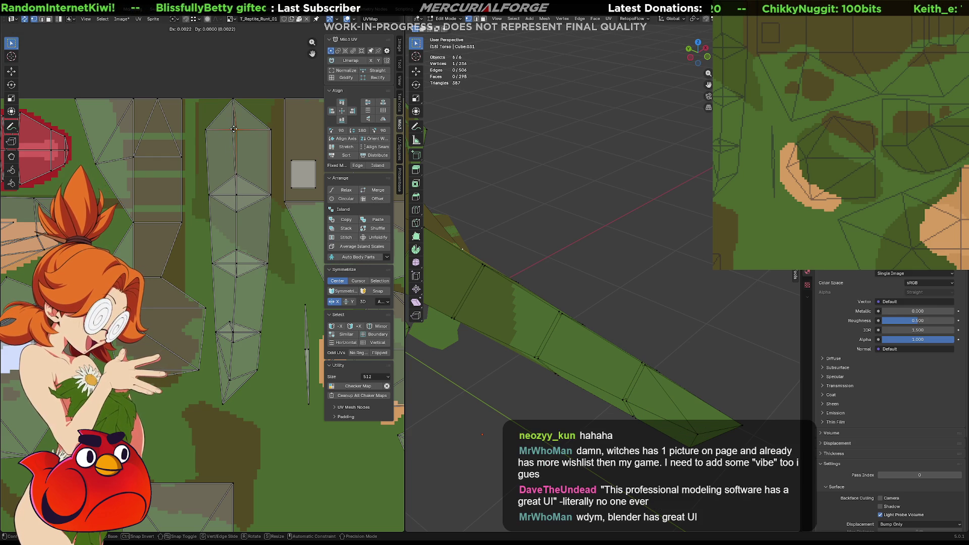
{"action": "left_click", "coordinate": [234, 130]}
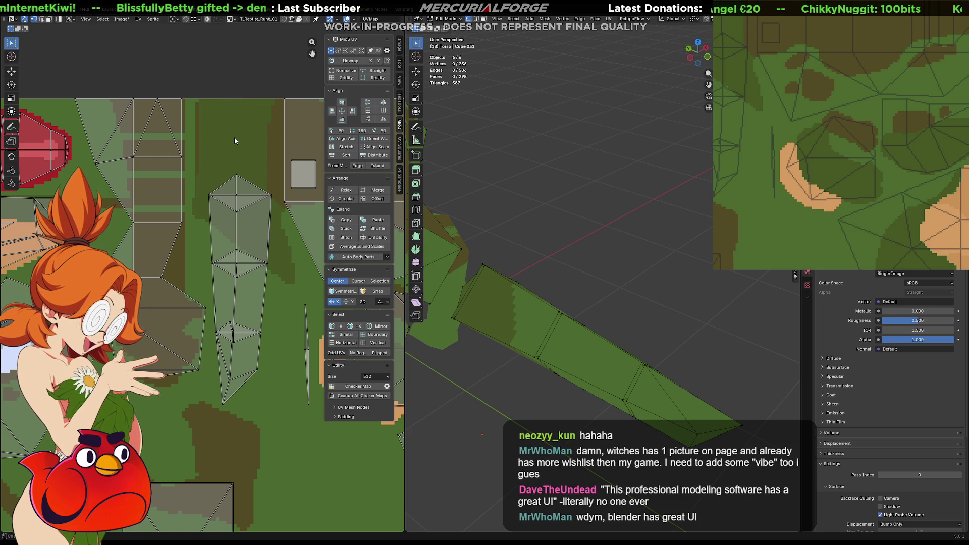
{"action": "key", "text": "g"}
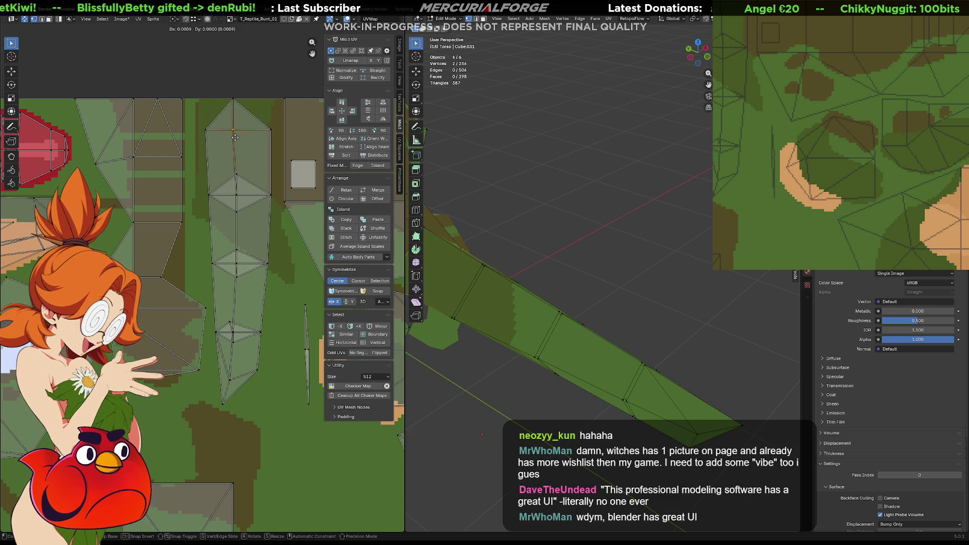
{"action": "left_click", "coordinate": [236, 138]}
{"action": "left_click", "coordinate": [234, 101]}
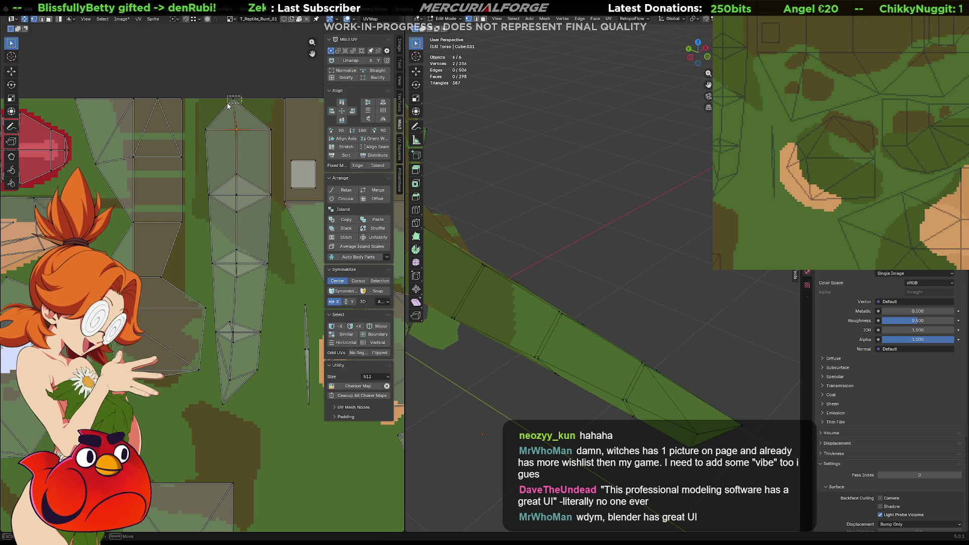
{"action": "key", "text": "g"}
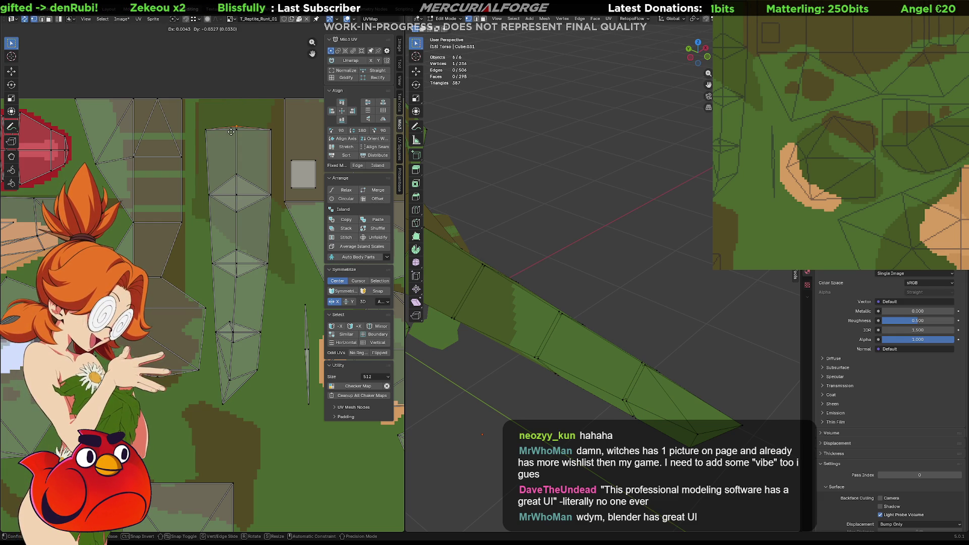
{"action": "left_click", "coordinate": [231, 129]}
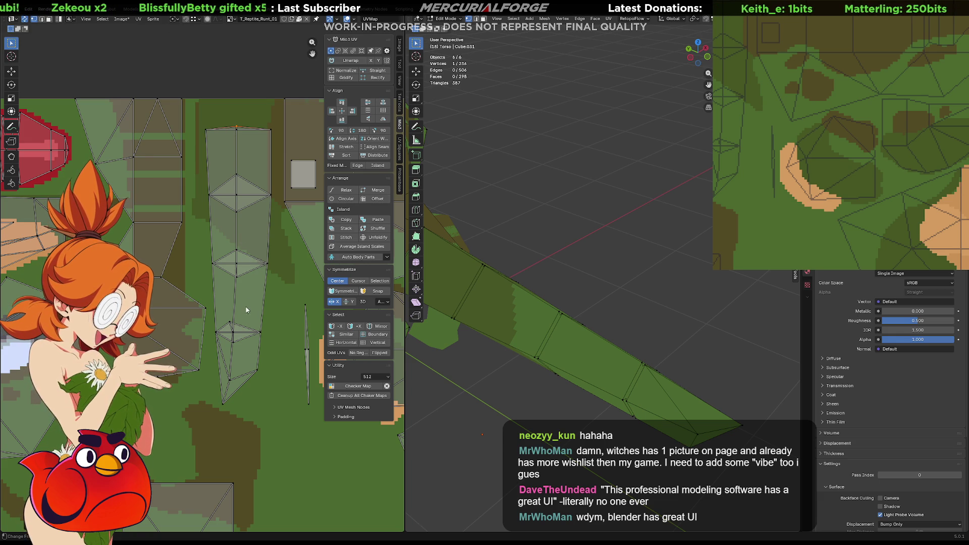
- Move the lower diamond's edge loop and two lower-segment vertices into line
{"action": "left_click", "coordinate": [226, 352], "text": "alt"}
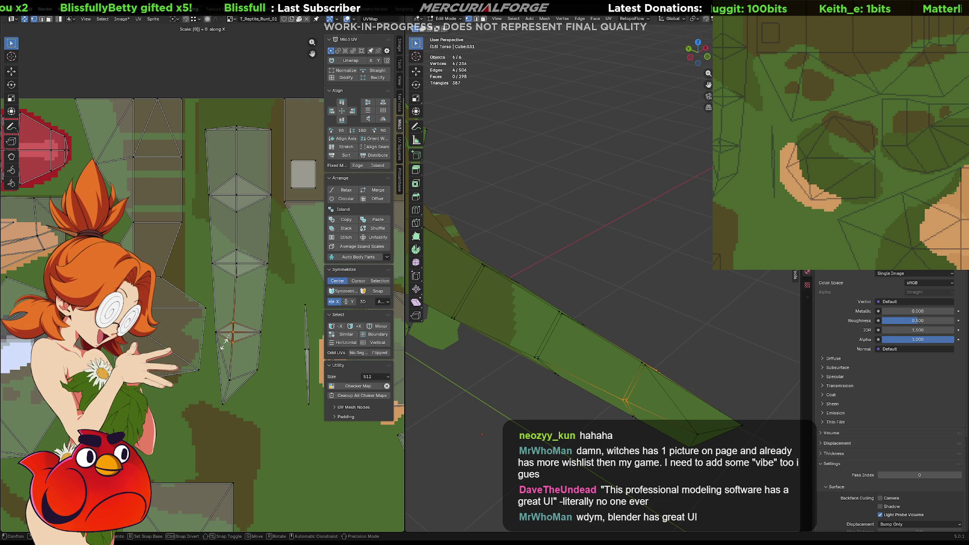
{"action": "key", "text": "g"}
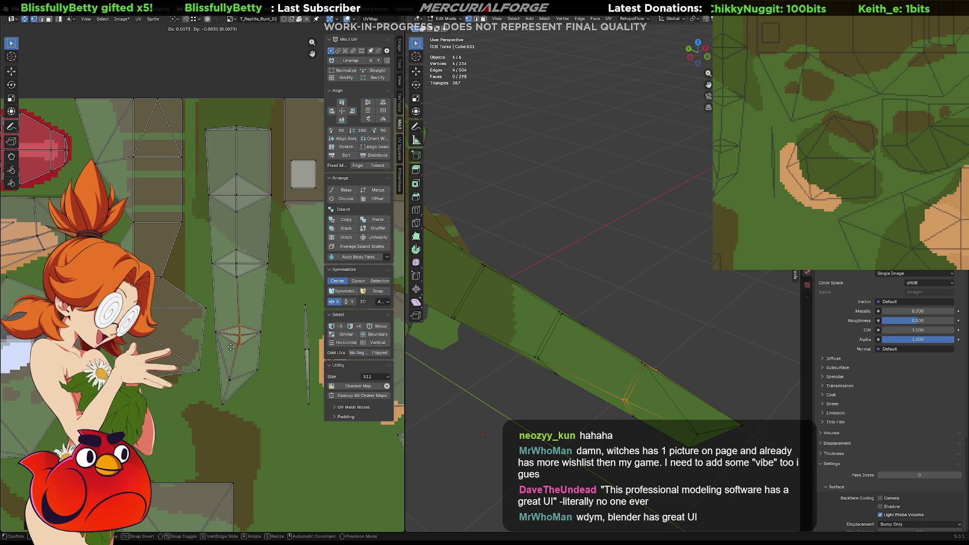
{"action": "left_click", "coordinate": [228, 349]}
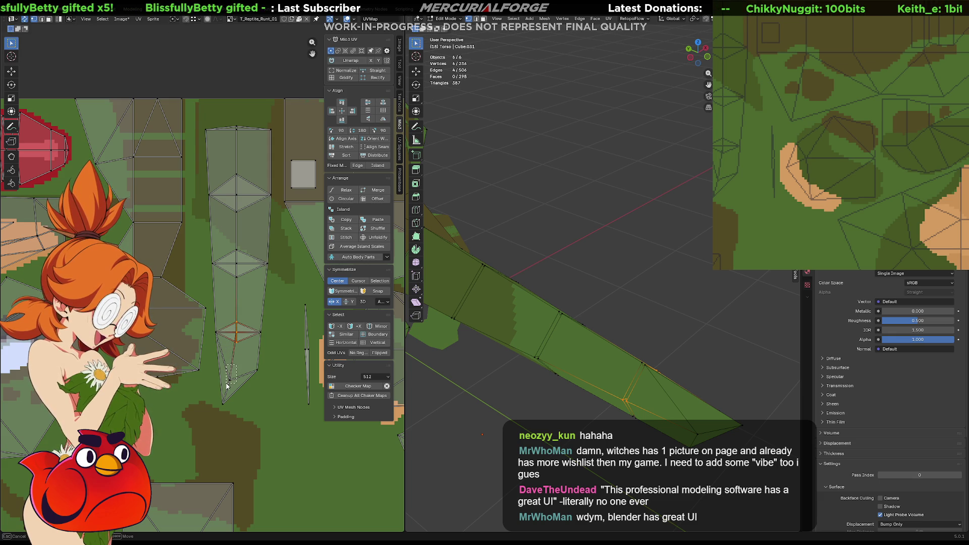
{"action": "left_click_drag", "start_coordinate": [226, 386], "coordinate": [226, 384]}
{"action": "key", "text": "g"}
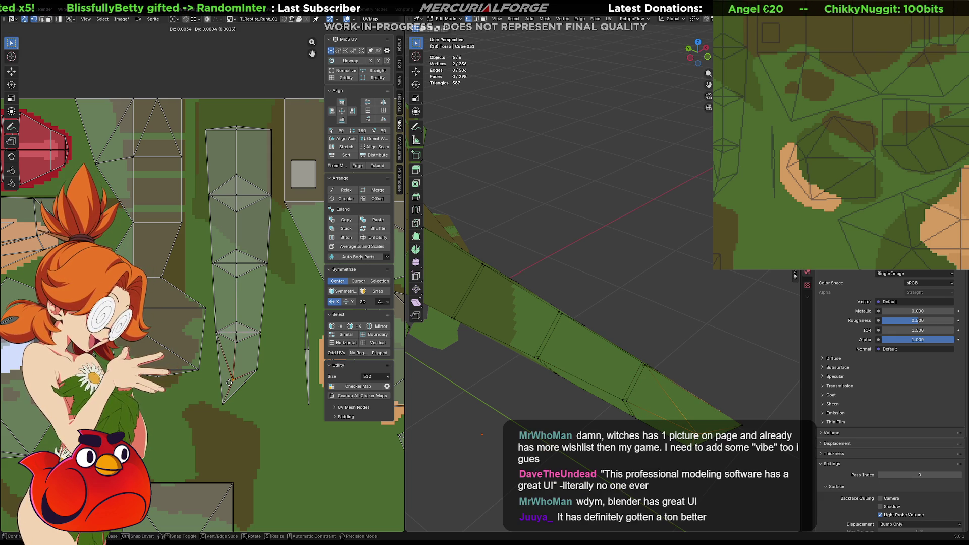
{"action": "left_click", "coordinate": [233, 378]}
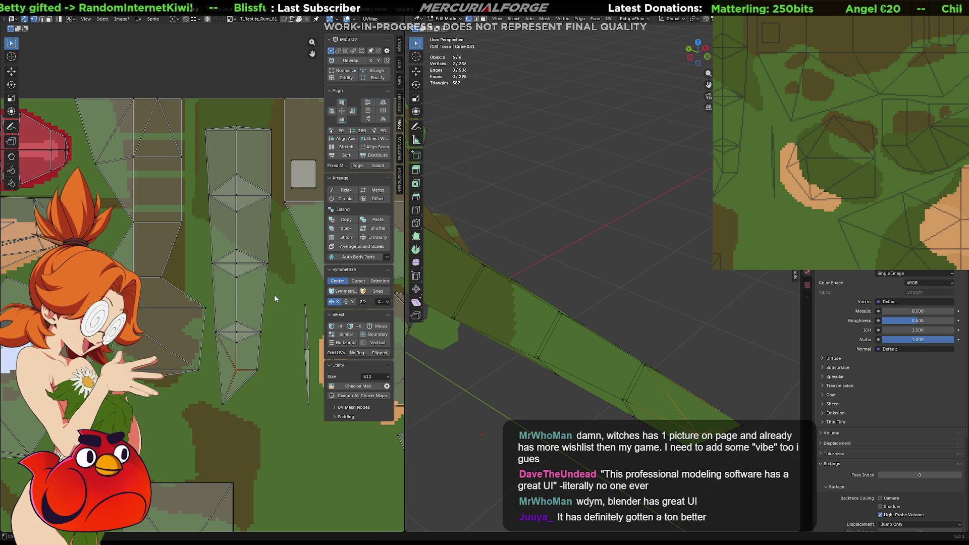
- Select the whole tail UV island and move it up and right on the texture
{"action": "mouse_move", "coordinate": [271, 407]}
{"action": "left_mouse_down"}
{"action": "mouse_move", "coordinate": [224, 179]}
{"action": "mouse_move", "coordinate": [236, 178]}
{"action": "left_mouse_up"}
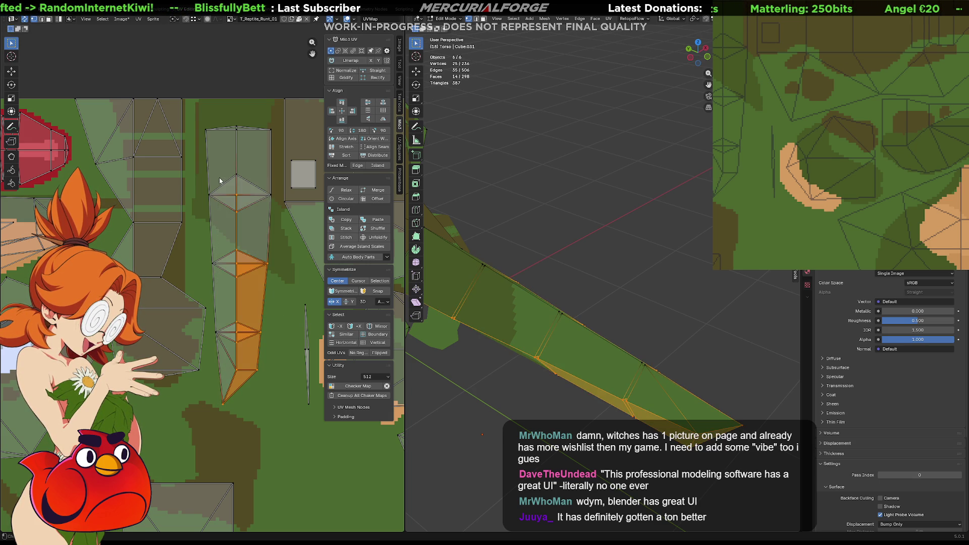
{"action": "left_click", "coordinate": [236, 141], "text": "shift"}
{"action": "key", "text": "ctrl+l"}
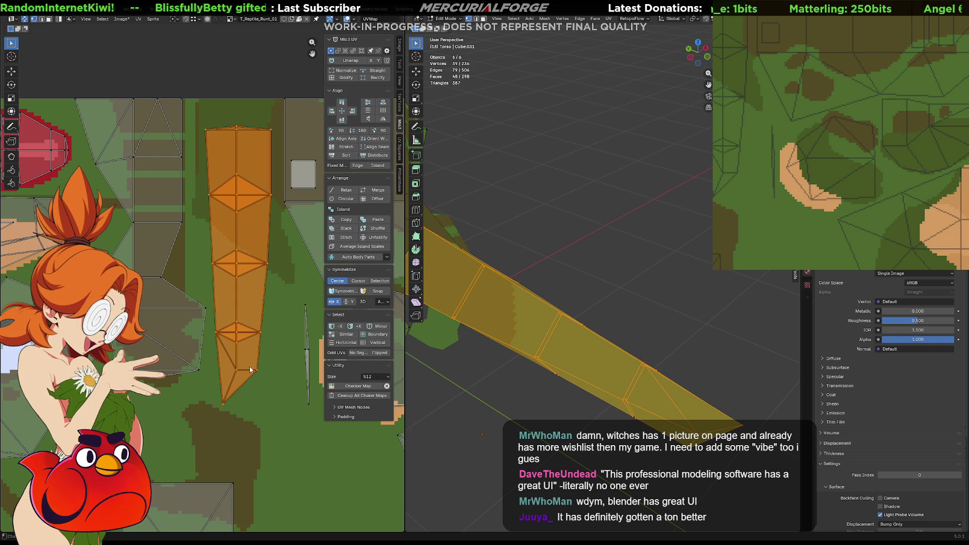
{"action": "key", "text": "g"}
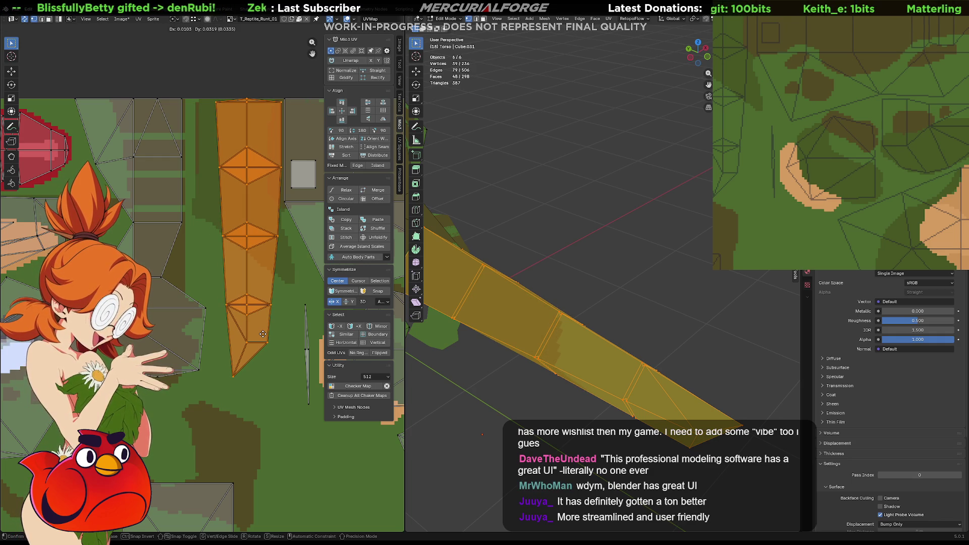
{"action": "left_click", "coordinate": [262, 334]}
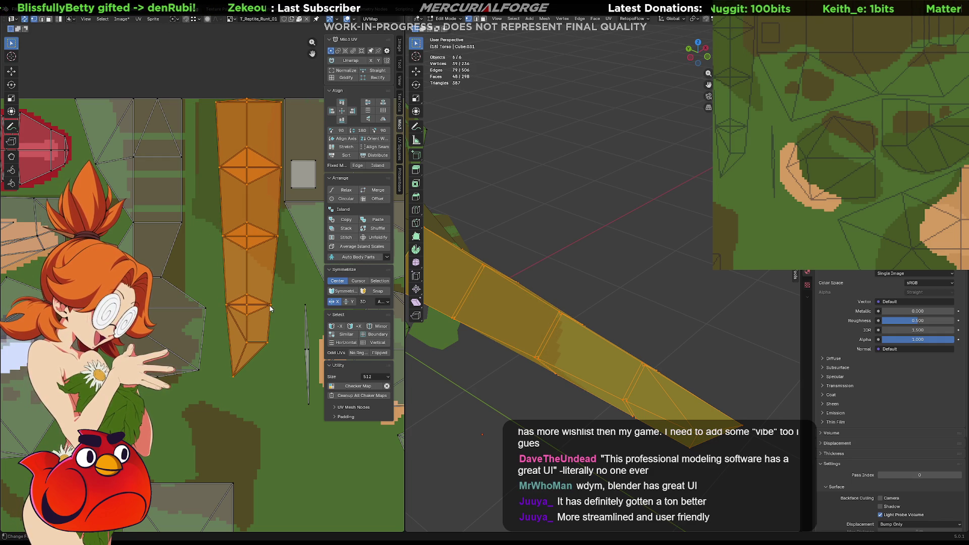
- Adjust one island edge and shift a right-side vertex horizontally along X
{"action": "left_click", "coordinate": [274, 244]}
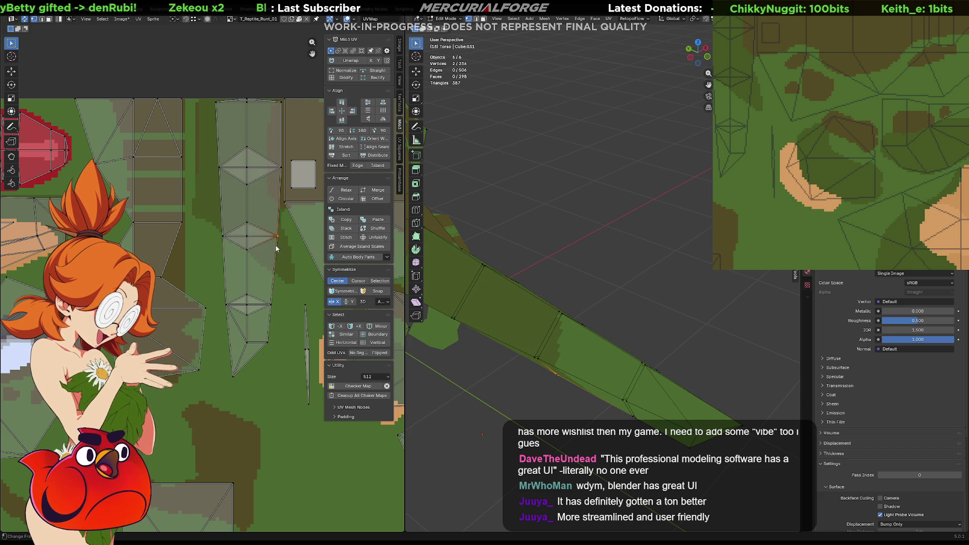
{"action": "key", "text": "g"}
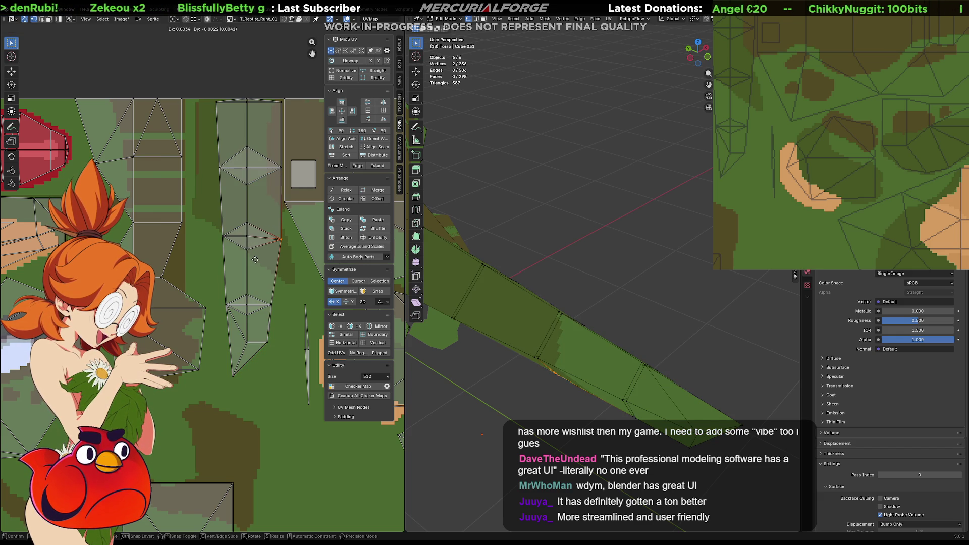
{"action": "left_click", "coordinate": [256, 257]}
{"action": "left_click", "coordinate": [270, 305]}
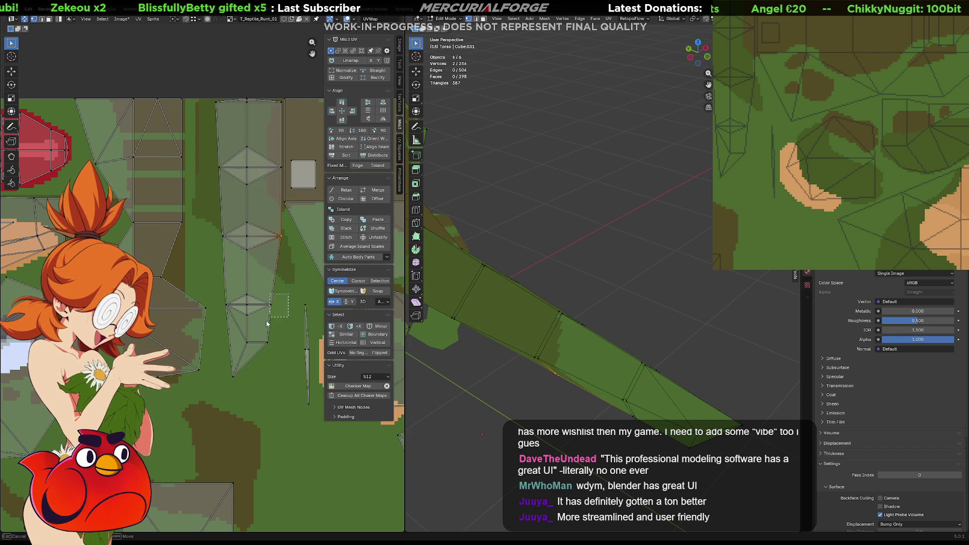
{"action": "key", "text": "g"}
{"action": "key", "text": "x"}
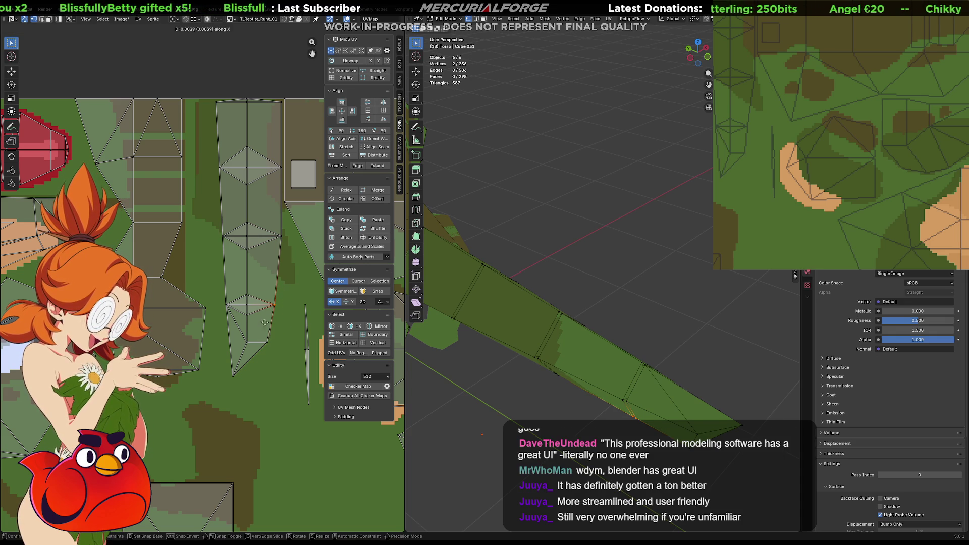
{"action": "left_click", "coordinate": [273, 324]}
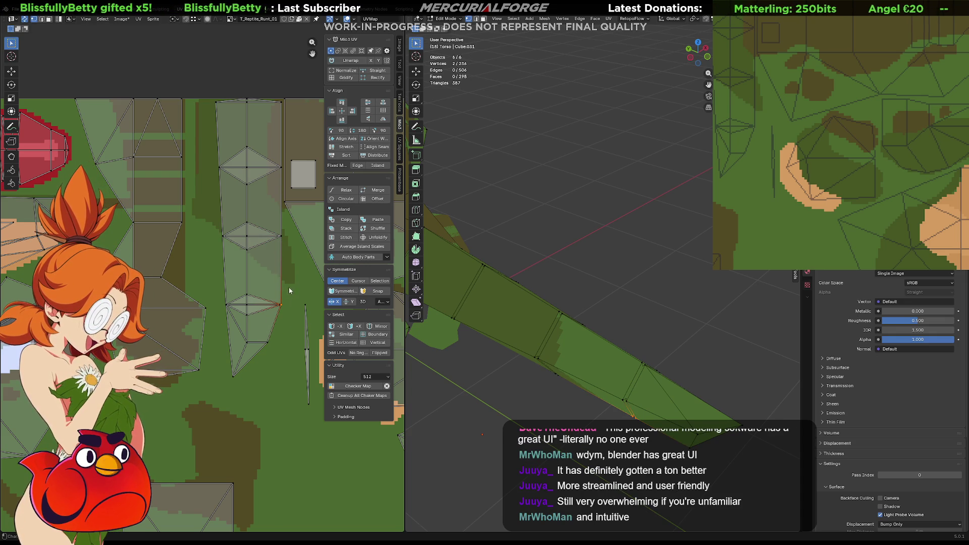
{"action": "left_click", "coordinate": [292, 283]}
{"action": "middle_click_drag", "start_coordinate": [295, 280], "coordinate": [254, 292]}
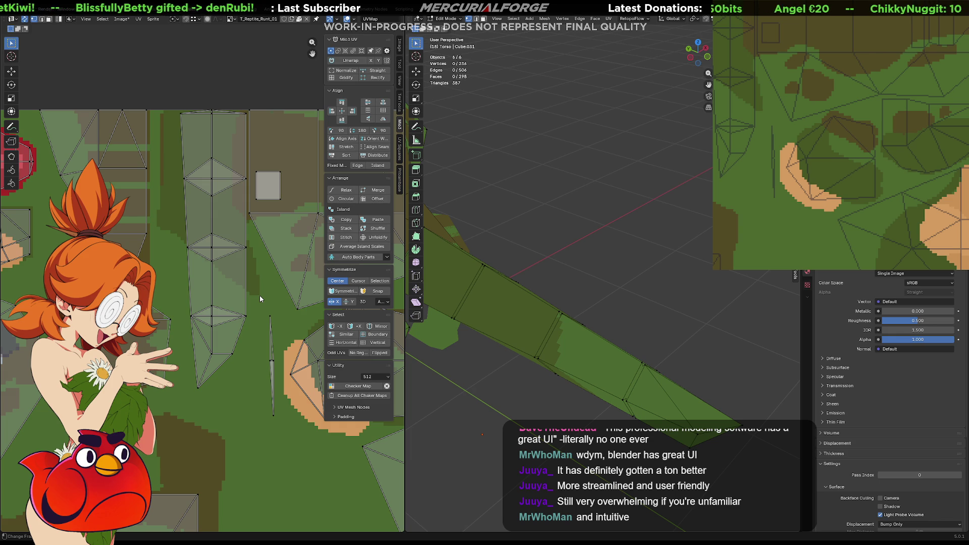
- Zoom to the tail's texture area and paint a brown stroke onto it
{"action": "scroll", "coordinate": [237, 252], "scroll_direction": "up", "scroll_amount": 1}
{"action": "middle_click_drag", "start_coordinate": [271, 215], "coordinate": [267, 249]}
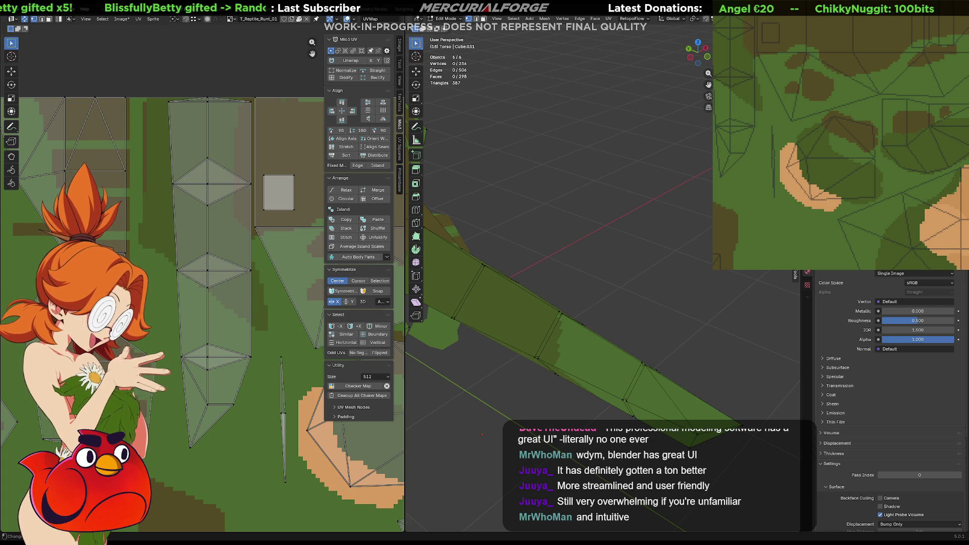
{"action": "middle_click_drag", "start_coordinate": [747, 85], "coordinate": [873, 134]}
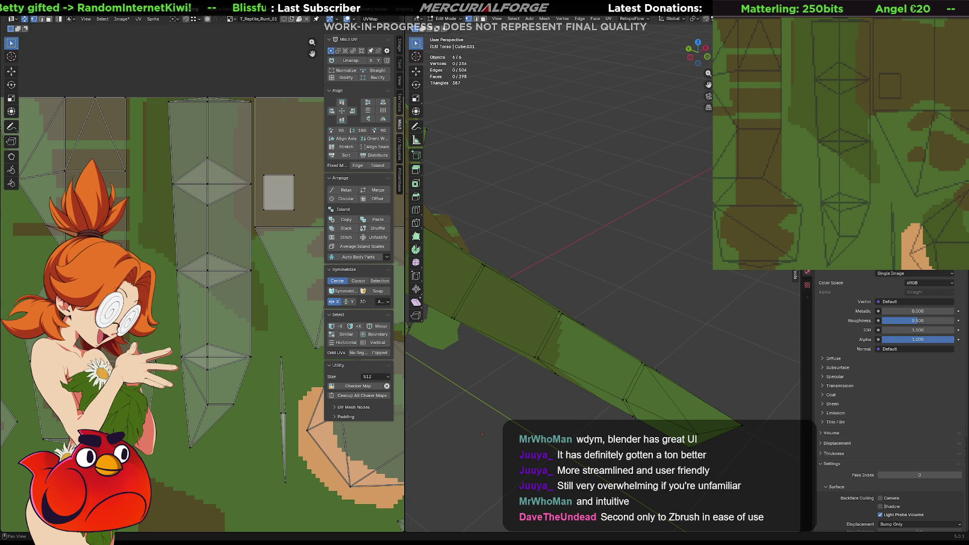
{"action": "middle_click_drag", "start_coordinate": [951, 146], "coordinate": [861, 62]}
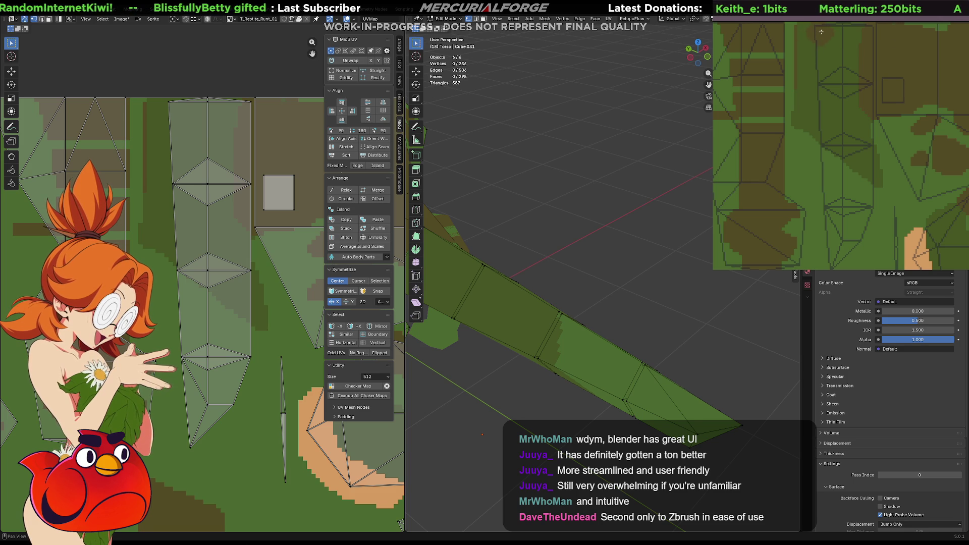
{"action": "left_click_drag", "start_coordinate": [816, 108], "coordinate": [817, 255]}
- Replace the brown stroke with a new brown dab, undoing and redoing to compare
{"action": "key", "text": "ctrl+z"}
{"action": "key", "text": "ctrl+z"}
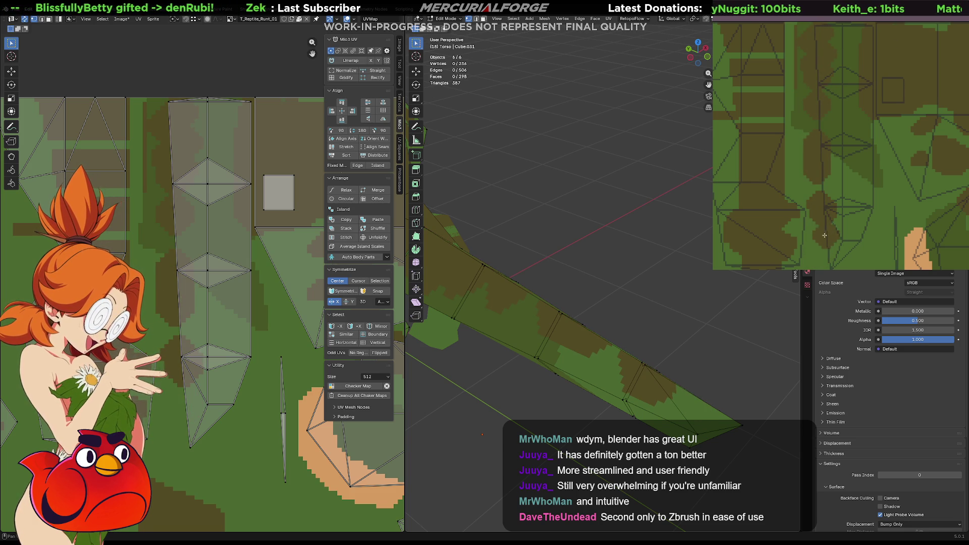
{"action": "mouse_move", "coordinate": [819, 221]}
{"action": "middle_mouse_down"}
{"action": "mouse_move", "coordinate": [822, 147]}
{"action": "mouse_move", "coordinate": [827, 164]}
{"action": "middle_mouse_up"}
{"action": "left_click", "coordinate": [838, 193]}
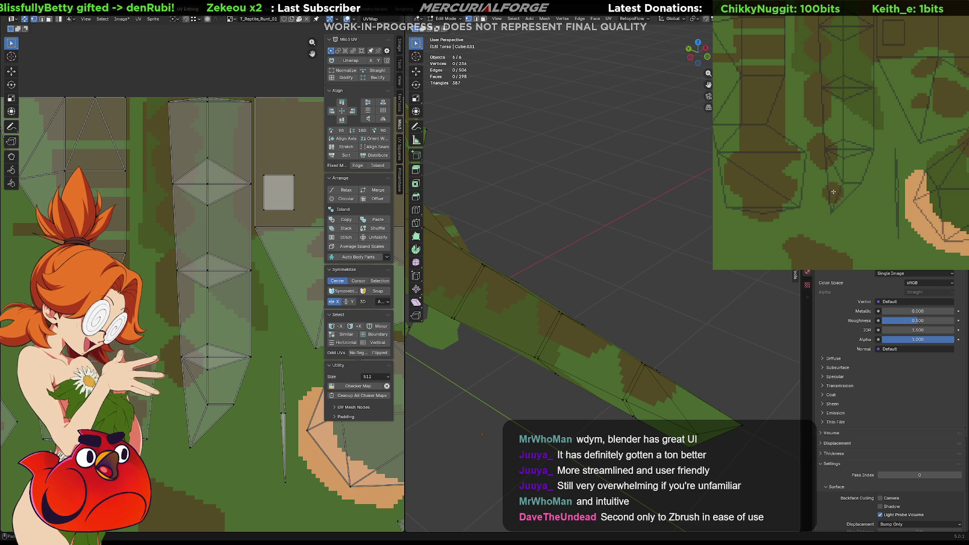
{"action": "key", "text": "ctrl+z"}
{"action": "key", "text": "ctrl+shift+z"}
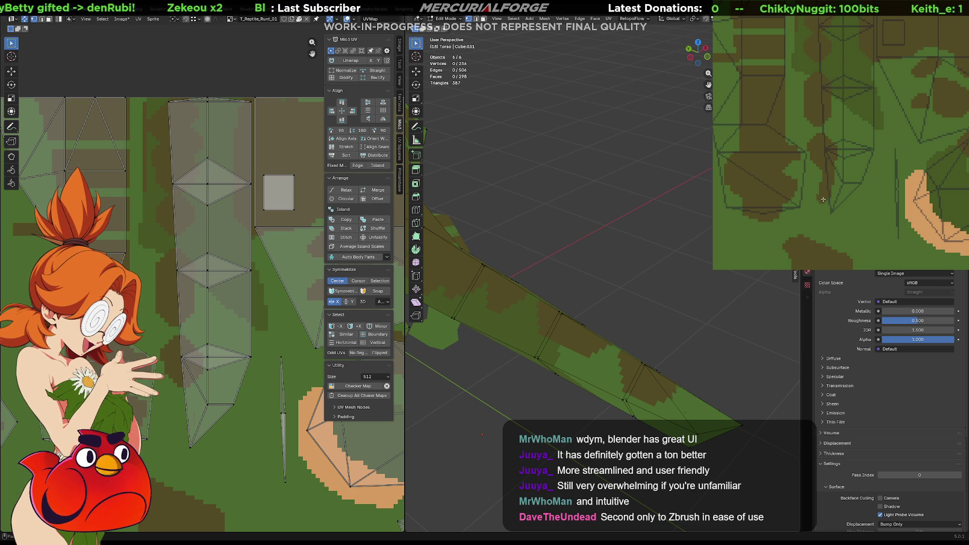
{"action": "key", "text": "ctrl+z"}
{"action": "key", "text": "ctrl+shift+z"}
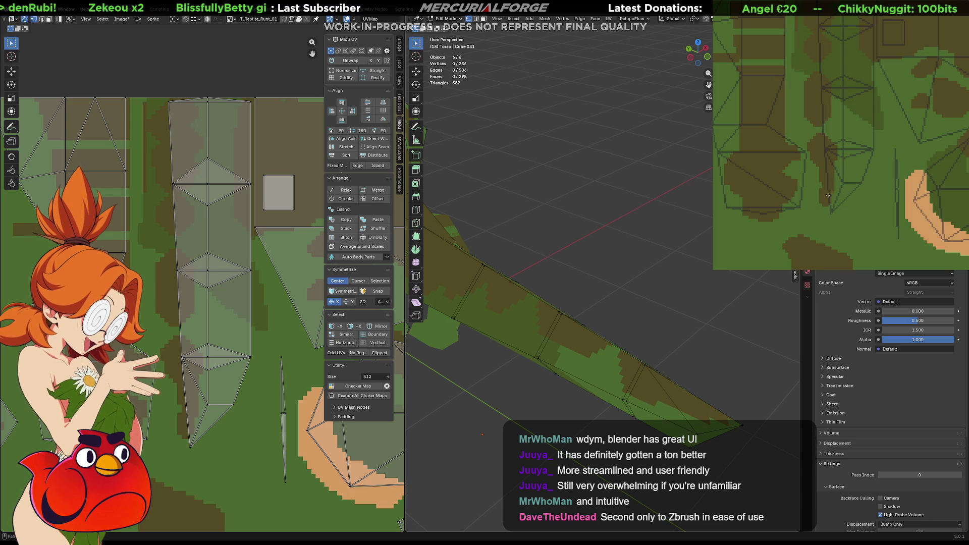
- Paint lighter green streaks along the tail texture and orbit the 3D view to check
{"action": "middle_click_drag", "start_coordinate": [854, 118], "coordinate": [862, 151]}
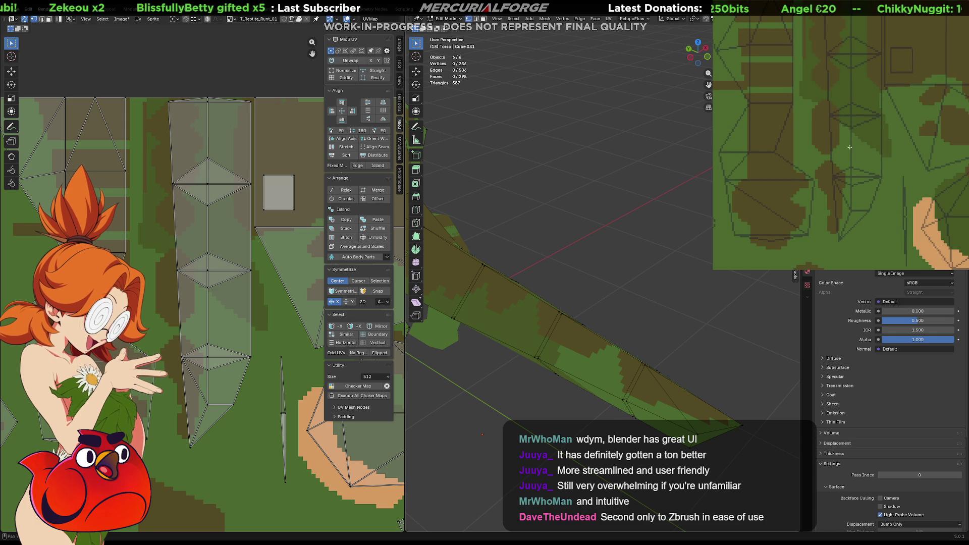
{"action": "left_click_drag", "start_coordinate": [844, 128], "coordinate": [842, 76]}
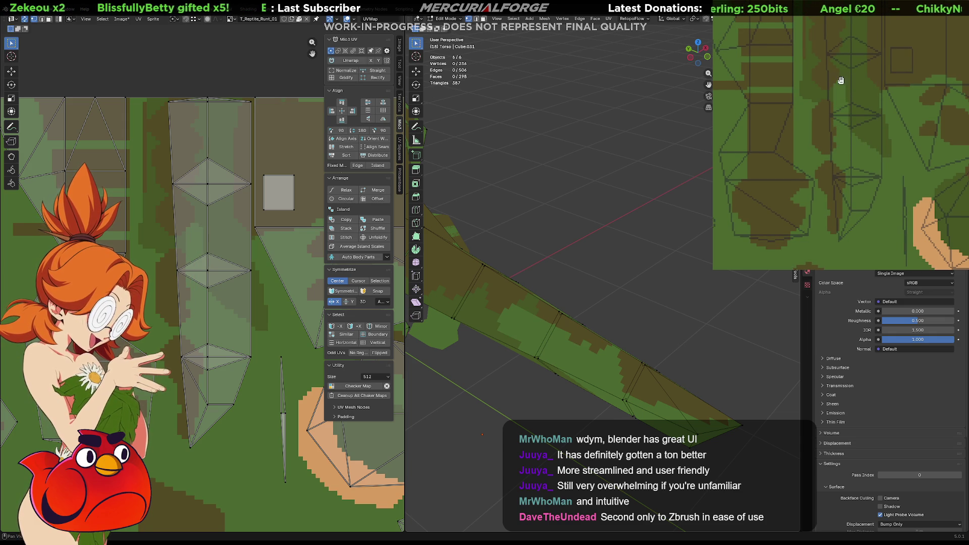
{"action": "middle_click_drag", "start_coordinate": [840, 81], "coordinate": [853, 134]}
{"action": "left_click_drag", "start_coordinate": [845, 139], "coordinate": [853, 60]}
{"action": "mouse_move", "coordinate": [549, 282]}
{"action": "middle_mouse_down"}
{"action": "mouse_move", "coordinate": [578, 217]}
{"action": "mouse_move", "coordinate": [555, 253]}
{"action": "mouse_move", "coordinate": [546, 315]}
{"action": "middle_mouse_up"}
{"action": "key", "text": "F3"}
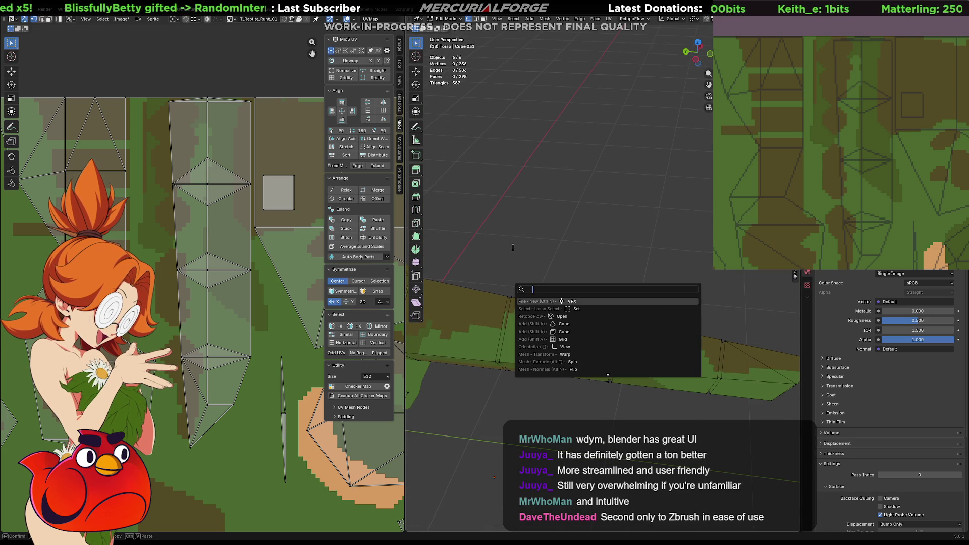
- Bucket-fill a vertical tan stripe on the tail's UV region, undoing the first whole-island fill
{"action": "key", "text": "Escape"}
{"action": "mouse_move", "coordinate": [525, 241]}
{"action": "middle_mouse_down"}
{"action": "mouse_move", "coordinate": [569, 224]}
{"action": "mouse_move", "coordinate": [576, 204]}
{"action": "middle_mouse_up"}
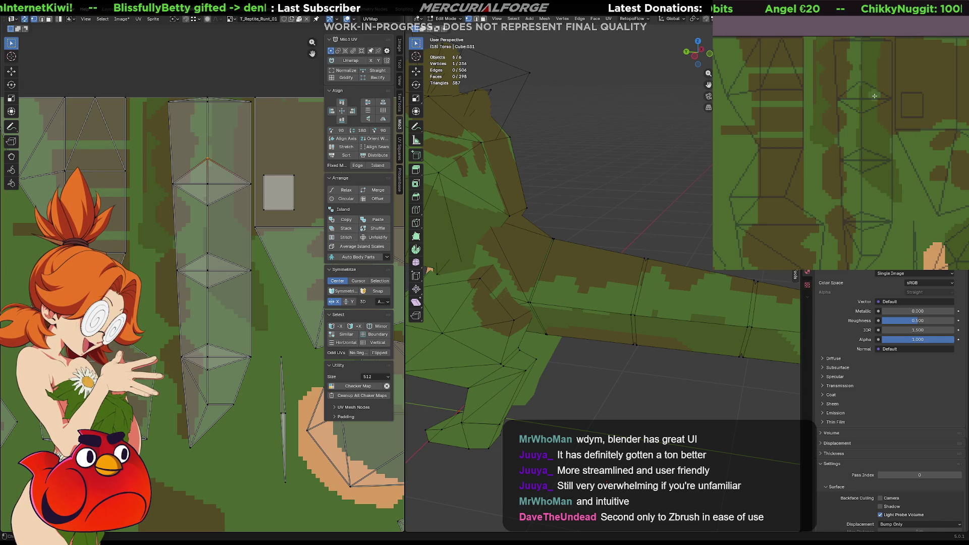
{"action": "middle_click_drag", "start_coordinate": [871, 107], "coordinate": [858, 86]}
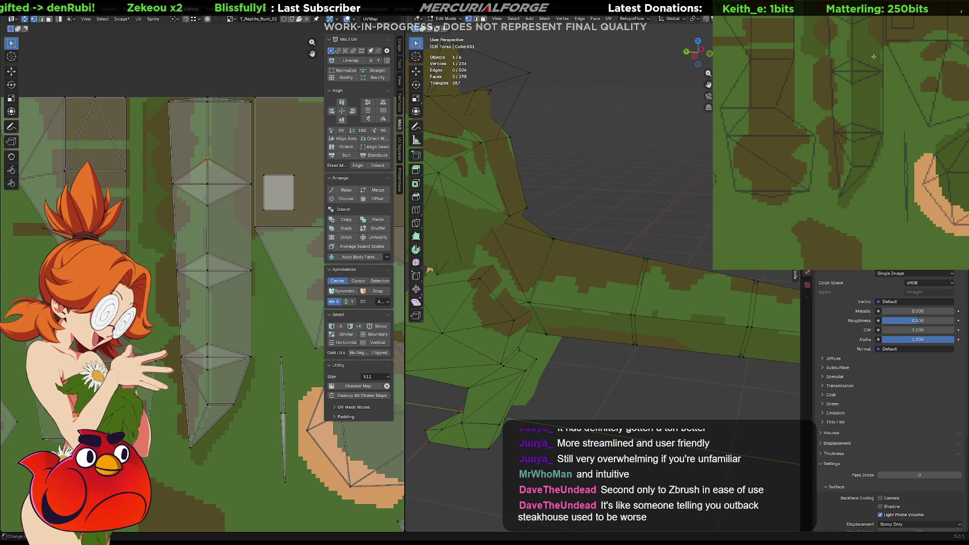
{"action": "middle_click_drag", "start_coordinate": [865, 78], "coordinate": [861, 120]}
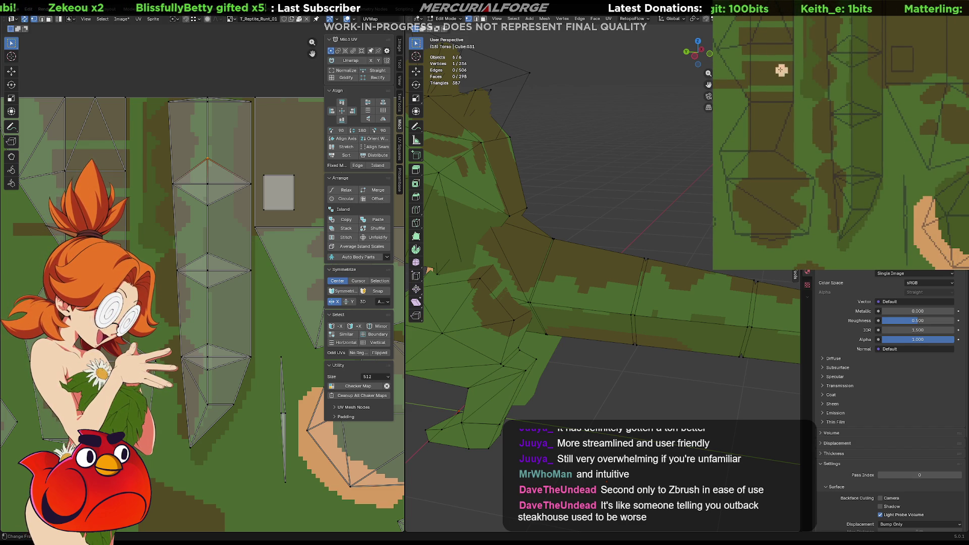
{"action": "left_click", "coordinate": [872, 134]}
{"action": "key", "text": "ctrl+z"}
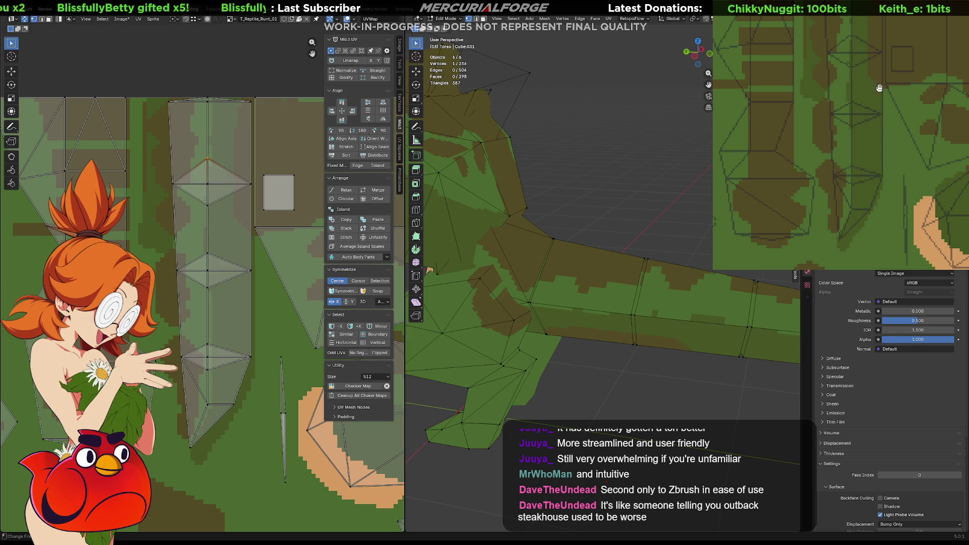
{"action": "middle_click_drag", "start_coordinate": [882, 117], "coordinate": [870, 147]}
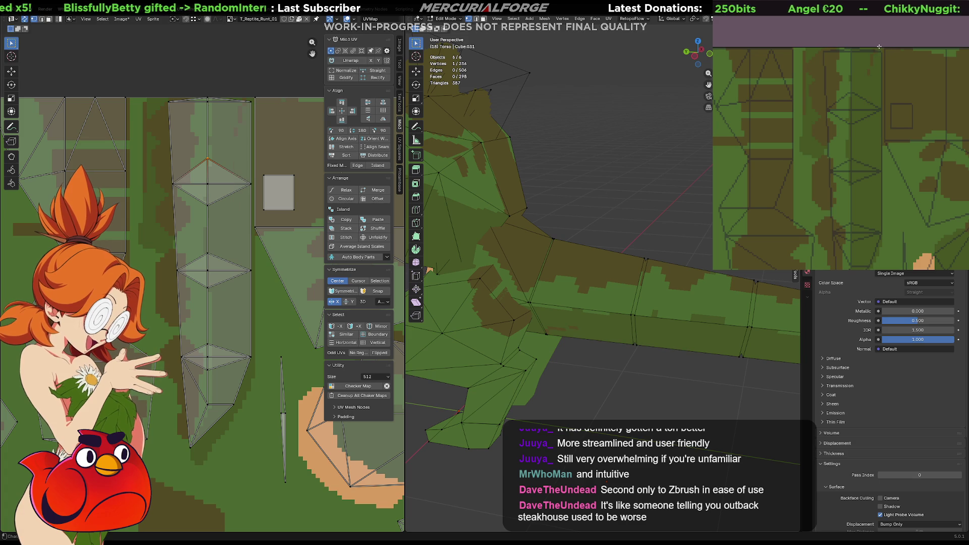
{"action": "left_click", "coordinate": [873, 145]}
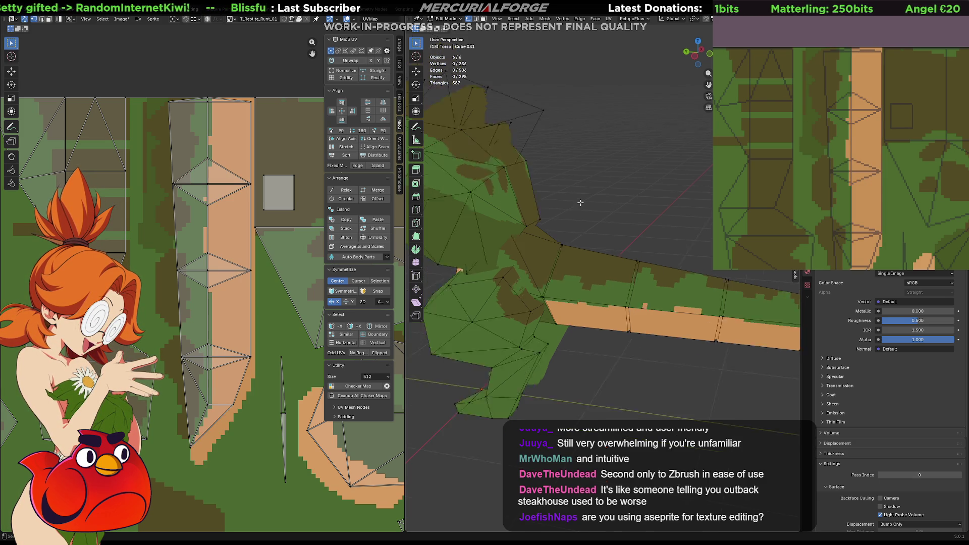
- Brush-paint tan strokes beside the stripe to extend the belly stripe along the tail underside
{"action": "scroll", "coordinate": [578, 217], "scroll_direction": "down", "scroll_amount": 8}
{"action": "mouse_move", "coordinate": [578, 217]}
{"action": "middle_mouse_down"}
{"action": "mouse_move", "coordinate": [571, 230]}
{"action": "mouse_move", "coordinate": [580, 237]}
{"action": "mouse_move", "coordinate": [646, 224]}
{"action": "mouse_move", "coordinate": [625, 218]}
{"action": "middle_mouse_up"}
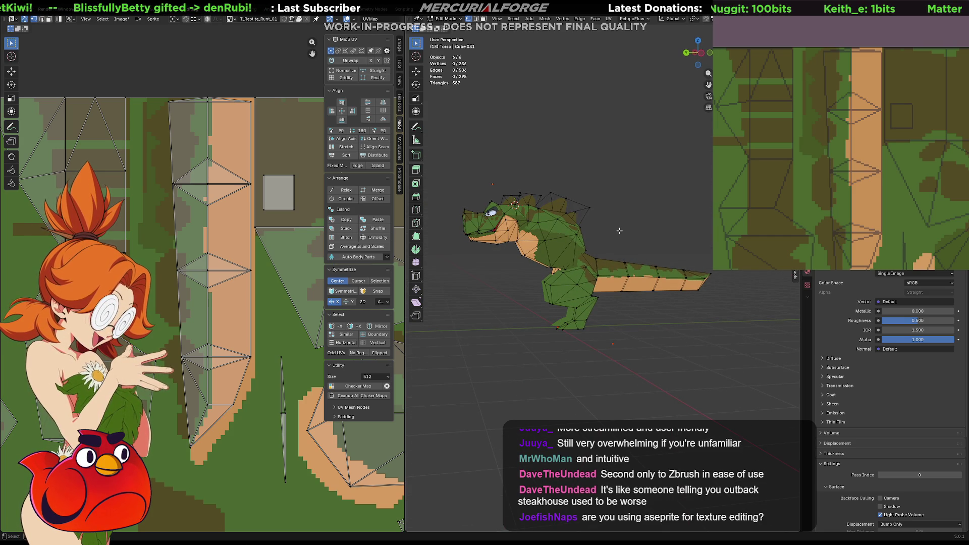
{"action": "scroll", "coordinate": [619, 232], "scroll_direction": "up", "scroll_amount": 3}
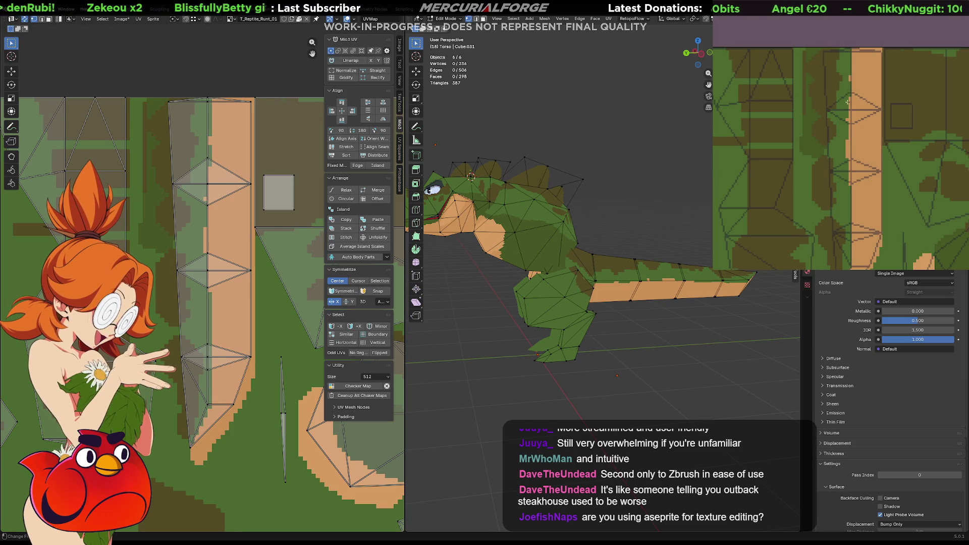
{"action": "left_click_drag", "start_coordinate": [847, 102], "coordinate": [847, 196]}
{"action": "key", "text": "ctrl+z"}
{"action": "left_click_drag", "start_coordinate": [846, 140], "coordinate": [845, 156]}
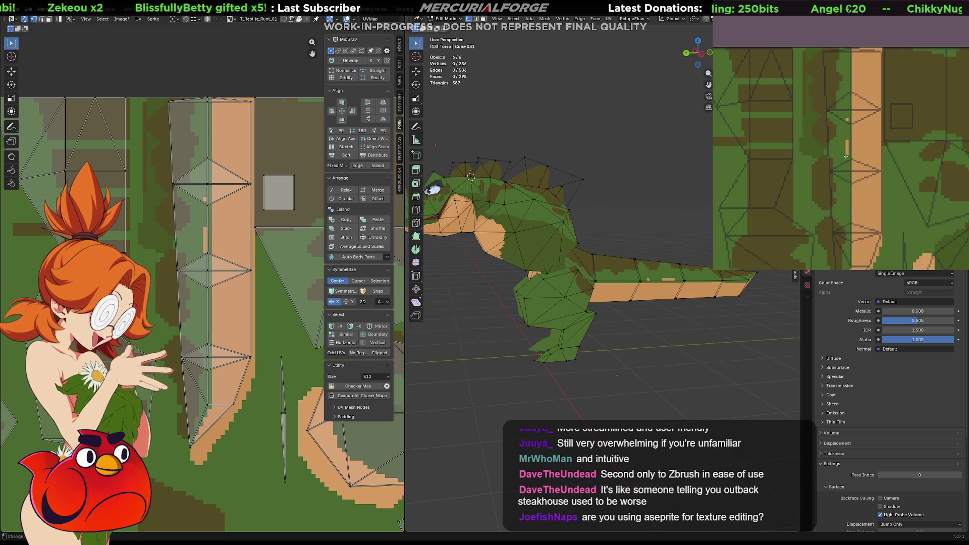
{"action": "scroll", "coordinate": [837, 192], "scroll_direction": "down", "scroll_amount": 4}
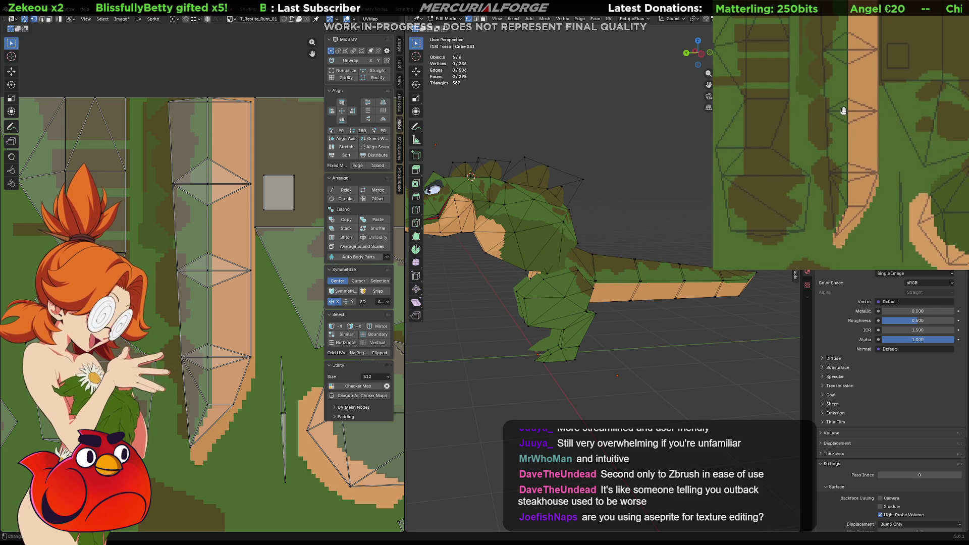
{"action": "scroll", "coordinate": [837, 212], "scroll_direction": "up", "scroll_amount": 3}
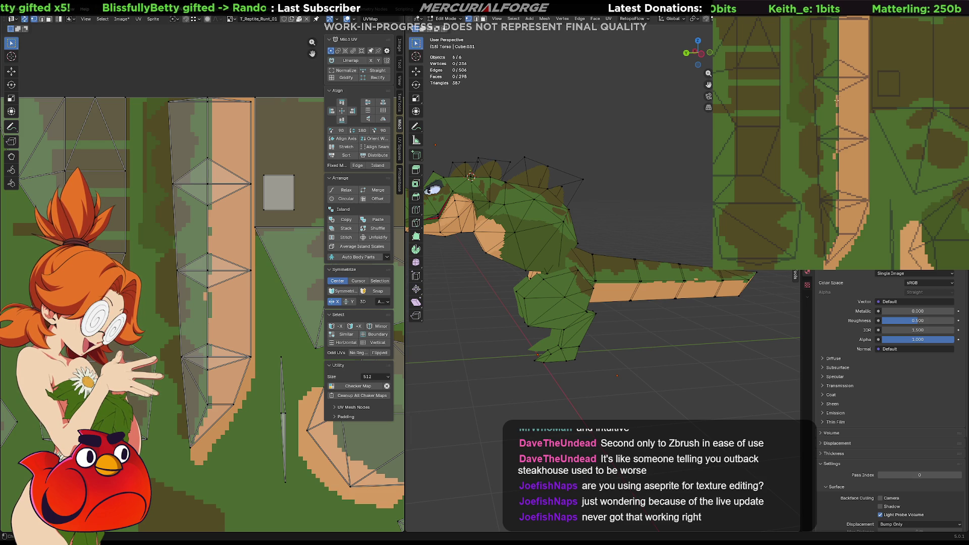
{"action": "left_click_drag", "start_coordinate": [837, 64], "coordinate": [835, 107]}
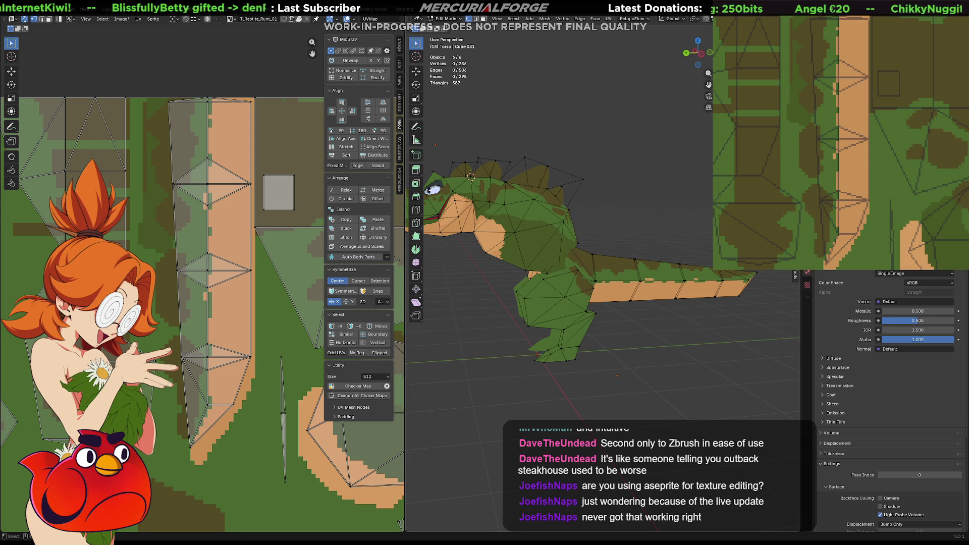
{"action": "mouse_move", "coordinate": [605, 383]}
{"action": "middle_mouse_down"}
{"action": "mouse_move", "coordinate": [625, 386]}
{"action": "mouse_move", "coordinate": [564, 369]}
{"action": "mouse_move", "coordinate": [691, 365]}
{"action": "mouse_move", "coordinate": [547, 345]}
{"action": "mouse_move", "coordinate": [585, 313]}
{"action": "middle_mouse_up"}
{"action": "scroll", "coordinate": [589, 311], "scroll_direction": "up", "scroll_amount": 5}
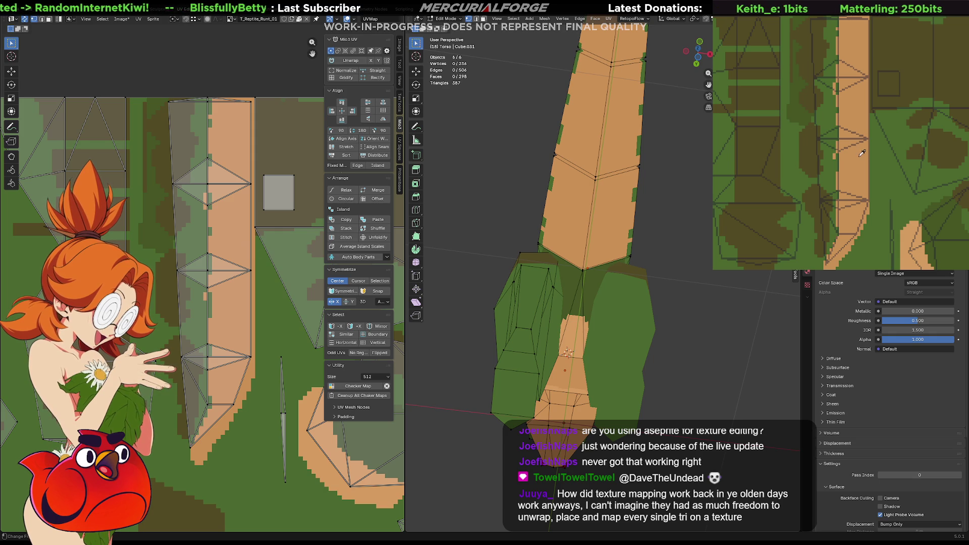
- Paint two straight orange lines onto the tail texture
{"action": "mouse_move", "coordinate": [861, 153]}
{"action": "middle_mouse_down"}
{"action": "mouse_move", "coordinate": [852, 125]}
{"action": "mouse_move", "coordinate": [846, 197]}
{"action": "mouse_move", "coordinate": [825, 126]}
{"action": "mouse_move", "coordinate": [844, 186]}
{"action": "mouse_move", "coordinate": [840, 171]}
{"action": "middle_mouse_up"}
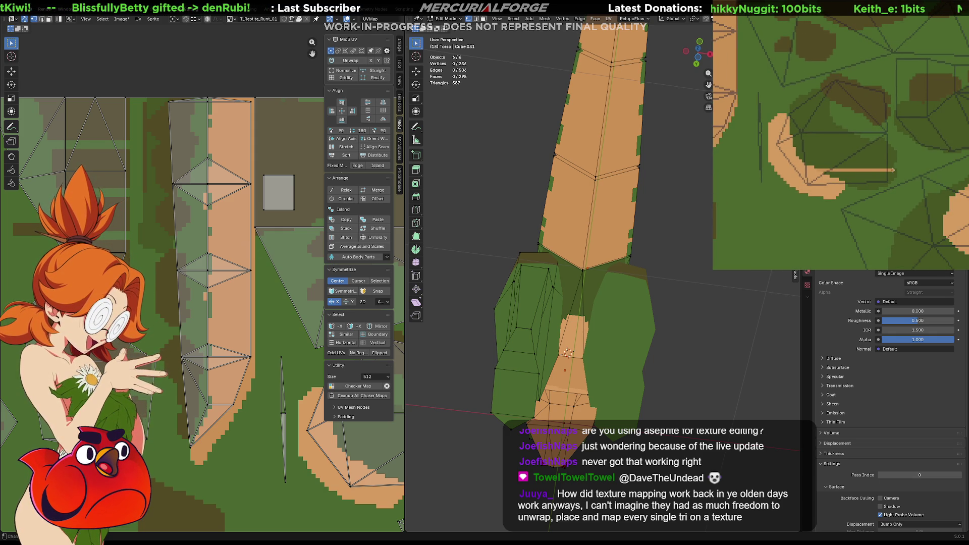
{"action": "left_click_drag", "start_coordinate": [892, 170], "coordinate": [892, 170]}
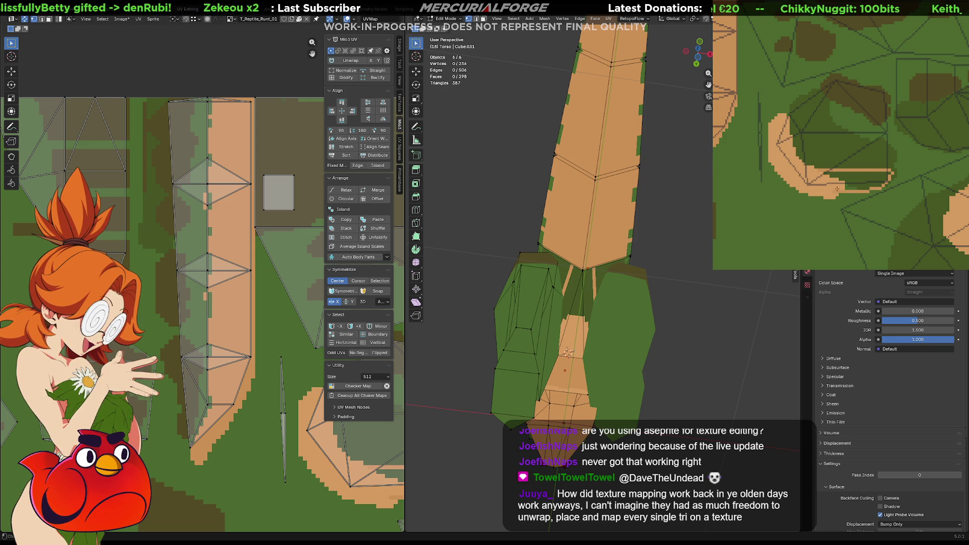
{"action": "mouse_move", "coordinate": [868, 191]}
{"action": "left_mouse_down"}
{"action": "mouse_move", "coordinate": [843, 189]}
{"action": "mouse_move", "coordinate": [881, 172]}
{"action": "left_mouse_up"}
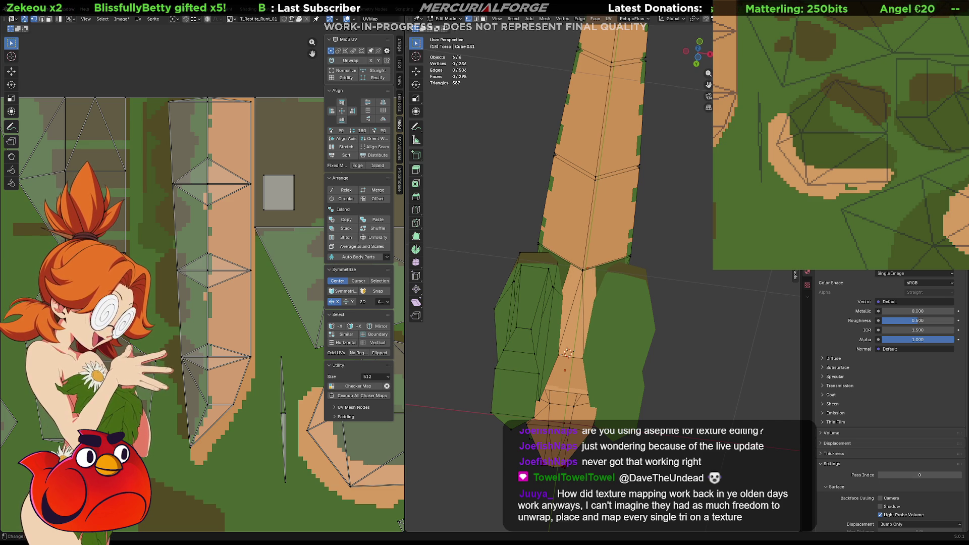
- Review the texture and the torso and legs, then return to Object Mode
{"action": "middle_click_drag", "start_coordinate": [784, 170], "coordinate": [888, 206]}
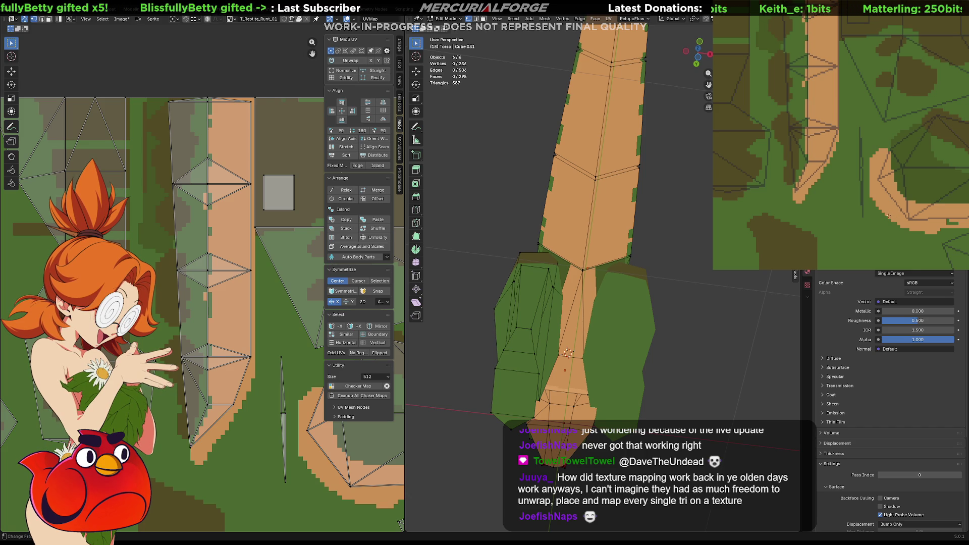
{"action": "mouse_move", "coordinate": [858, 134]}
{"action": "middle_mouse_down"}
{"action": "mouse_move", "coordinate": [864, 116]}
{"action": "mouse_move", "coordinate": [872, 138]}
{"action": "mouse_move", "coordinate": [843, 138]}
{"action": "mouse_move", "coordinate": [854, 48]}
{"action": "mouse_move", "coordinate": [752, 151]}
{"action": "mouse_move", "coordinate": [833, 156]}
{"action": "middle_mouse_up"}
{"action": "scroll", "coordinate": [872, 139], "scroll_direction": "up", "scroll_amount": 4}
{"action": "scroll", "coordinate": [844, 138], "scroll_direction": "up", "scroll_amount": 3}
{"action": "scroll", "coordinate": [835, 157], "scroll_direction": "up", "scroll_amount": 1}
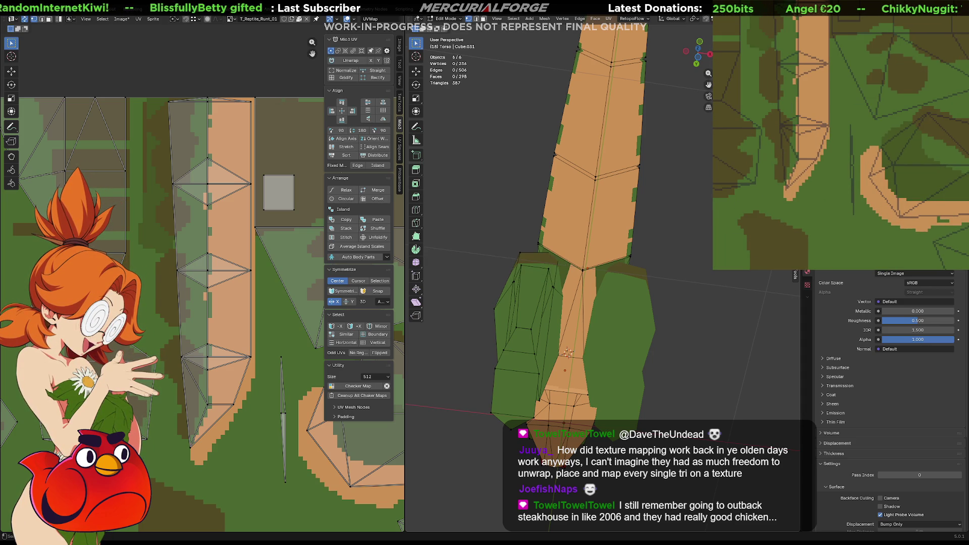
{"action": "mouse_move", "coordinate": [580, 282]}
{"action": "middle_mouse_down"}
{"action": "mouse_move", "coordinate": [619, 337]}
{"action": "mouse_move", "coordinate": [530, 329]}
{"action": "middle_mouse_up"}
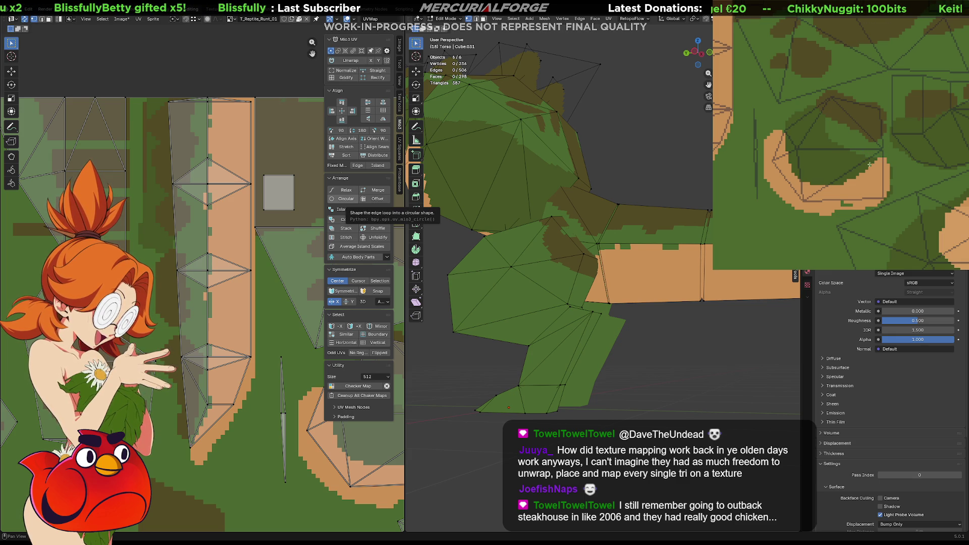
{"action": "middle_click_drag", "start_coordinate": [808, 156], "coordinate": [896, 182]}
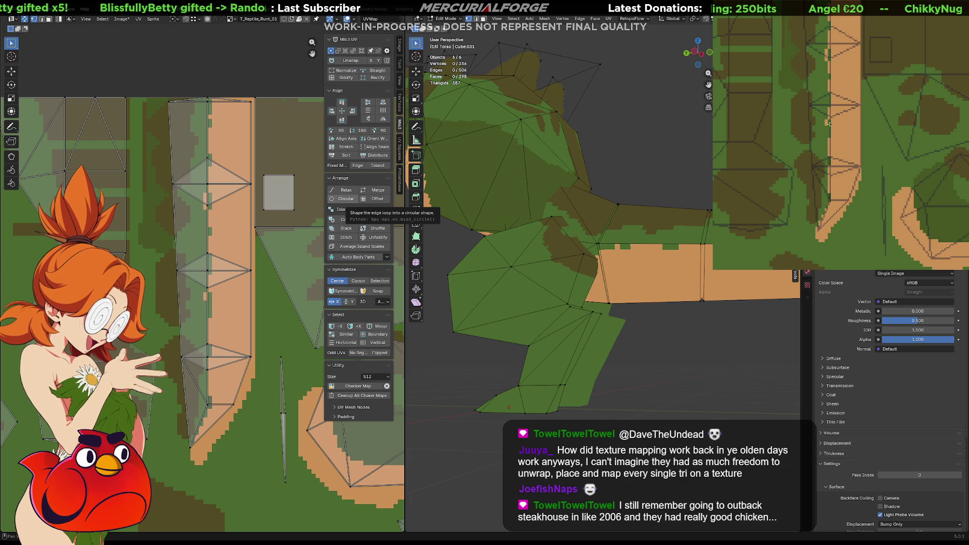
{"action": "middle_click_drag", "start_coordinate": [829, 104], "coordinate": [839, 180]}
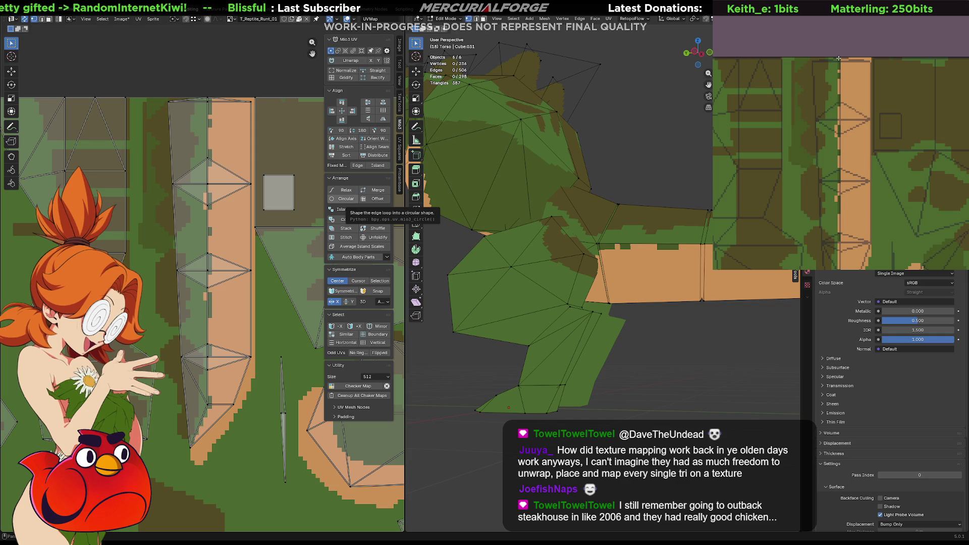
{"action": "middle_click_drag", "start_coordinate": [892, 122], "coordinate": [842, 58]}
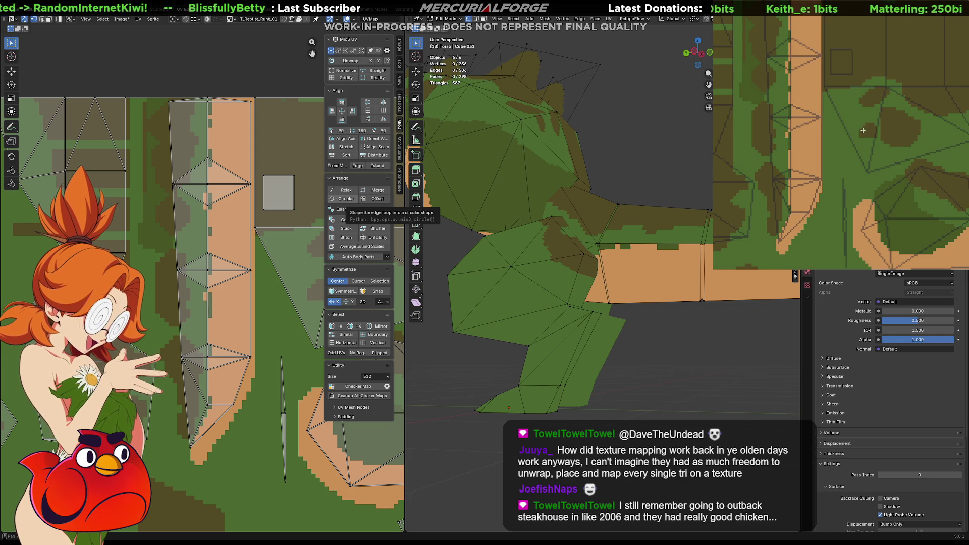
{"action": "key", "text": "Tab"}
- Zoom in on the reptile's tail and select the Tail.002 segment by itself
{"action": "scroll", "coordinate": [692, 340], "scroll_direction": "down", "scroll_amount": 5}
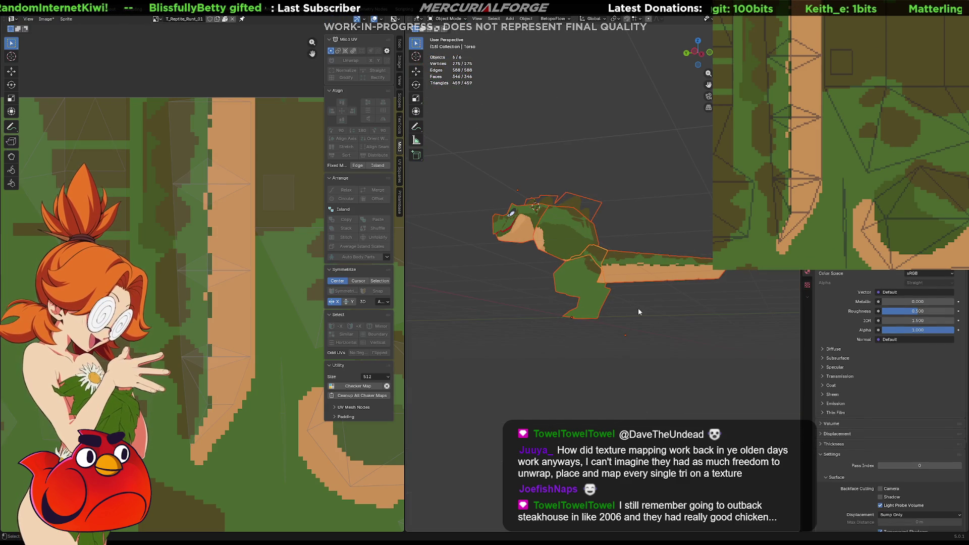
{"action": "mouse_move", "coordinate": [637, 308]}
{"action": "middle_mouse_down"}
{"action": "mouse_move", "coordinate": [639, 300]}
{"action": "mouse_move", "coordinate": [634, 316]}
{"action": "mouse_move", "coordinate": [576, 331]}
{"action": "mouse_move", "coordinate": [501, 332]}
{"action": "mouse_move", "coordinate": [482, 301]}
{"action": "mouse_move", "coordinate": [601, 309]}
{"action": "middle_mouse_up"}
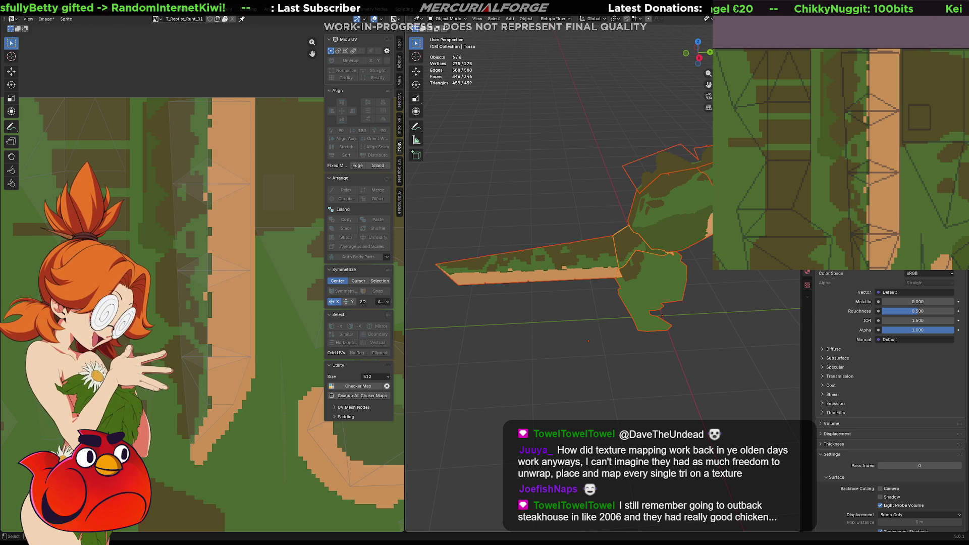
{"action": "scroll", "coordinate": [579, 271], "scroll_direction": "up", "scroll_amount": 6}
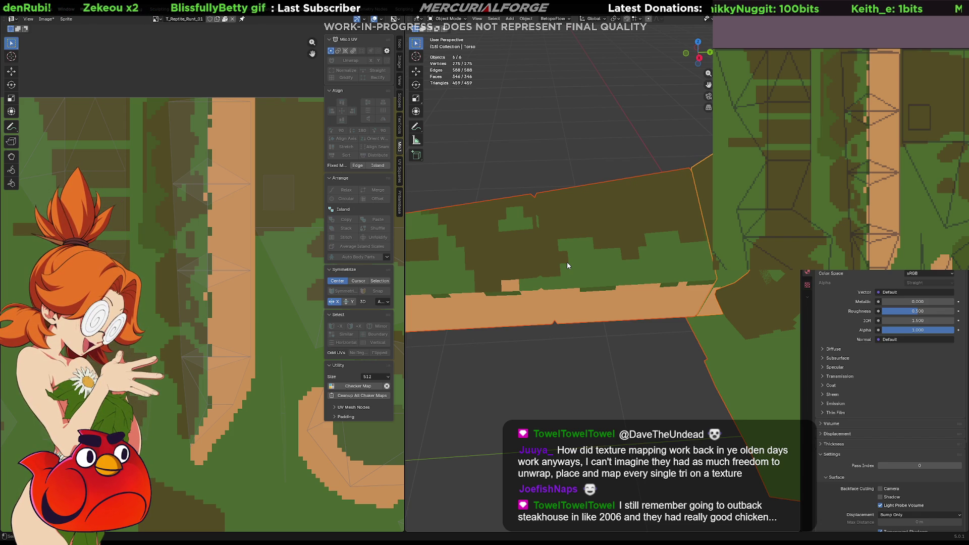
{"action": "left_click", "coordinate": [567, 262]}
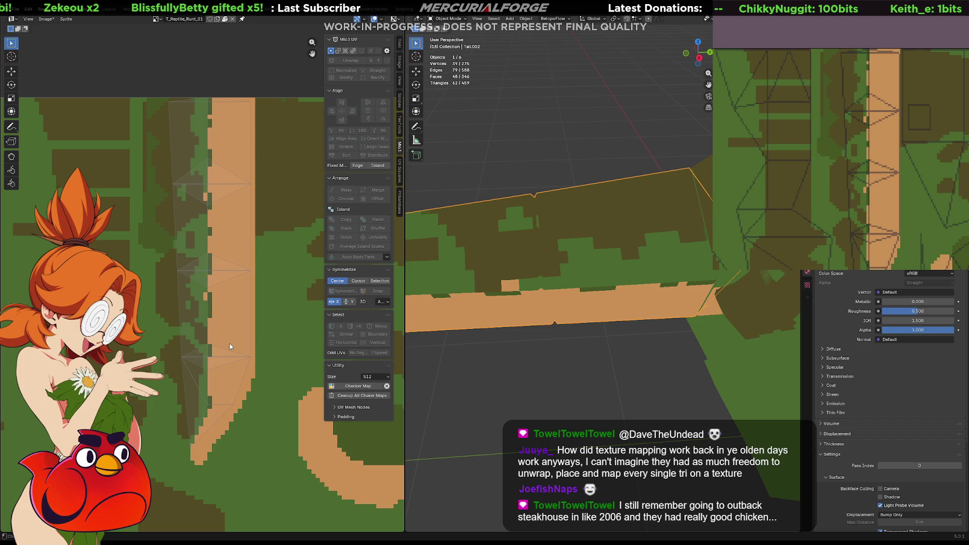
- Edit Tail.002 and move the upper tail UV vertex vertically to flatten its triangle edges
{"action": "key", "text": "Tab"}
{"action": "scroll", "coordinate": [215, 227], "scroll_direction": "up", "scroll_amount": 2}
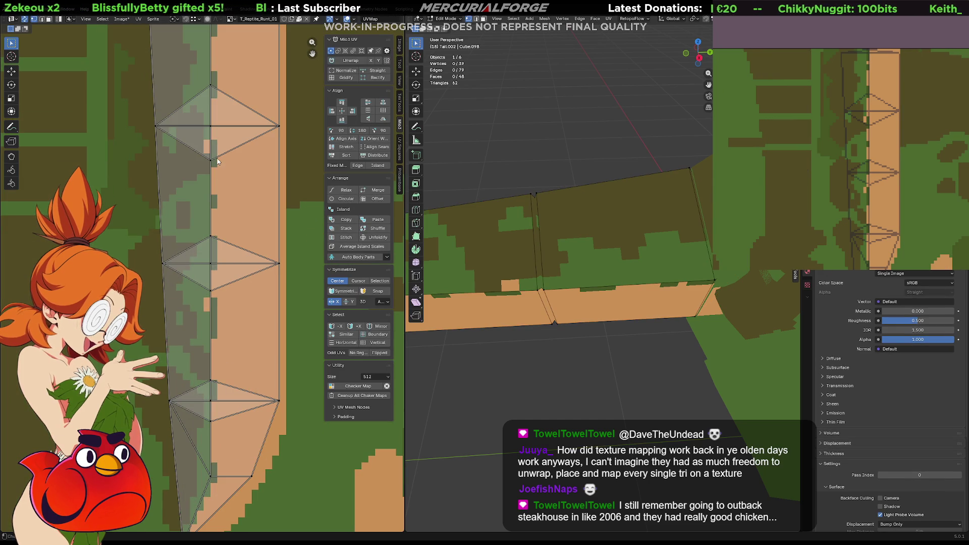
{"action": "middle_click_drag", "start_coordinate": [220, 161], "coordinate": [192, 252]}
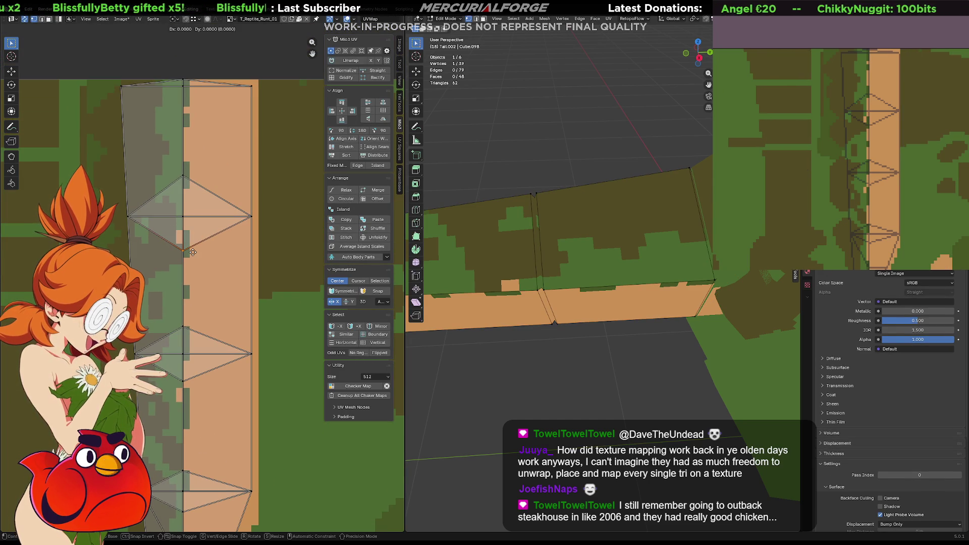
{"action": "key", "text": "g"}
{"action": "key", "text": "y"}
{"action": "left_click", "coordinate": [184, 178]}
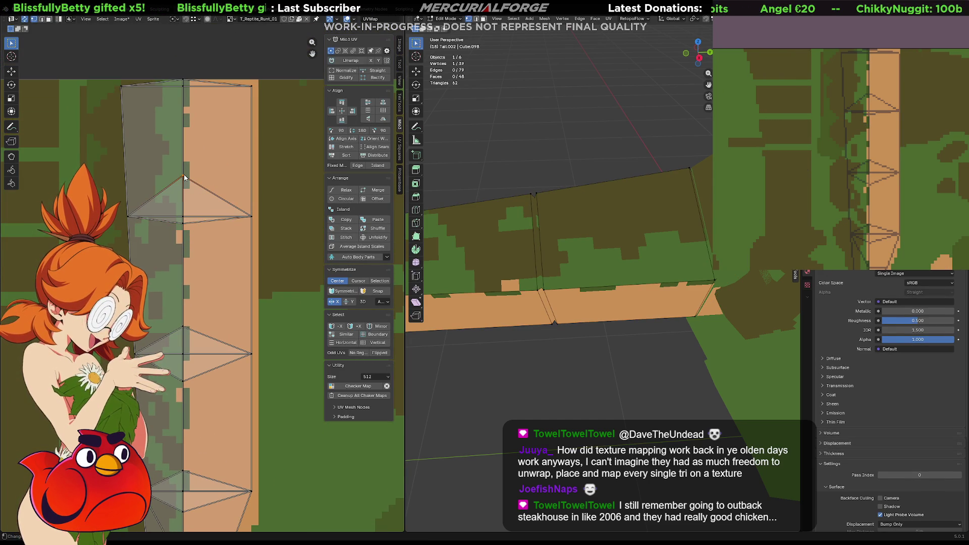
{"action": "key", "text": "g"}
{"action": "key", "text": "y"}
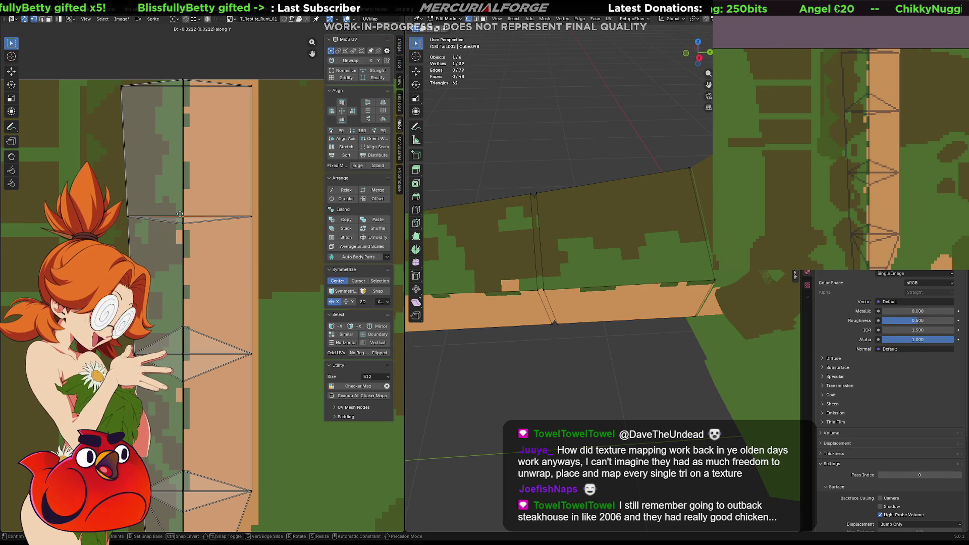
{"action": "left_click", "coordinate": [182, 210]}
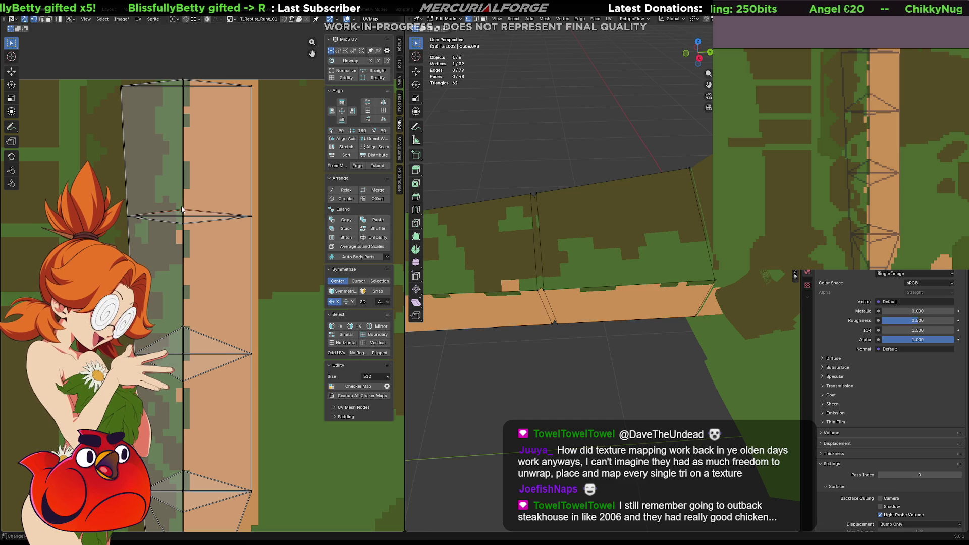
- Lower the remaining tail UV vertices vertically to line up with the tan stripe
{"action": "left_click", "coordinate": [183, 342]}
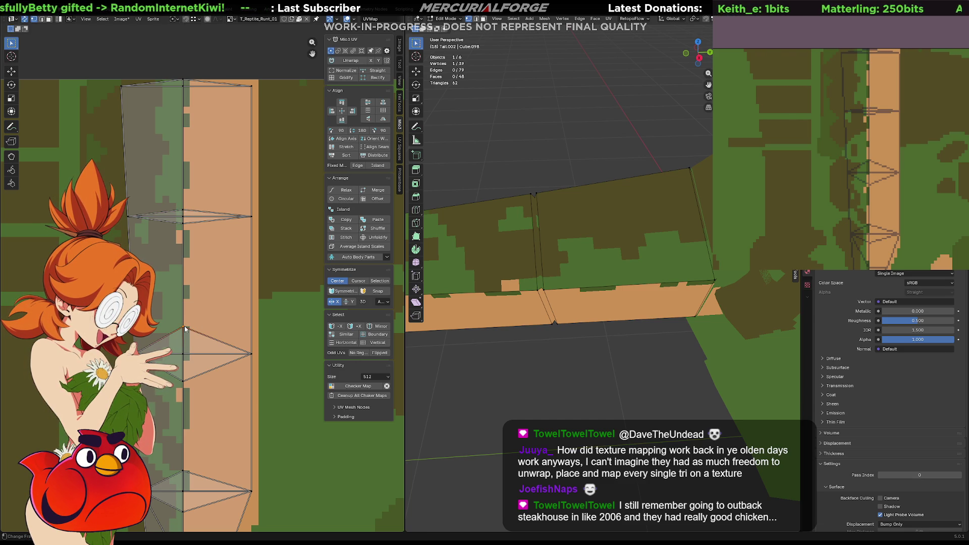
{"action": "key", "text": "g"}
{"action": "key", "text": "y"}
{"action": "left_click", "coordinate": [183, 351]}
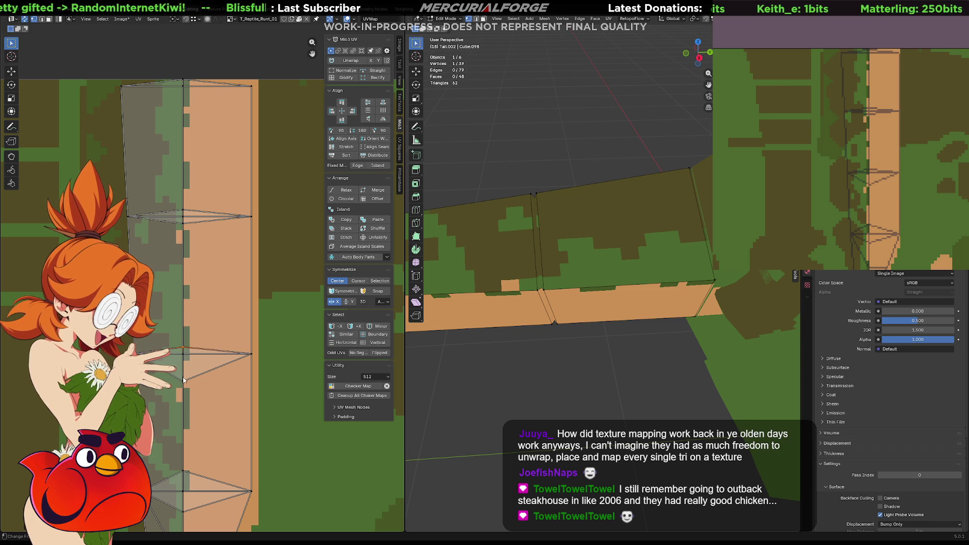
{"action": "key", "text": "g"}
{"action": "key", "text": "y"}
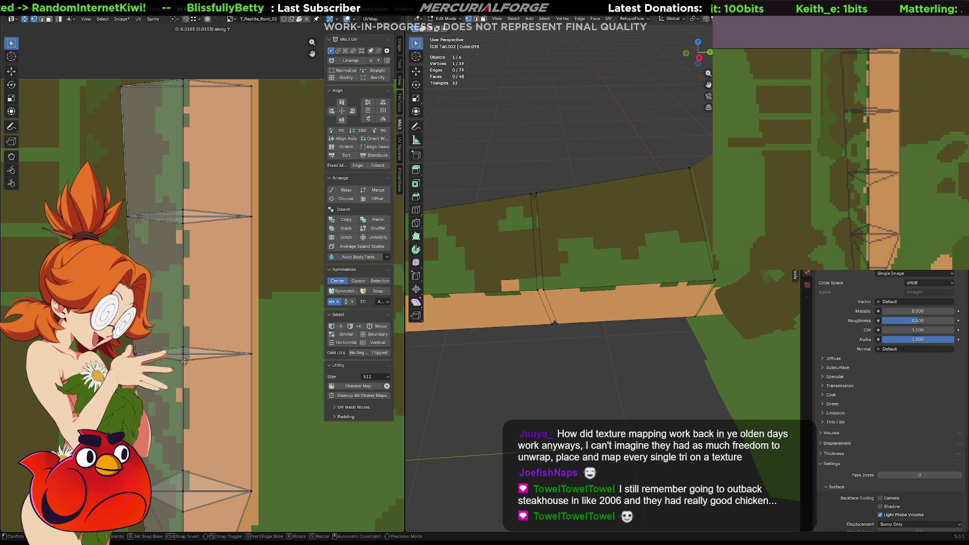
{"action": "left_click", "coordinate": [184, 361]}
{"action": "left_click", "coordinate": [183, 473]}
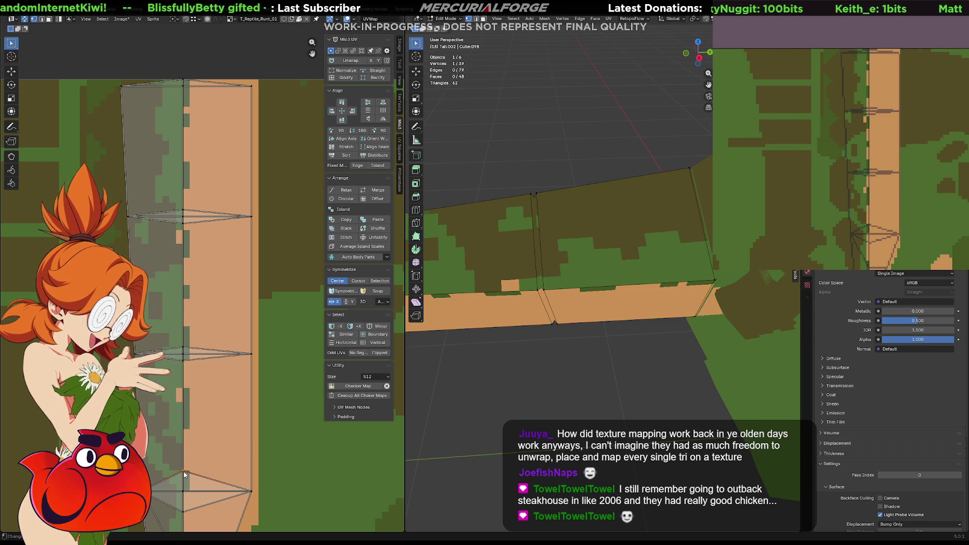
{"action": "key", "text": "g"}
{"action": "key", "text": "y"}
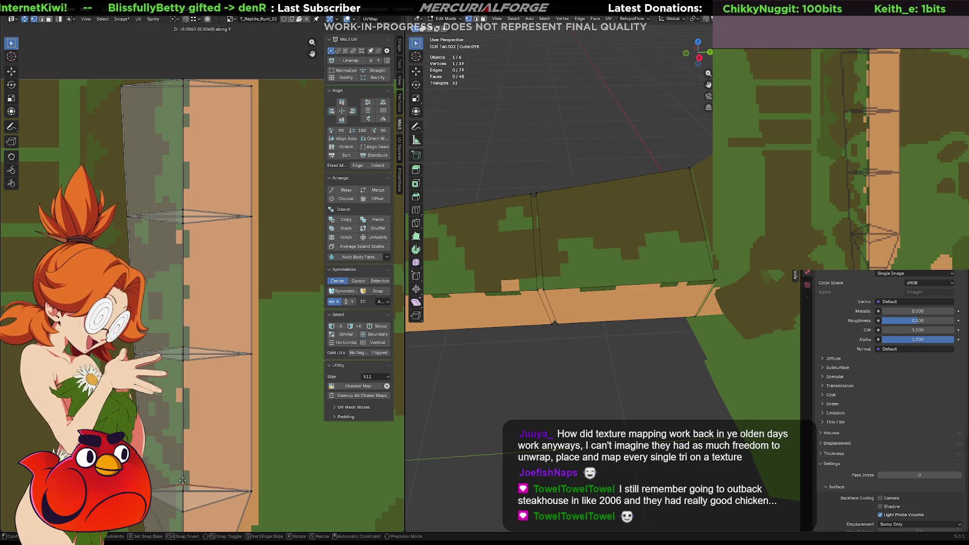
{"action": "key", "text": "y"}
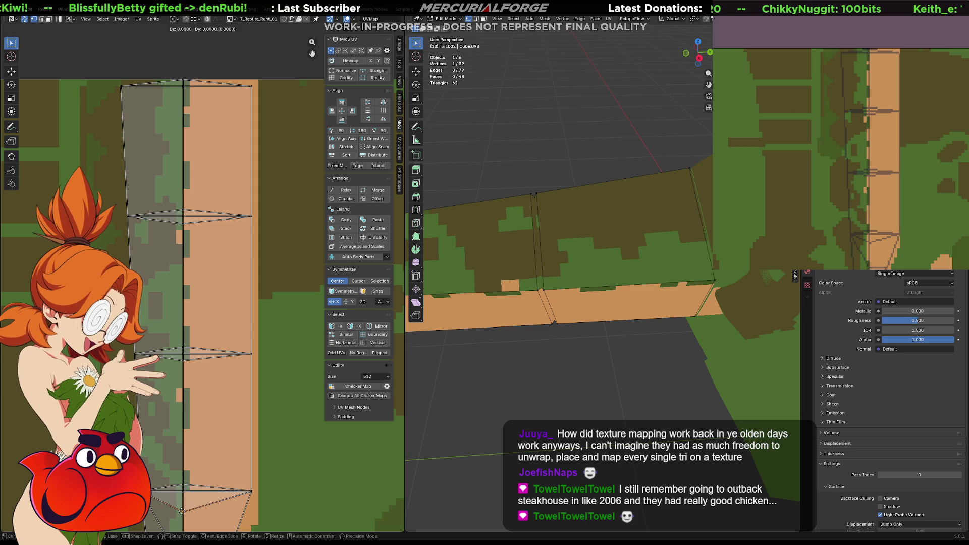
{"action": "left_click", "coordinate": [183, 502]}
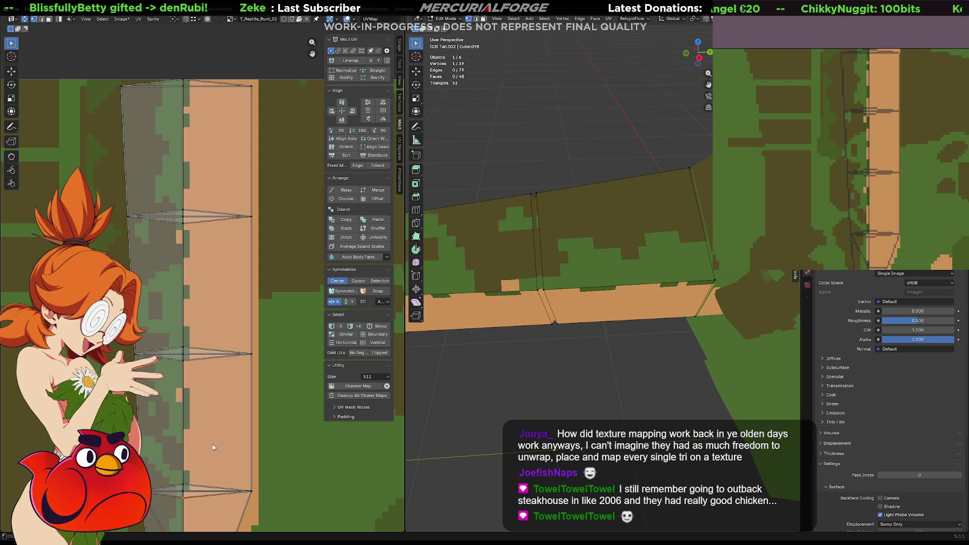
{"action": "scroll", "coordinate": [217, 423], "scroll_direction": "down", "scroll_amount": 2}
{"action": "scroll", "coordinate": [219, 410], "scroll_direction": "up", "scroll_amount": 1}
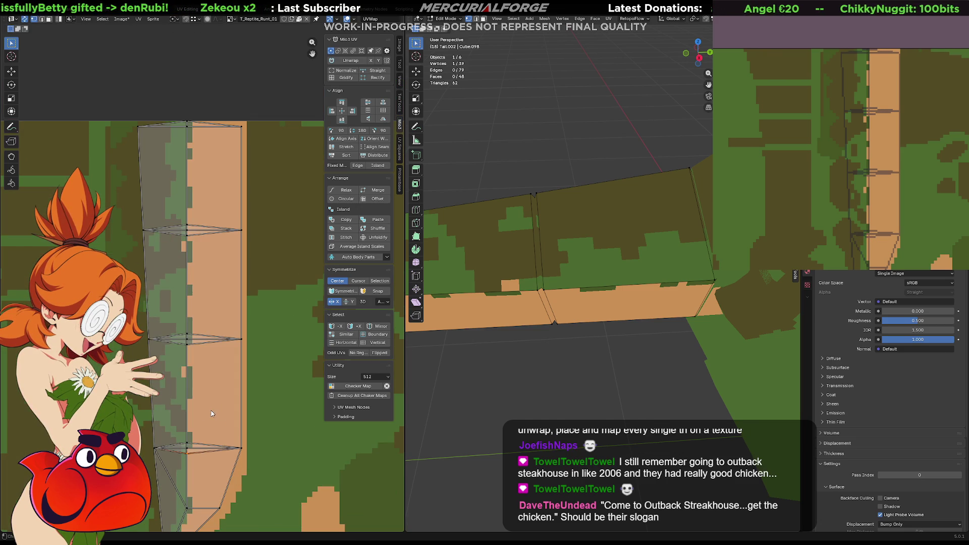
{"action": "middle_click_drag", "start_coordinate": [207, 451], "coordinate": [213, 435]}
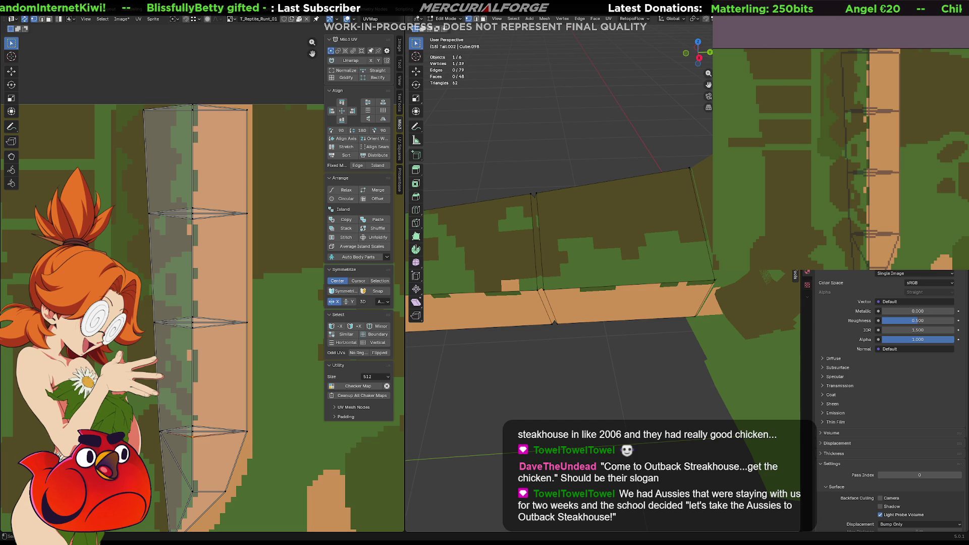
- From a side view, squeeze the tail's two top notch vertices almost into one point
{"action": "scroll", "coordinate": [486, 368], "scroll_direction": "down", "scroll_amount": 5}
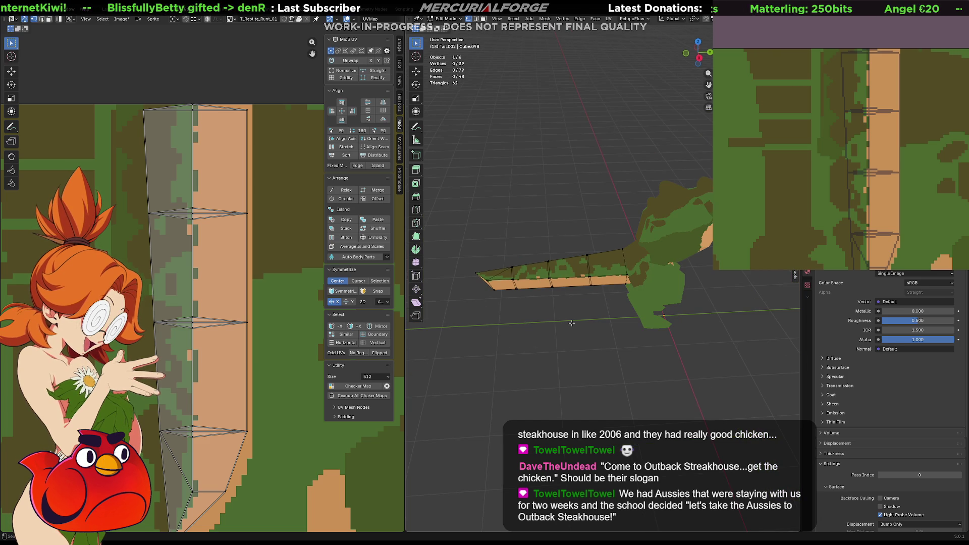
{"action": "key", "text": "Tab"}
{"action": "mouse_move", "coordinate": [571, 323]}
{"action": "middle_mouse_down"}
{"action": "mouse_move", "coordinate": [591, 295]}
{"action": "mouse_move", "coordinate": [615, 333]}
{"action": "mouse_move", "coordinate": [580, 345]}
{"action": "mouse_move", "coordinate": [666, 334]}
{"action": "mouse_move", "coordinate": [651, 359]}
{"action": "mouse_move", "coordinate": [704, 312]}
{"action": "mouse_move", "coordinate": [611, 318]}
{"action": "mouse_move", "coordinate": [624, 375]}
{"action": "mouse_move", "coordinate": [625, 334]}
{"action": "middle_mouse_up"}
{"action": "key", "text": "Tab"}
{"action": "key", "text": "KP_1"}
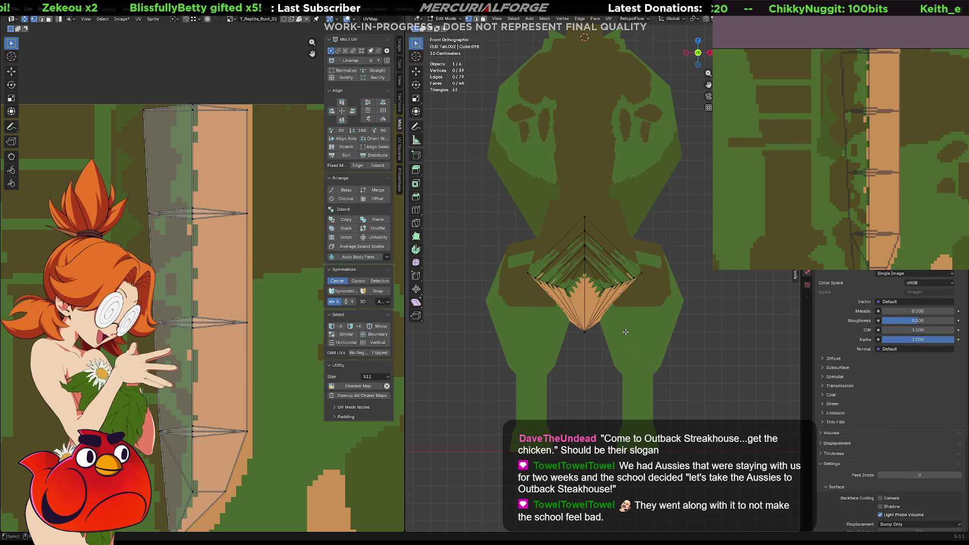
{"action": "key", "text": "KP_3"}
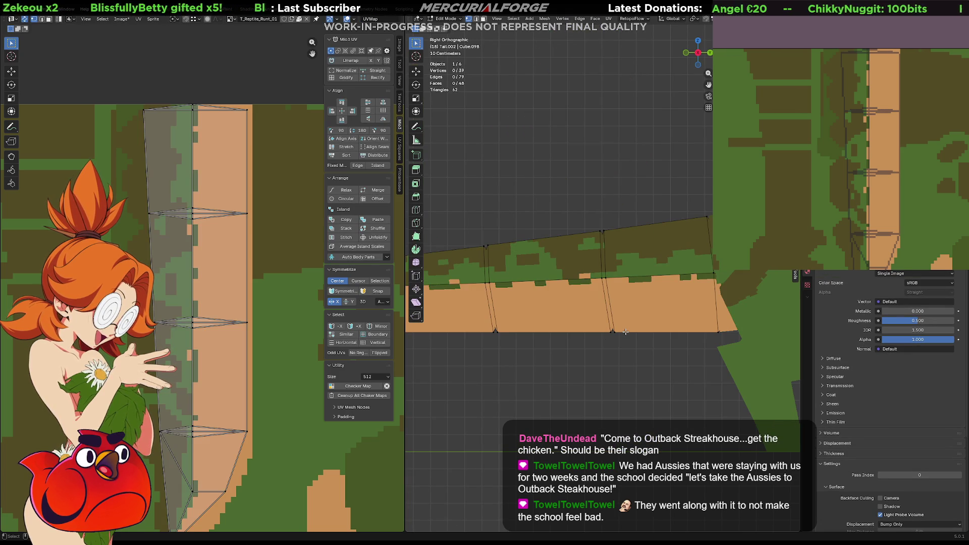
{"action": "scroll", "coordinate": [596, 238], "scroll_direction": "up", "scroll_amount": 1}
{"action": "scroll", "coordinate": [594, 236], "scroll_direction": "up", "scroll_amount": 2}
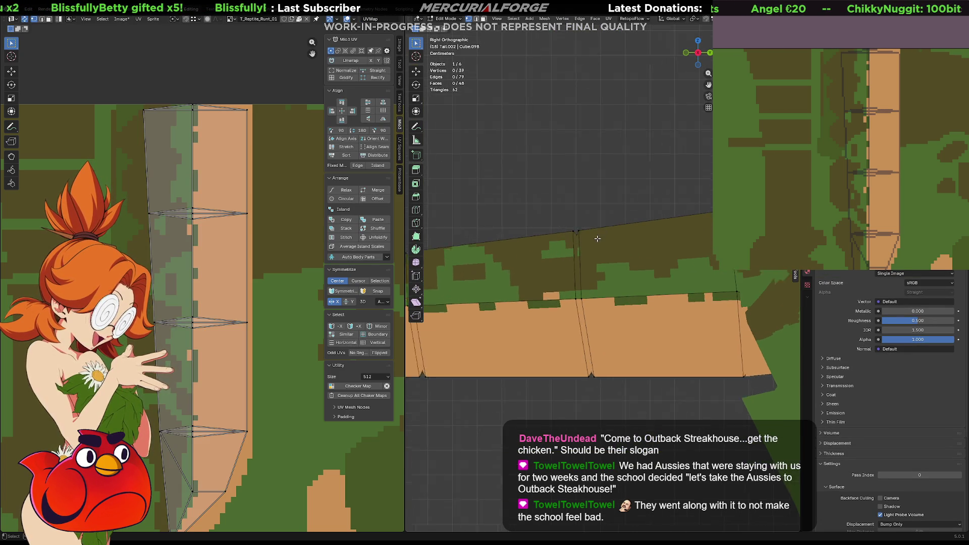
{"action": "left_click_drag", "start_coordinate": [596, 204], "coordinate": [539, 242]}
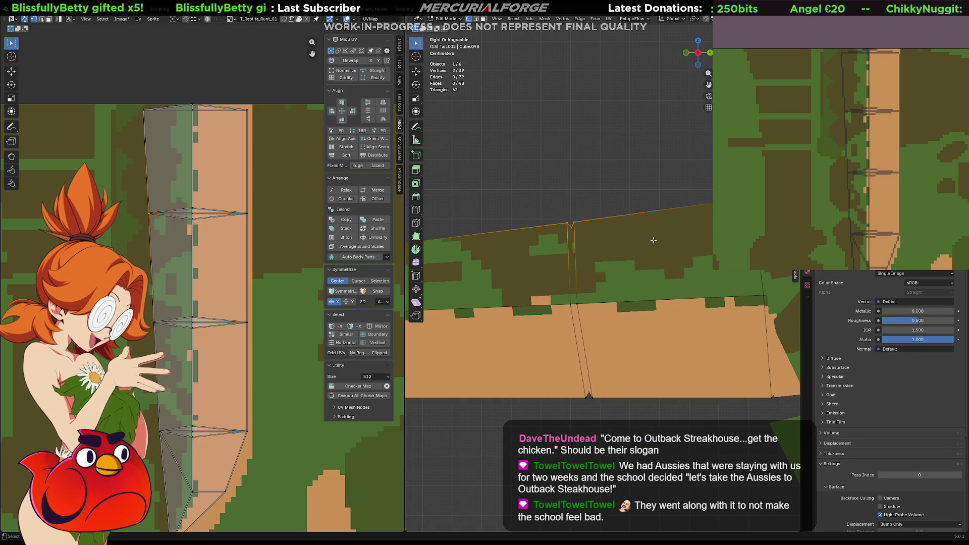
{"action": "key", "text": "s"}
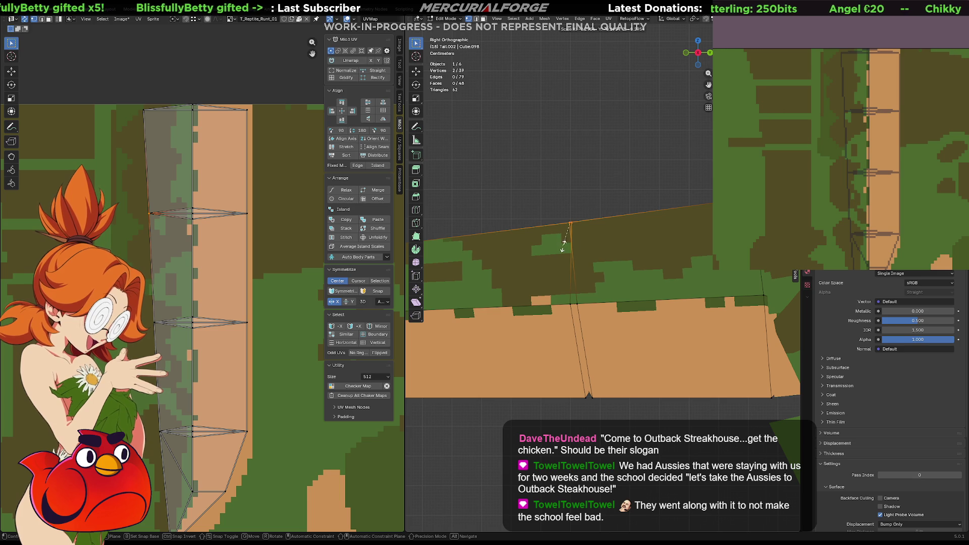
{"action": "left_click", "coordinate": [564, 247]}
{"action": "key", "text": "s"}
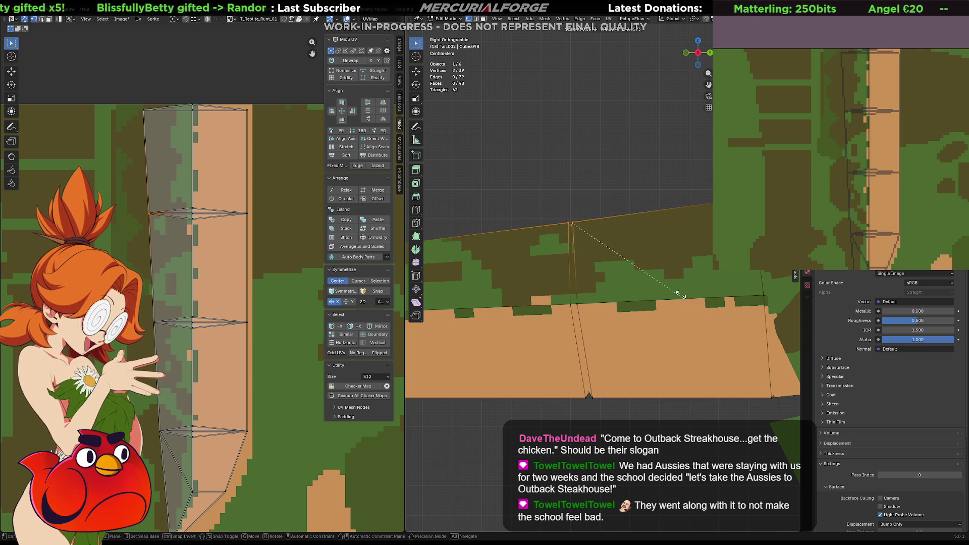
{"action": "left_click", "coordinate": [584, 216]}
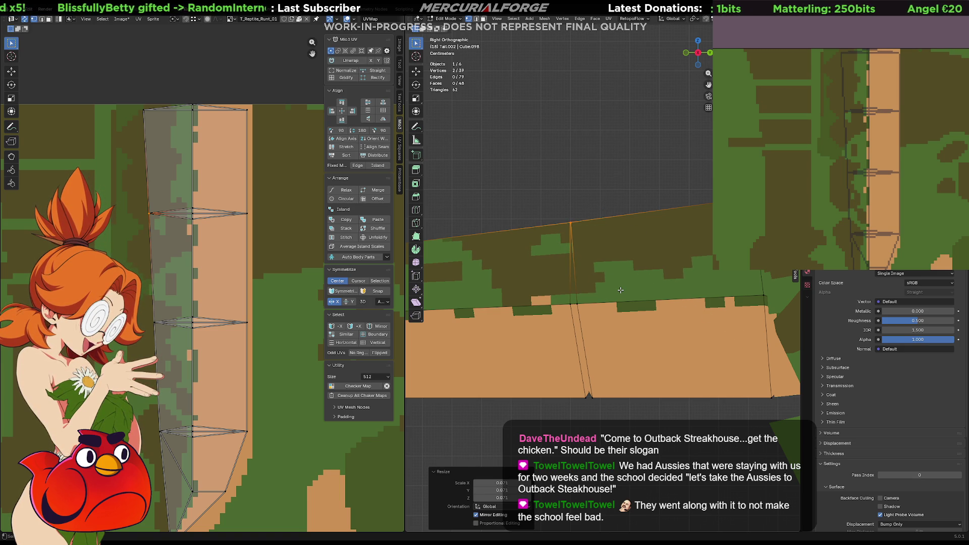
- In wireframe, flatten the loop's middle vertices to 0.040 on Y and its bottom pair
{"action": "key", "text": "shift+z"}
{"action": "left_click_drag", "start_coordinate": [616, 283], "coordinate": [538, 328]}
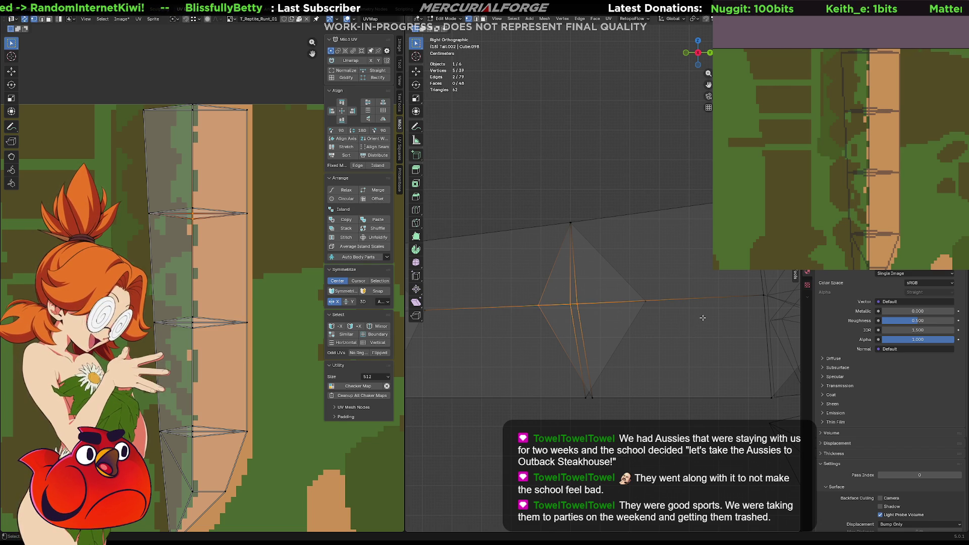
{"action": "key", "text": "s"}
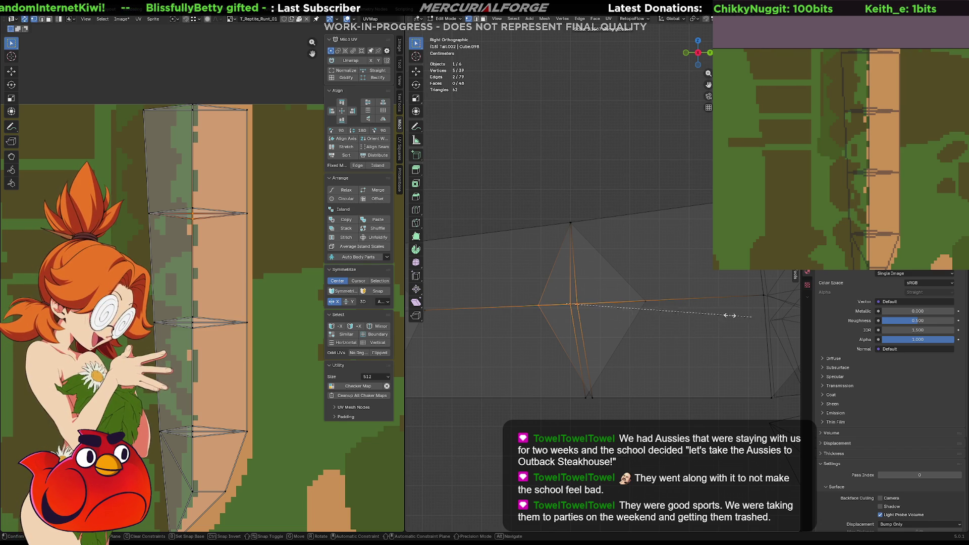
{"action": "left_click", "coordinate": [578, 307]}
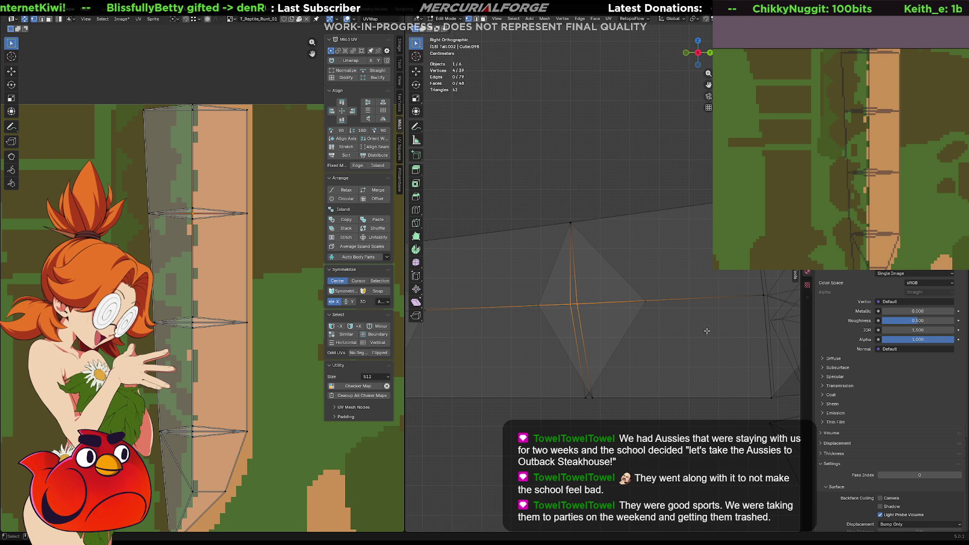
{"action": "key", "text": "s"}
{"action": "key", "text": "y"}
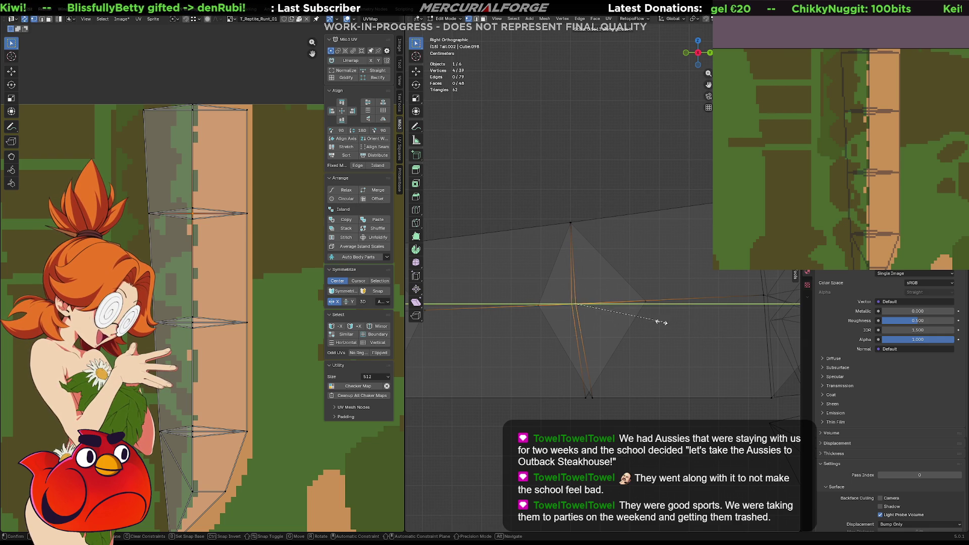
{"action": "left_click", "coordinate": [579, 306]}
{"action": "left_click", "coordinate": [640, 383]}
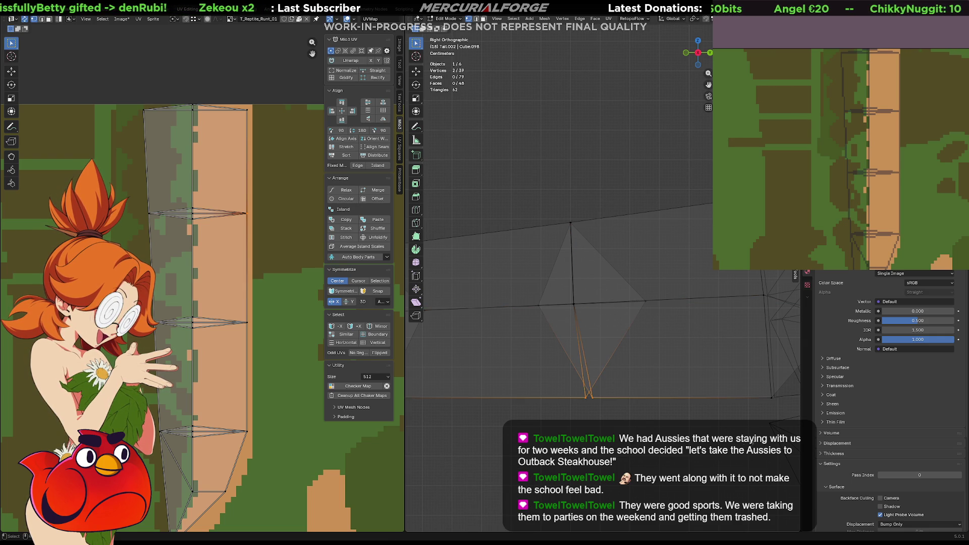
{"action": "key", "text": "s"}
{"action": "key", "text": "y"}
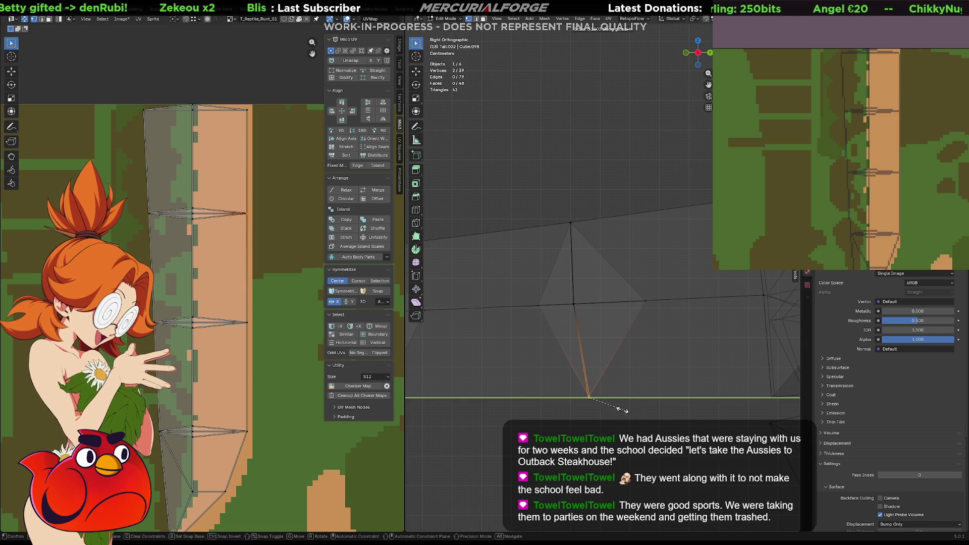
{"action": "left_click", "coordinate": [589, 399]}
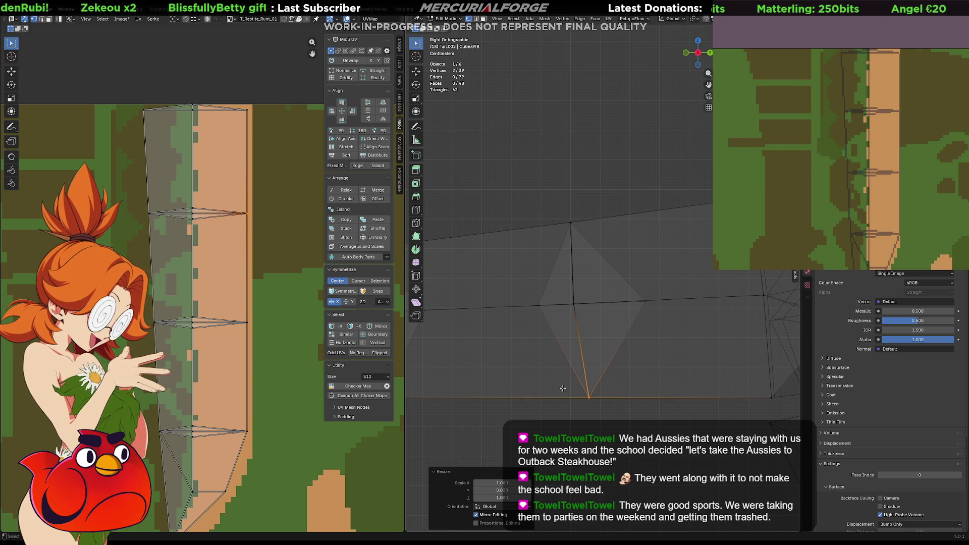
- Flatten the next tail loop on Y: four vertices to 0.039, upper edge and bottom pair
{"action": "scroll", "coordinate": [650, 285], "scroll_direction": "down", "scroll_amount": 1}
{"action": "left_click_drag", "start_coordinate": [650, 285], "coordinate": [566, 337]}
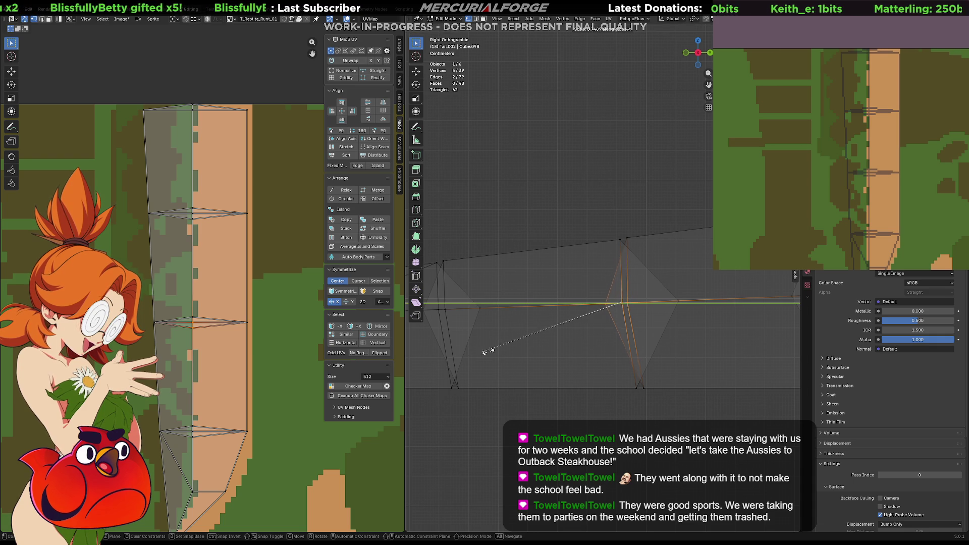
{"action": "left_click", "coordinate": [629, 303], "text": "shift"}
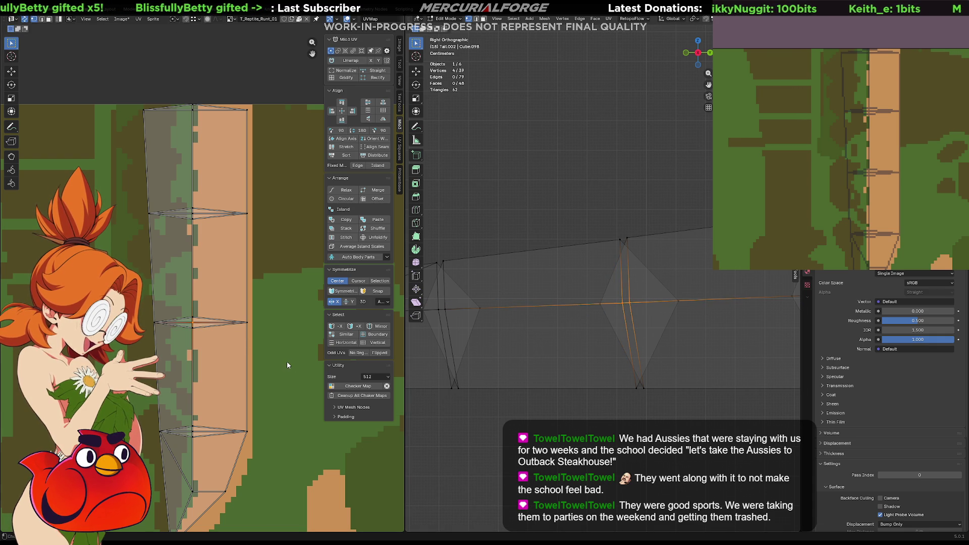
{"action": "key", "text": "s"}
{"action": "key", "text": "y"}
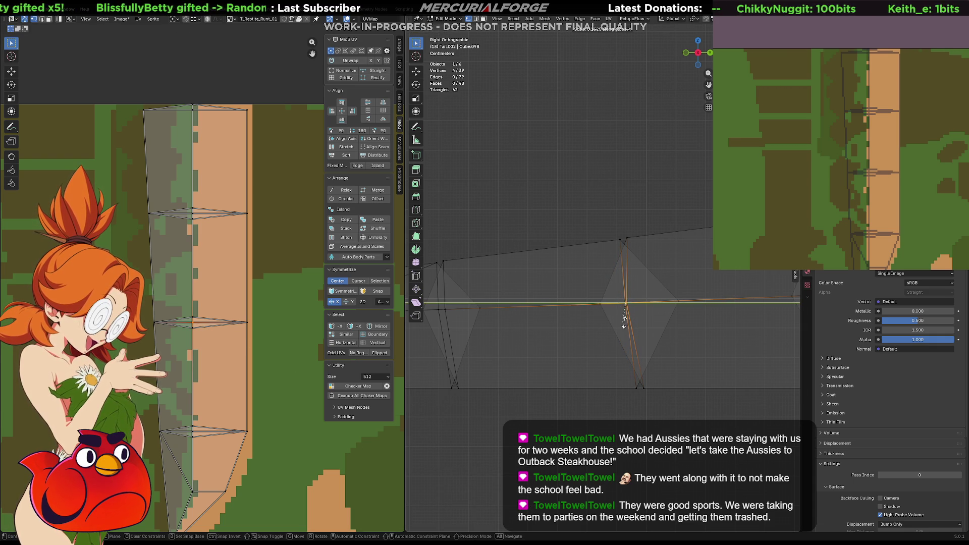
{"action": "left_click", "coordinate": [625, 308]}
{"action": "left_click", "coordinate": [574, 251]}
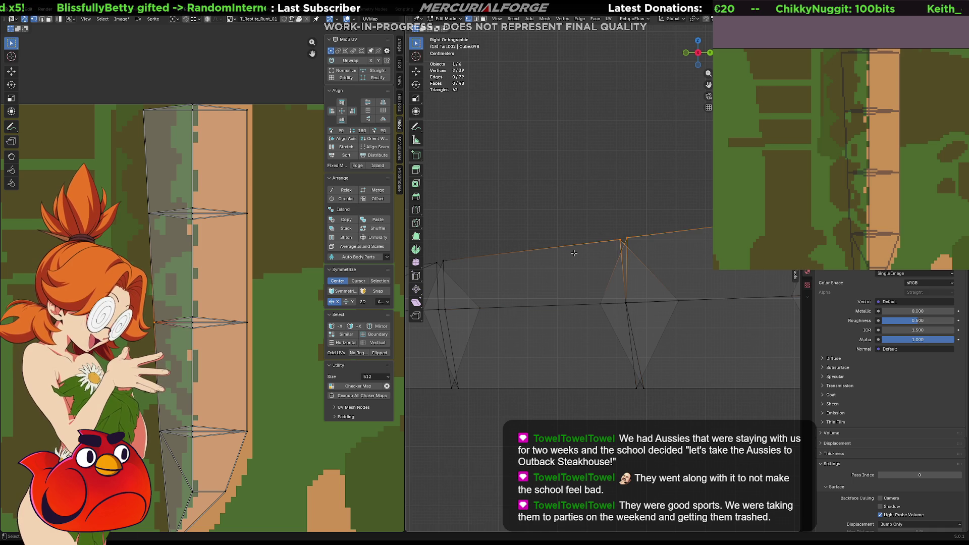
{"action": "key", "text": "s"}
{"action": "key", "text": "y"}
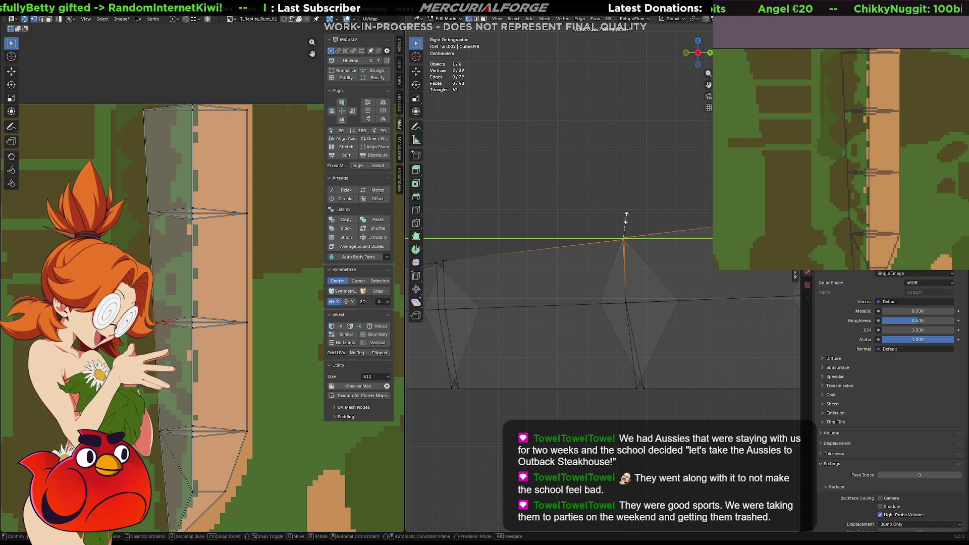
{"action": "left_click", "coordinate": [626, 218]}
{"action": "left_click_drag", "start_coordinate": [670, 379], "coordinate": [628, 399]}
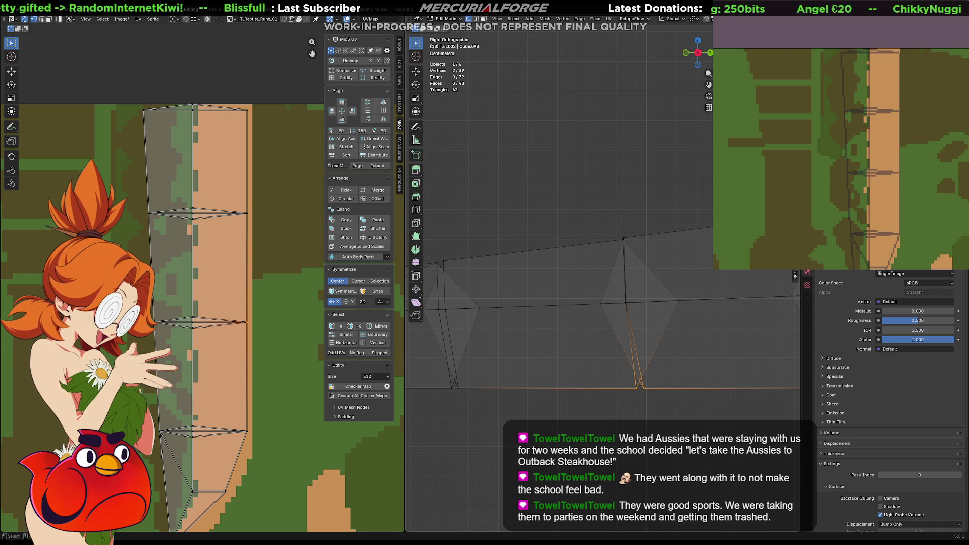
{"action": "key", "text": "s"}
{"action": "key", "text": "y"}
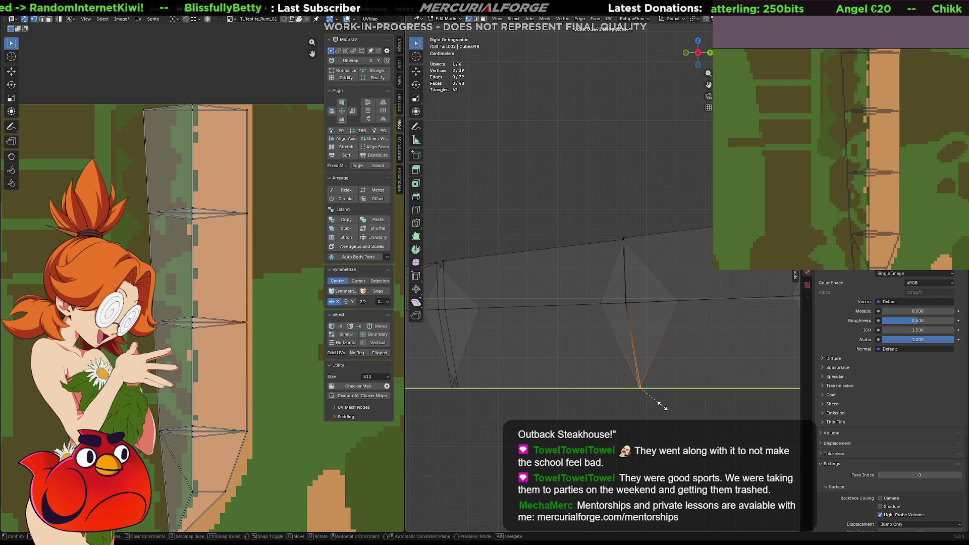
{"action": "left_click", "coordinate": [640, 389]}
- Flatten the following segment's left edge loop, upper edge and bottom vertices along Y
{"action": "middle_click_drag", "start_coordinate": [459, 265], "coordinate": [532, 261], "text": "shift"}
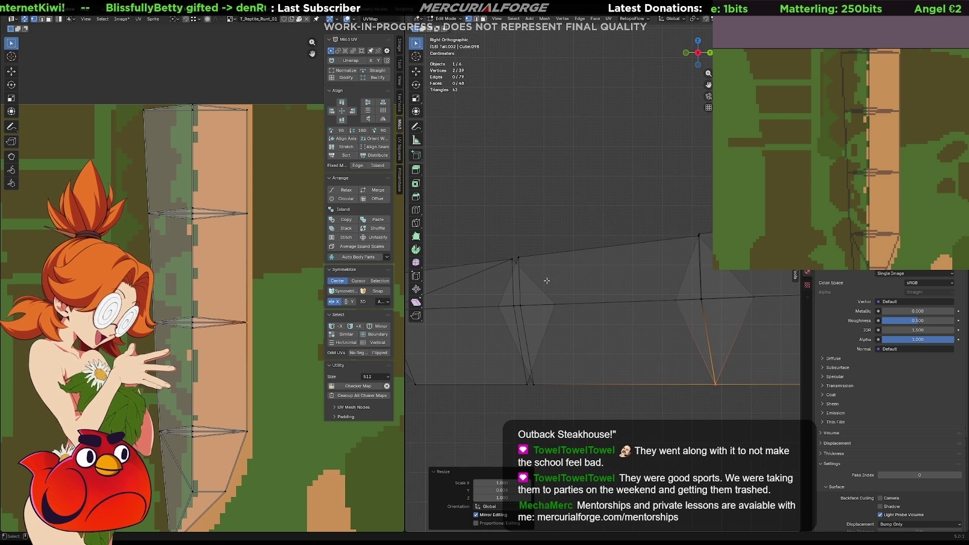
{"action": "left_click", "coordinate": [509, 319], "text": "alt"}
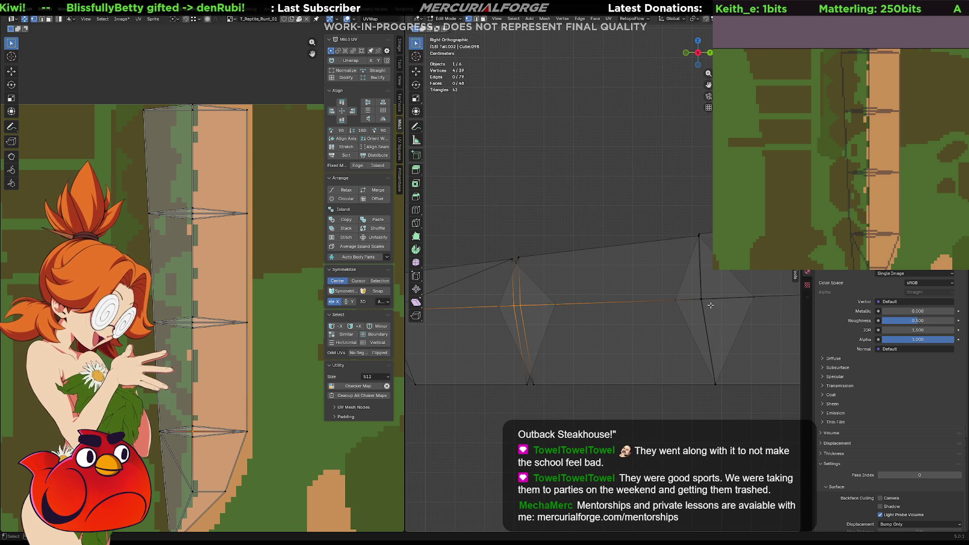
{"action": "key", "text": "s"}
{"action": "key", "text": "y"}
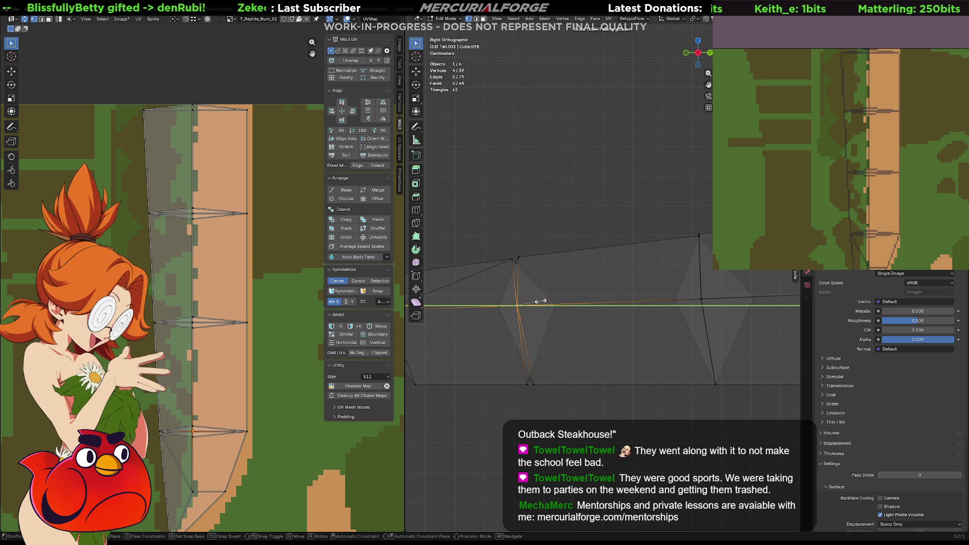
{"action": "left_click", "coordinate": [525, 304]}
{"action": "left_click", "coordinate": [510, 273]}
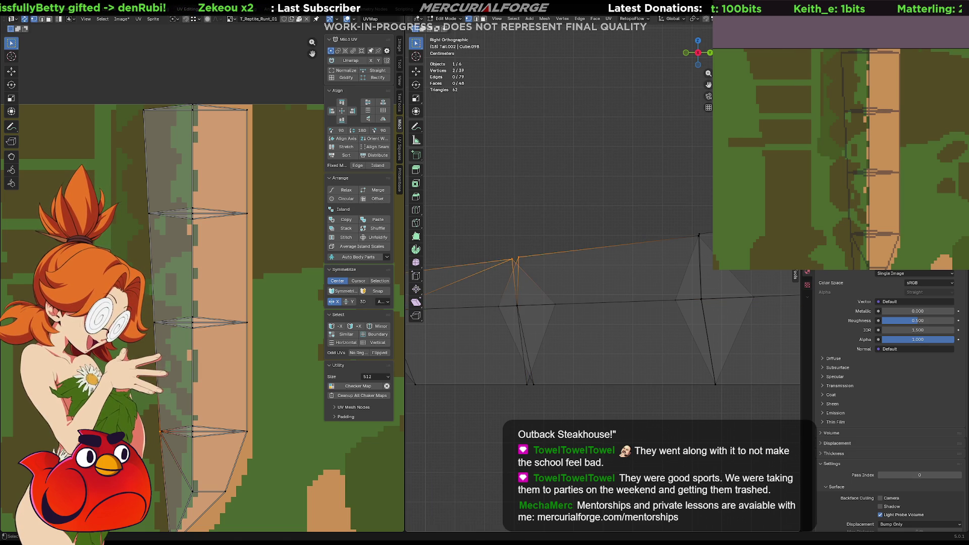
{"action": "key", "text": "s"}
{"action": "key", "text": "y"}
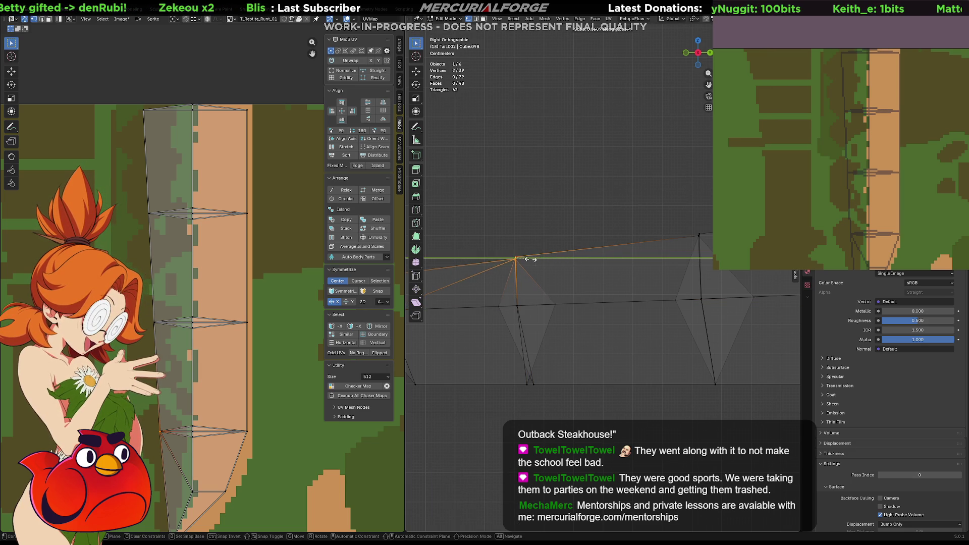
{"action": "left_click", "coordinate": [521, 259]}
{"action": "left_click_drag", "start_coordinate": [551, 377], "coordinate": [525, 419]}
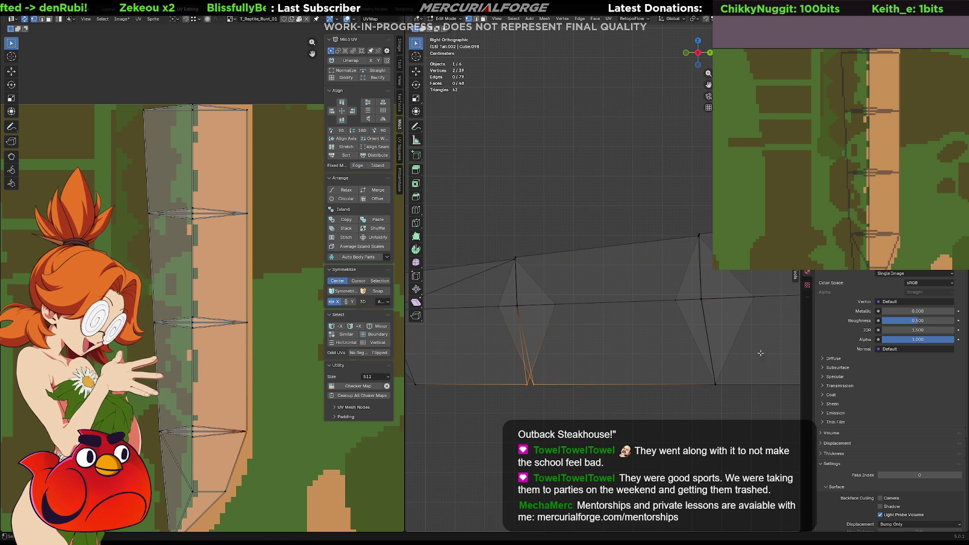
{"action": "key", "text": "s"}
{"action": "key", "text": "y"}
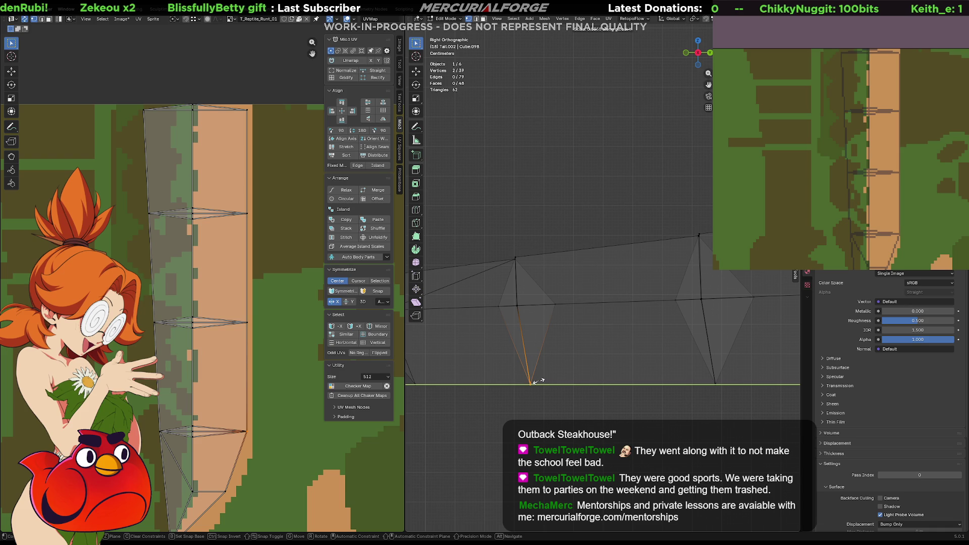
{"action": "left_click", "coordinate": [532, 382]}
- Reposition the segment's top joint vertex, then check the tail in isolated front view
{"action": "scroll", "coordinate": [673, 294], "scroll_direction": "up", "scroll_amount": 2}
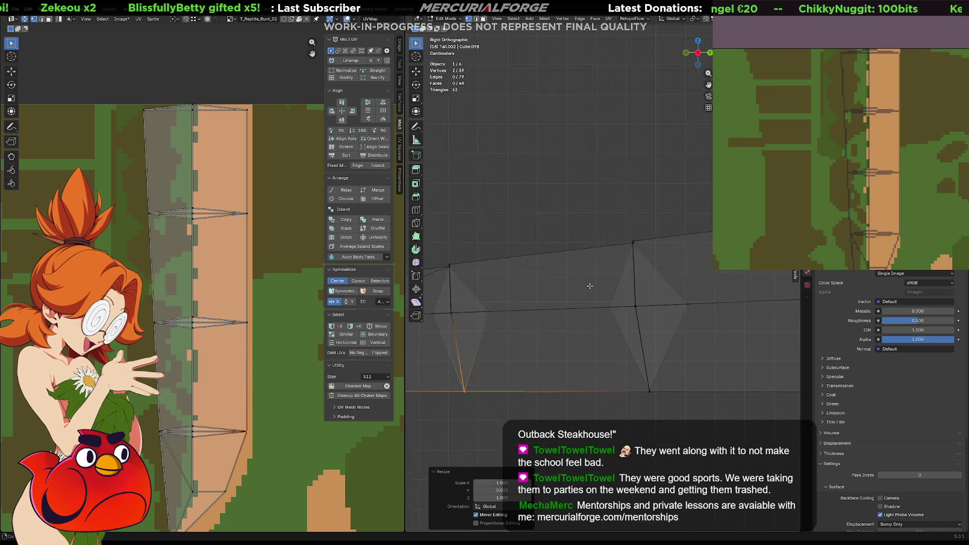
{"action": "middle_click_drag", "start_coordinate": [673, 294], "coordinate": [618, 242], "text": "shift"}
{"action": "scroll", "coordinate": [618, 242], "scroll_direction": "up", "scroll_amount": 2}
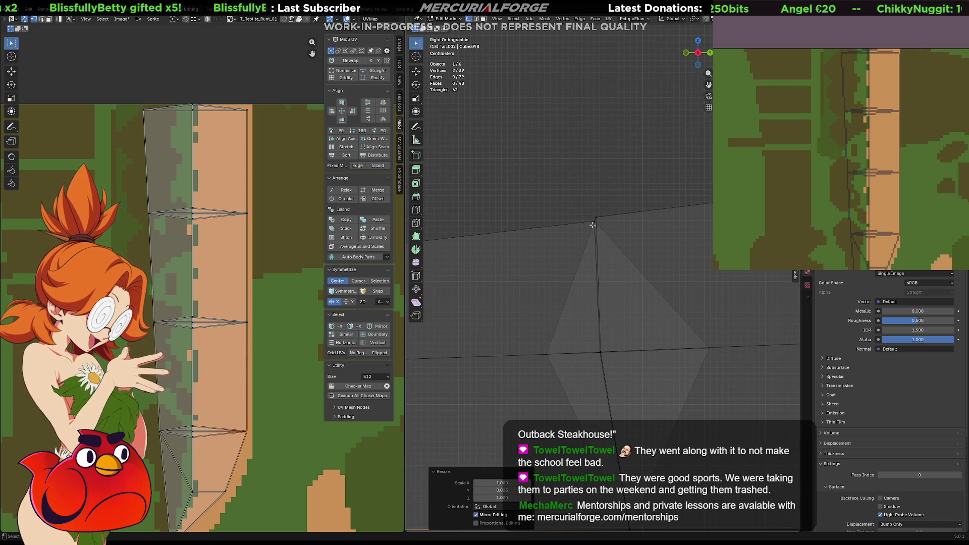
{"action": "left_click", "coordinate": [593, 221]}
{"action": "key", "text": "g"}
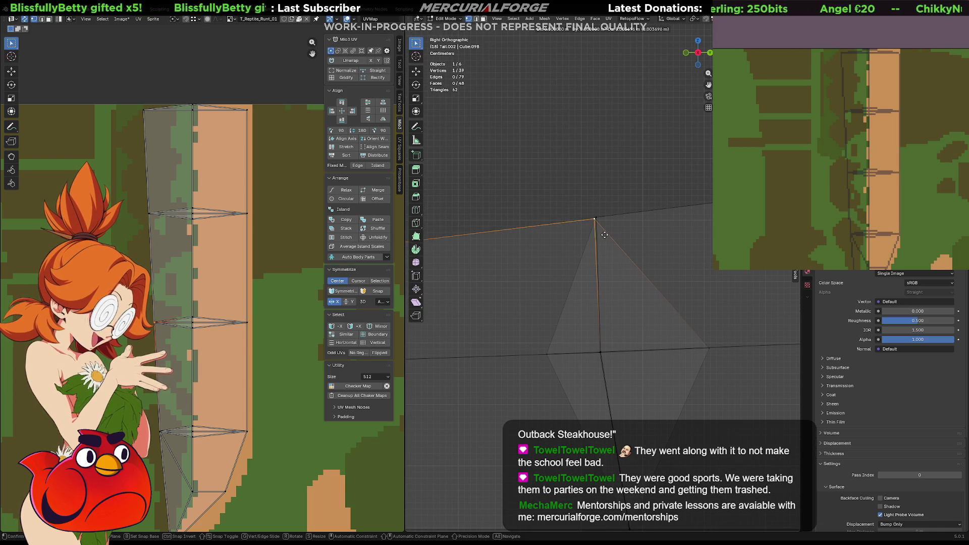
{"action": "left_click", "coordinate": [605, 234]}
{"action": "scroll", "coordinate": [427, 258], "scroll_direction": "down", "scroll_amount": 2}
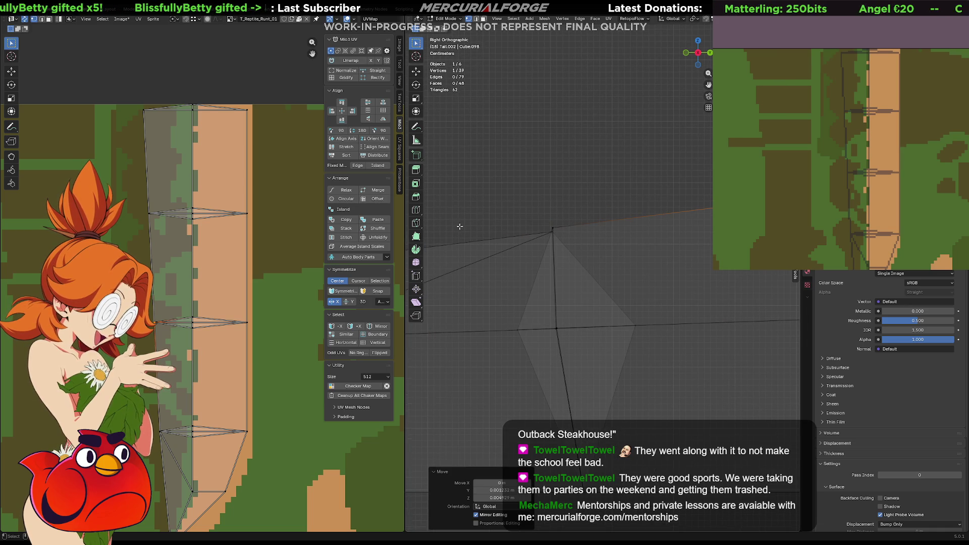
{"action": "left_click", "coordinate": [552, 230]}
{"action": "key", "text": "g"}
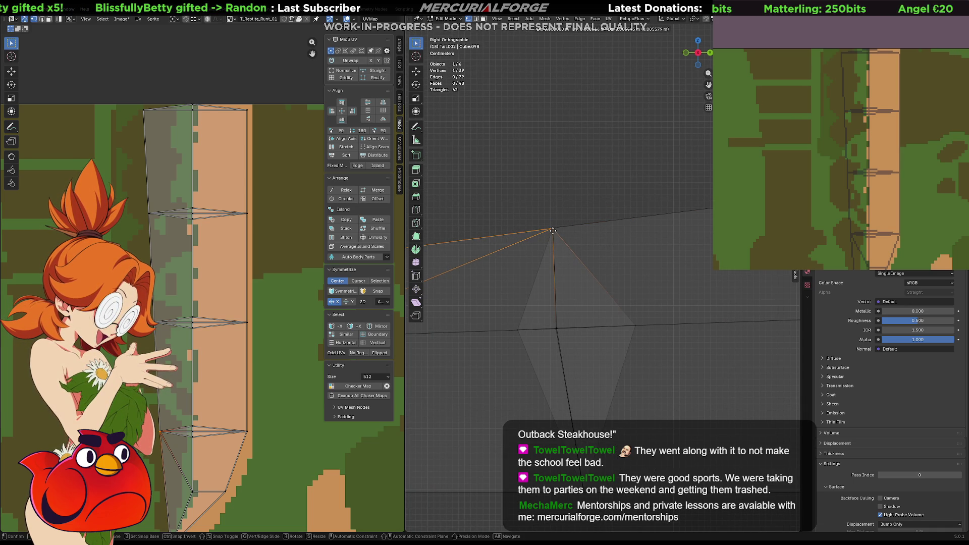
{"action": "left_click", "coordinate": [552, 231]}
{"action": "middle_click_drag", "start_coordinate": [552, 231], "coordinate": [471, 248], "text": "shift"}
{"action": "key", "text": "KP_Divide"}
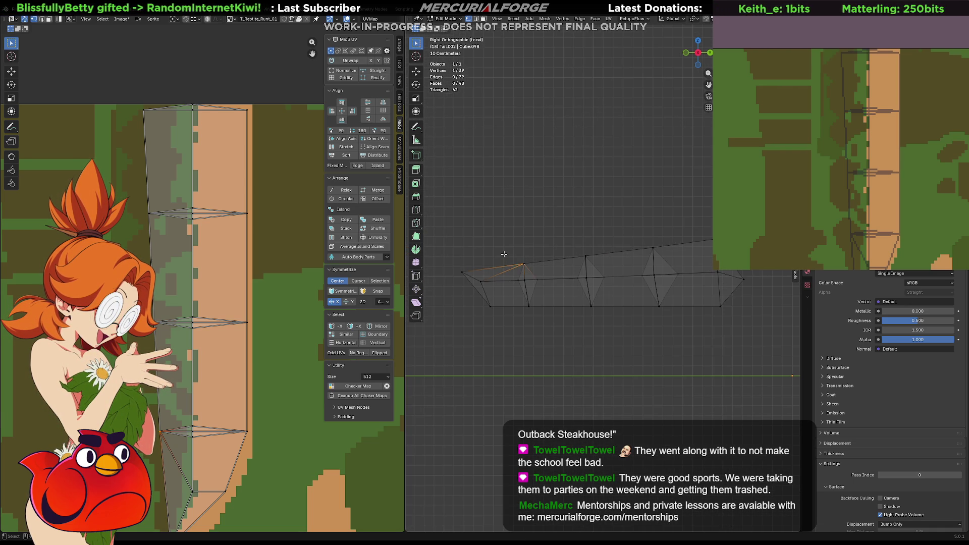
{"action": "key", "text": "KP_1"}
{"action": "key", "text": "KP_Divide"}
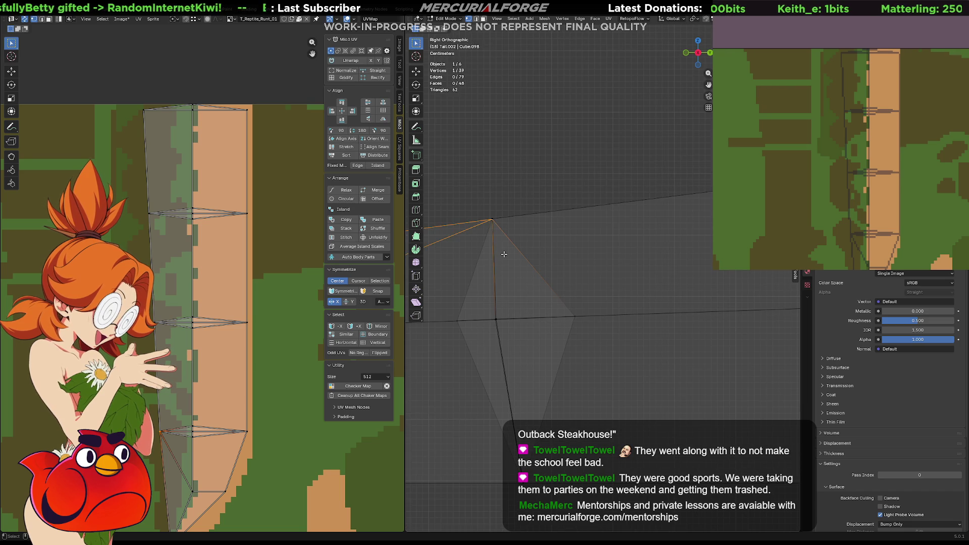
- Frame the tail's vertical edge in orthographic side view and add the second top vertex
{"action": "key", "text": "KP_3"}
{"action": "key", "text": "KP_5"}
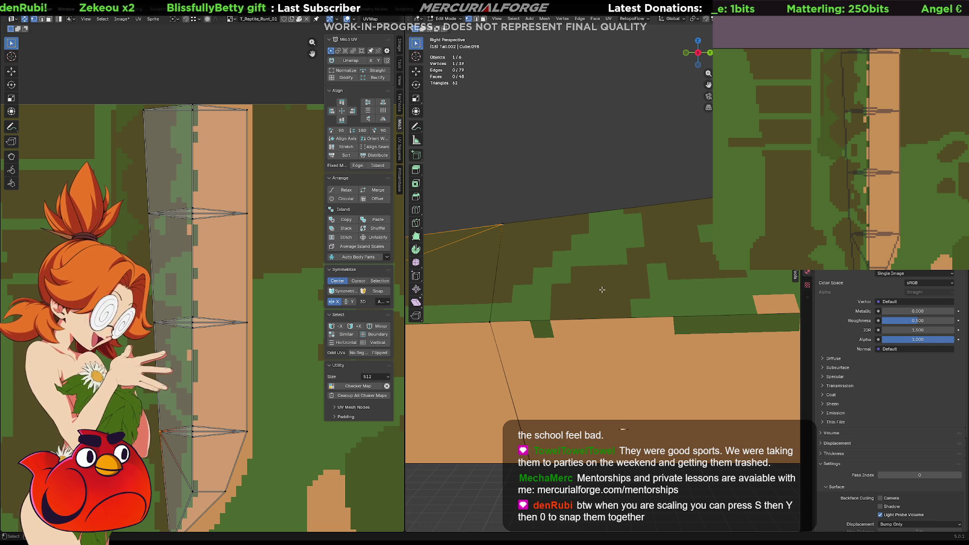
{"action": "middle_click", "coordinate": [555, 275], "text": "alt"}
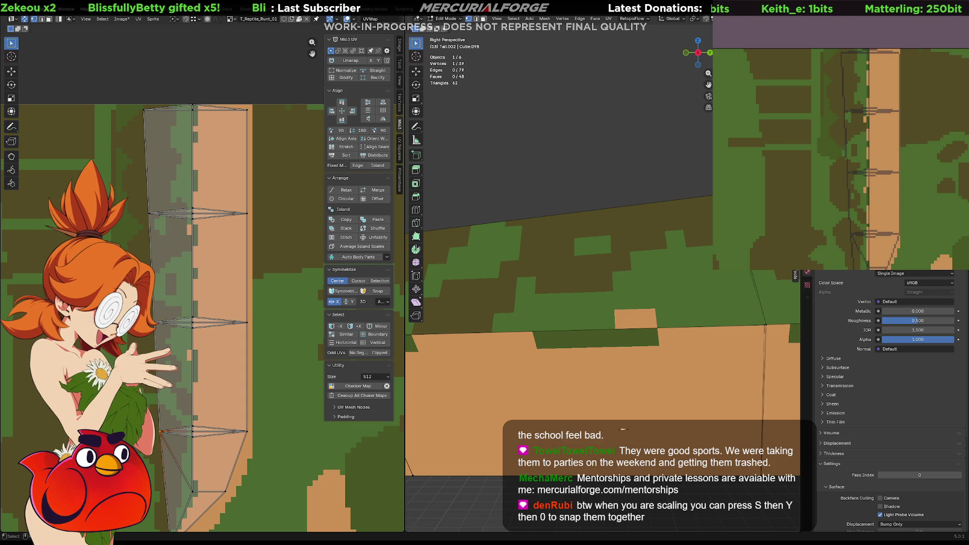
{"action": "middle_click_drag", "start_coordinate": [737, 257], "coordinate": [520, 239], "text": "shift"}
{"action": "key", "text": "KP_5"}
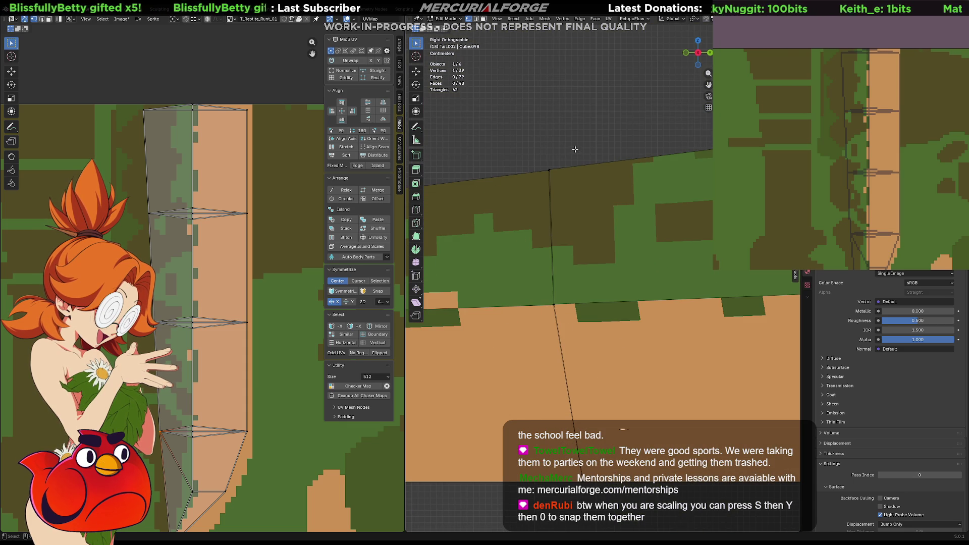
{"action": "left_click", "coordinate": [548, 172], "text": "shift"}
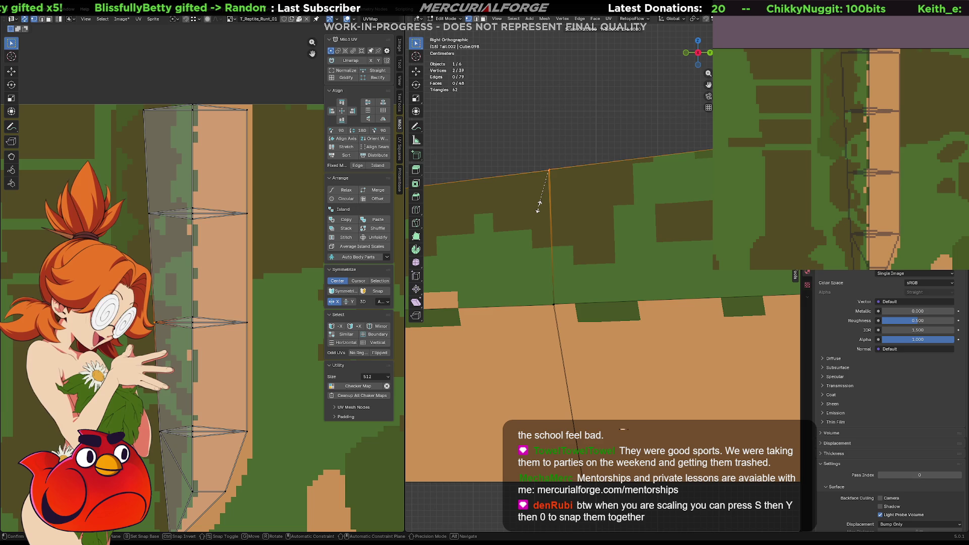
- Scale the two top vertices to 0 on Y and flatten them on Z, then deselect
{"action": "key", "text": "s"}
{"action": "key", "text": "y"}
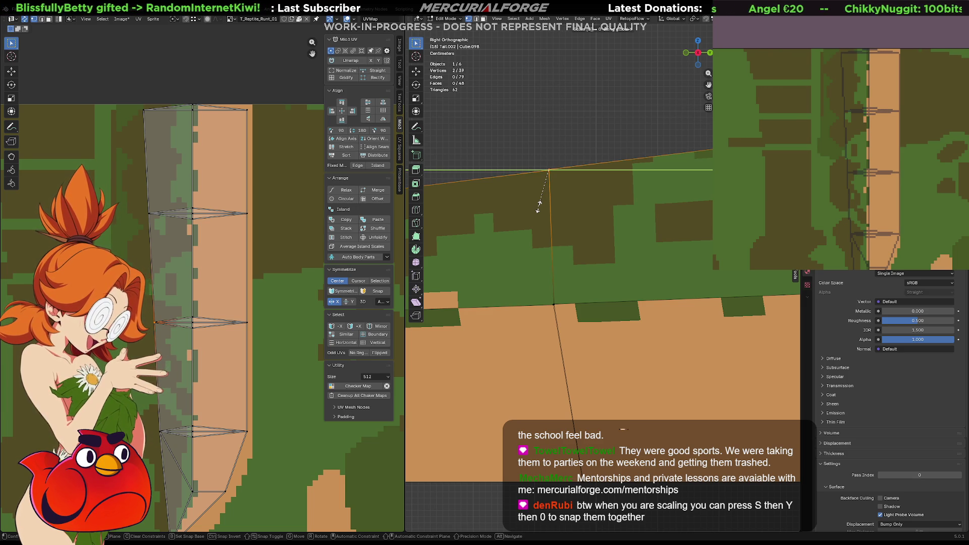
{"action": "key", "text": "0"}
{"action": "key", "text": "Return"}
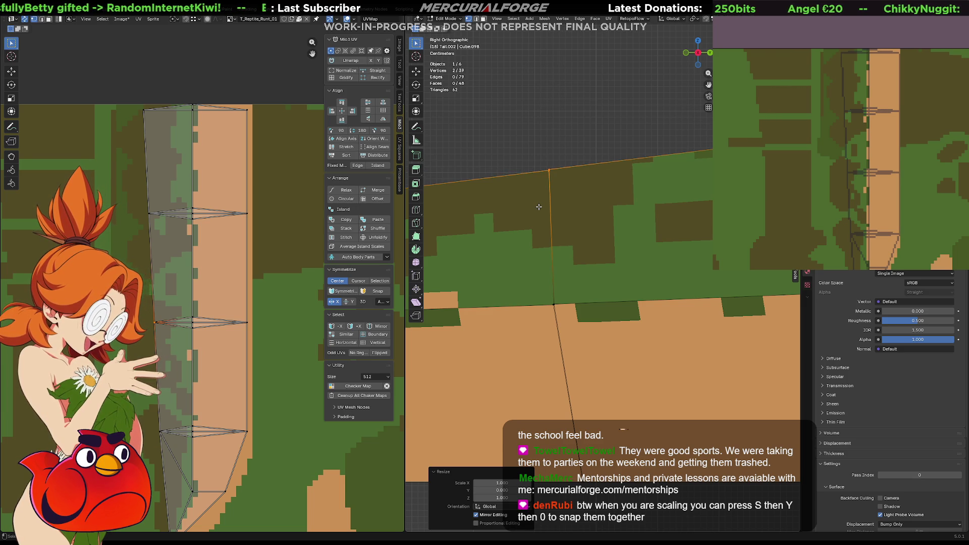
{"action": "key", "text": "s"}
{"action": "key", "text": "z"}
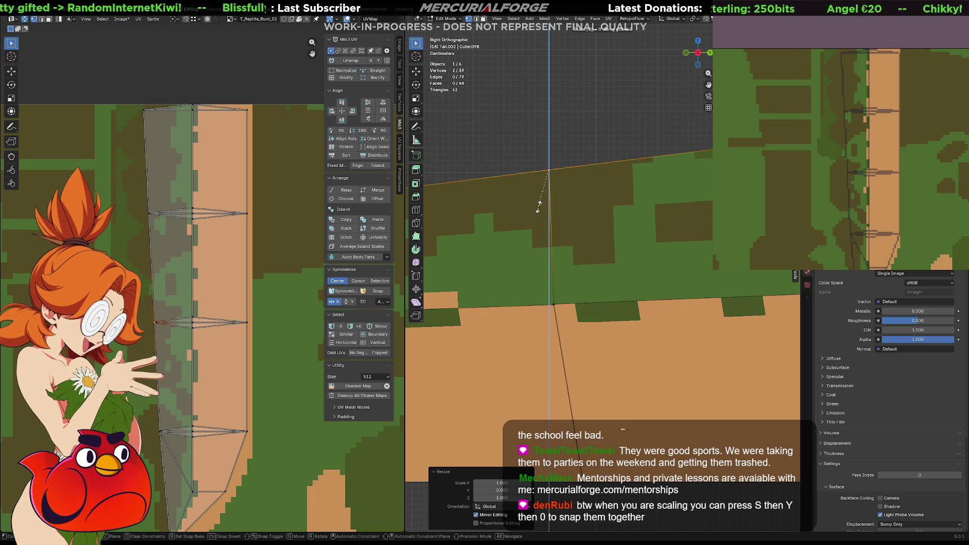
{"action": "key", "text": "Return"}
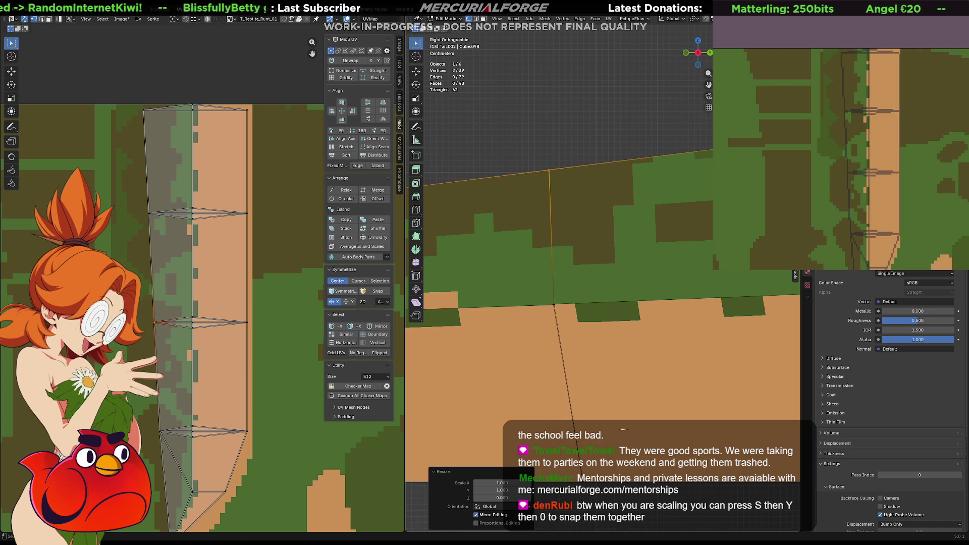
{"action": "left_click", "coordinate": [609, 107]}
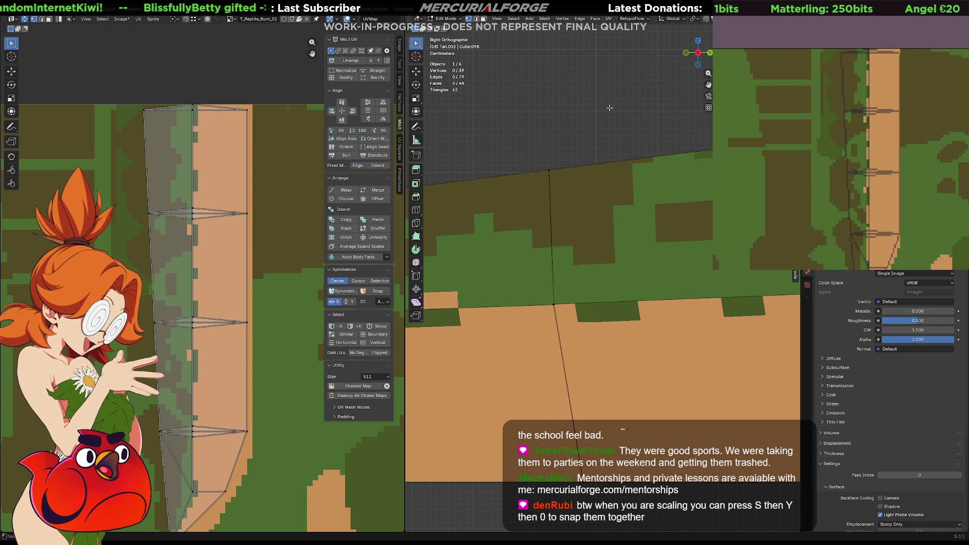
- With X-ray on, flatten the middle joint vertices of Tail.002 along Z and Y
{"action": "key", "text": "shift+z"}
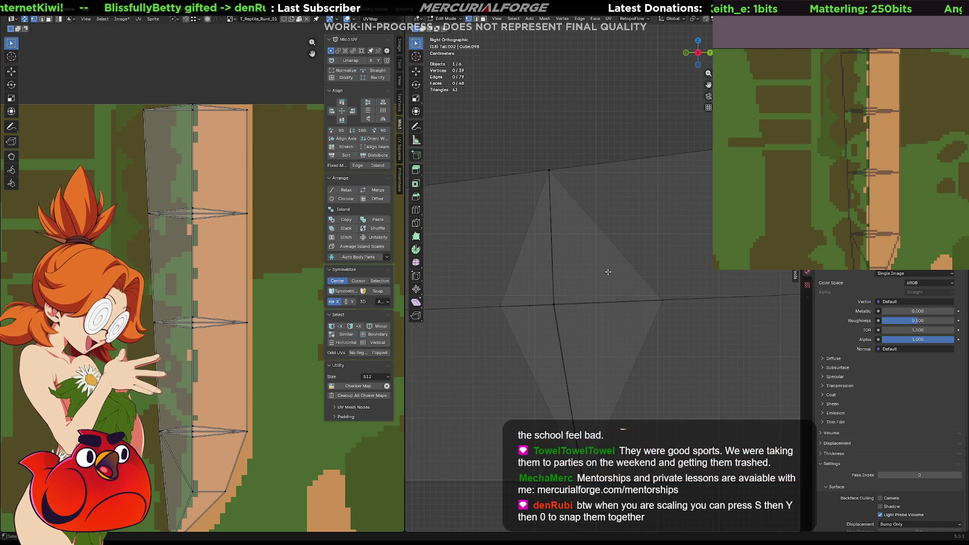
{"action": "left_click_drag", "start_coordinate": [582, 296], "coordinate": [541, 317]}
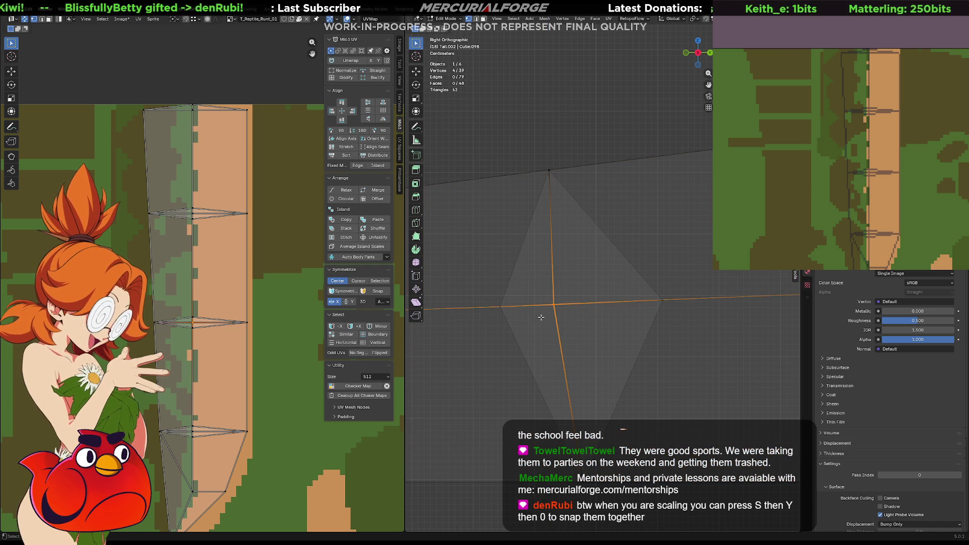
{"action": "key", "text": "s"}
{"action": "key", "text": "z"}
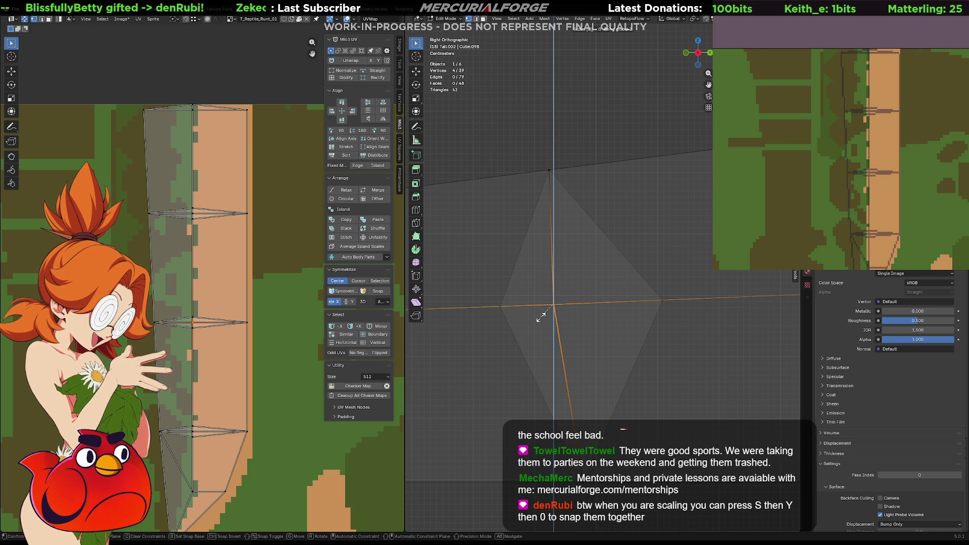
{"action": "key", "text": "Return"}
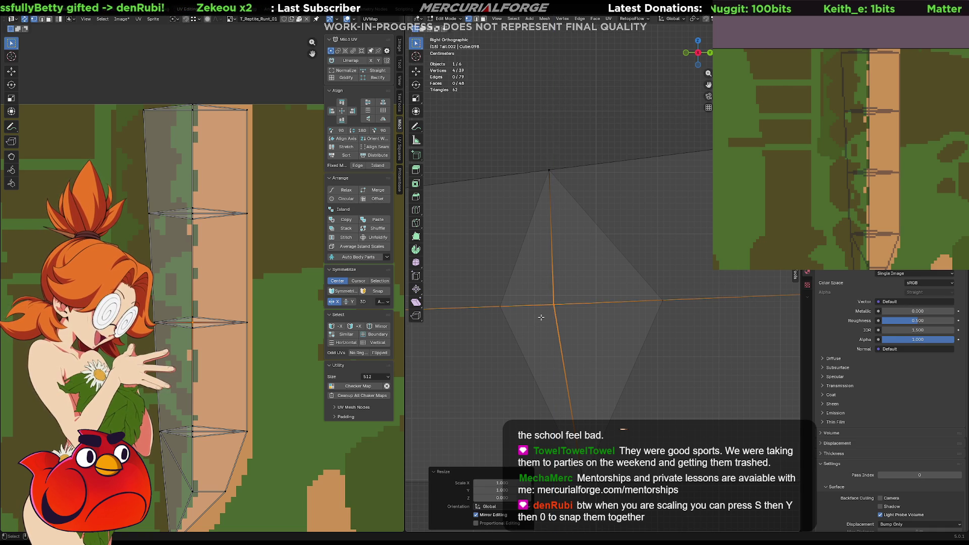
{"action": "key", "text": "s"}
{"action": "key", "text": "y"}
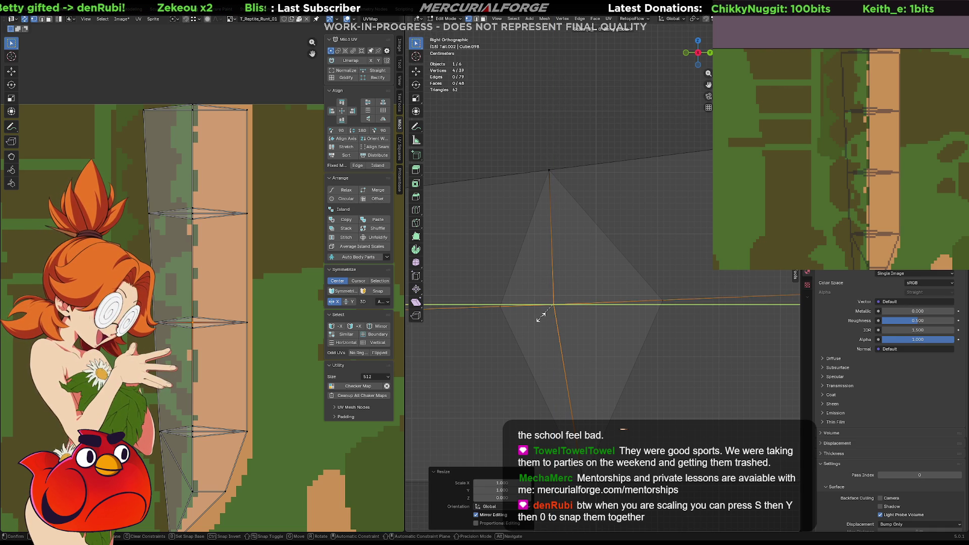
{"action": "key", "text": "Return"}
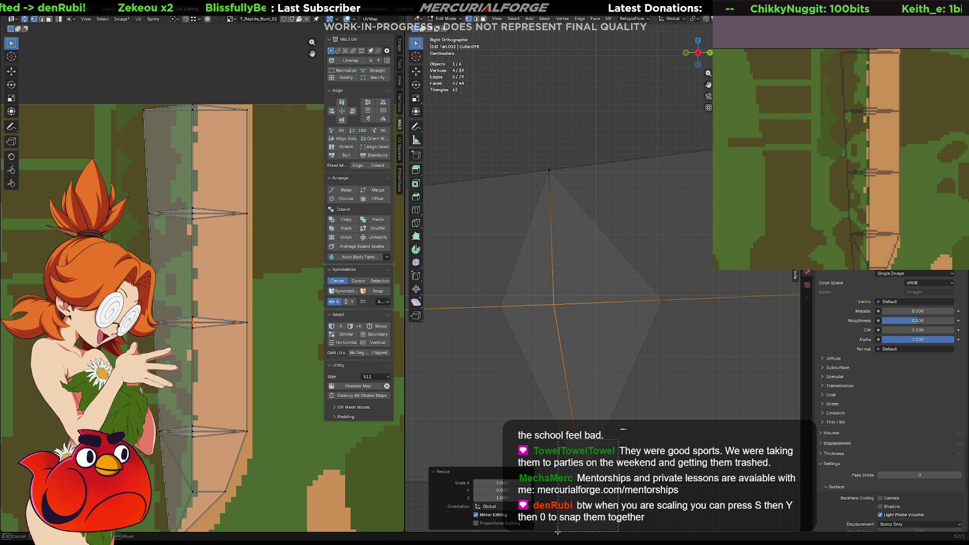
- Flatten the lower vertex pair to zero along Z
{"action": "left_click", "coordinate": [600, 507]}
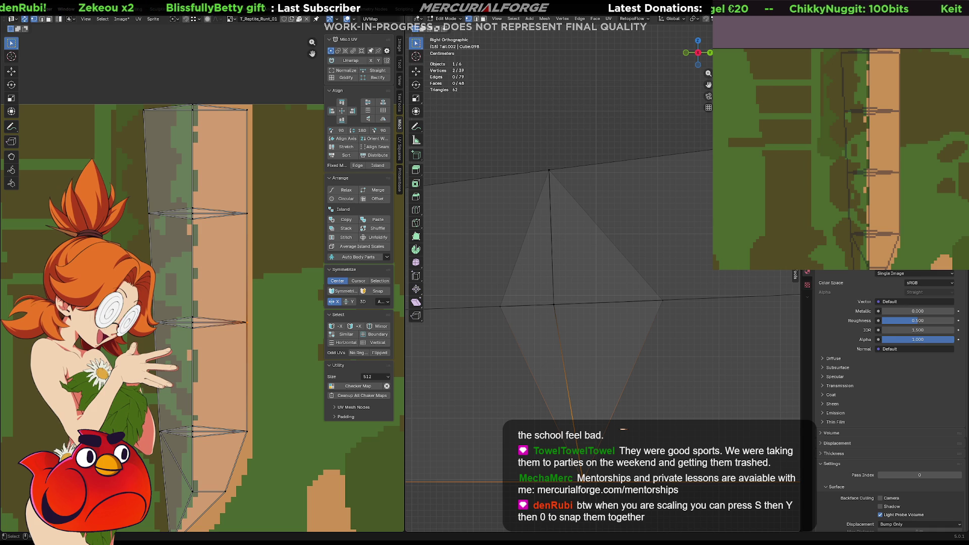
{"action": "key", "text": "s"}
{"action": "key", "text": "z"}
{"action": "key", "text": "0"}
{"action": "key", "text": "Return"}
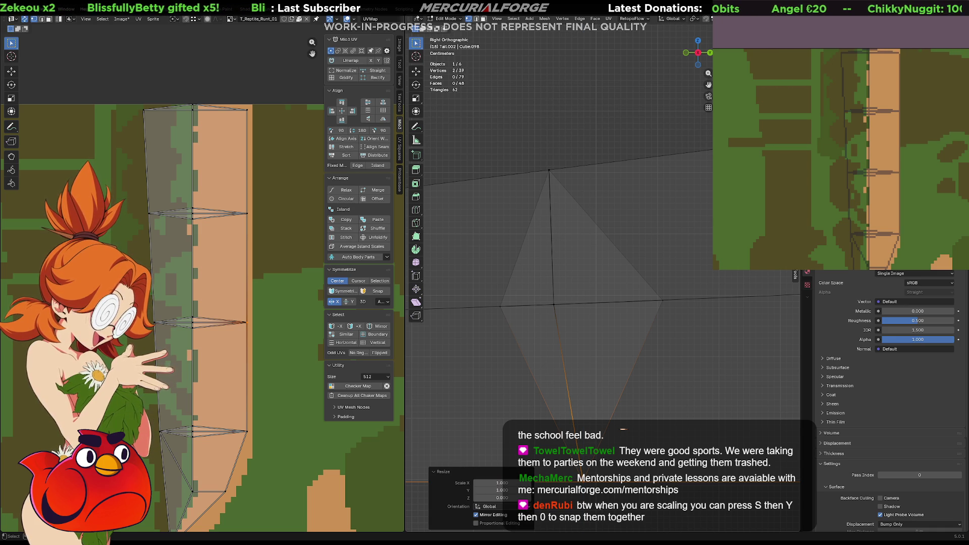
- Reselect the lower vertex pair and flatten it to zero along Y
{"action": "key", "text": "alt+a"}
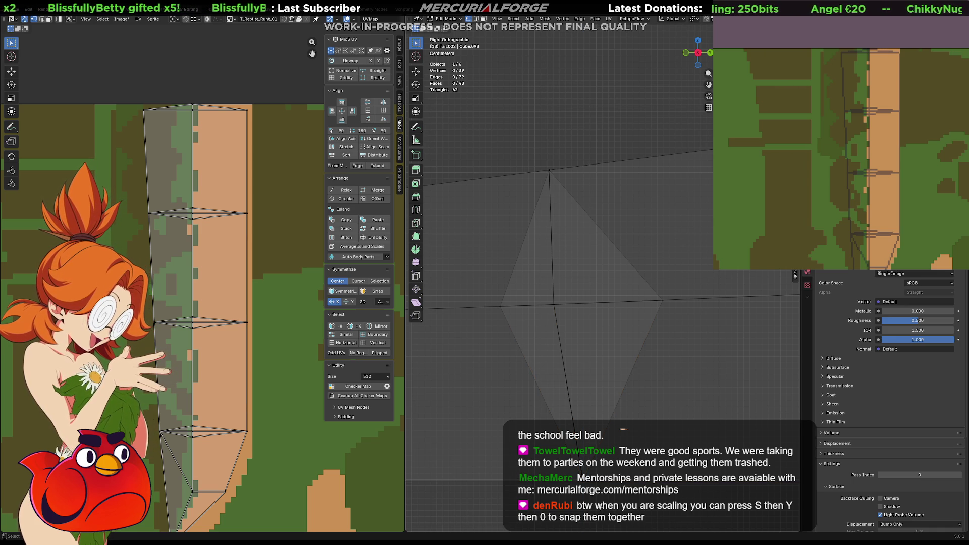
{"action": "left_click", "coordinate": [576, 468]}
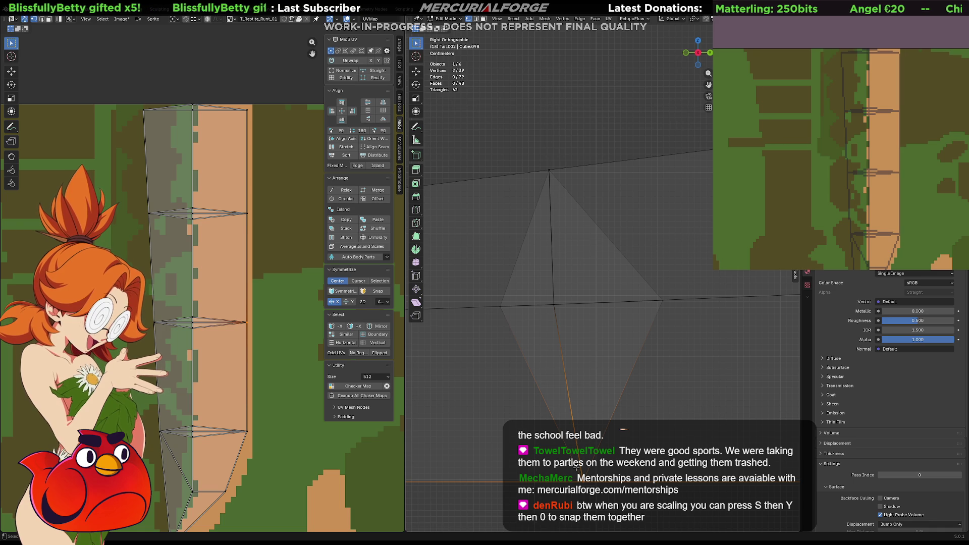
{"action": "key", "text": "s"}
{"action": "key", "text": "y"}
{"action": "key", "text": "0"}
{"action": "key", "text": "Return"}
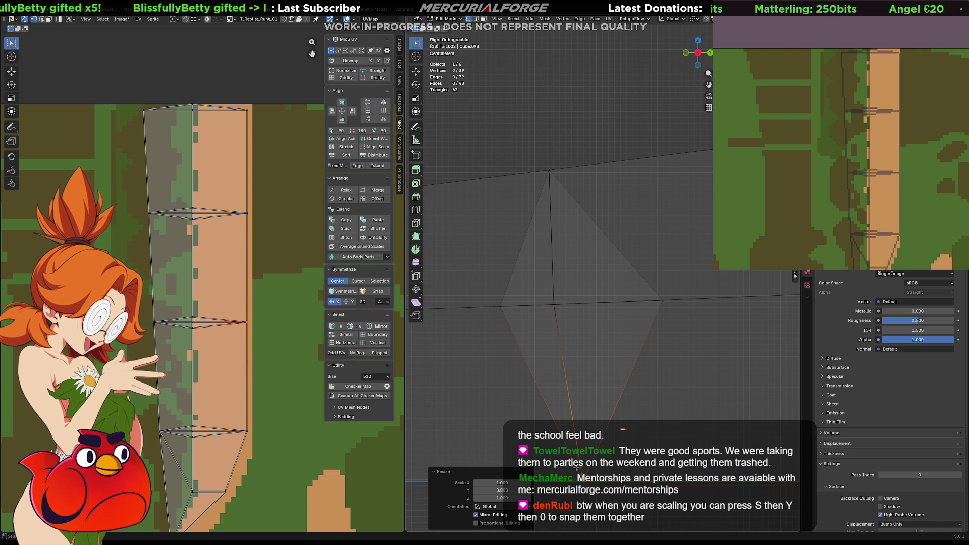
{"action": "key", "text": "s"}
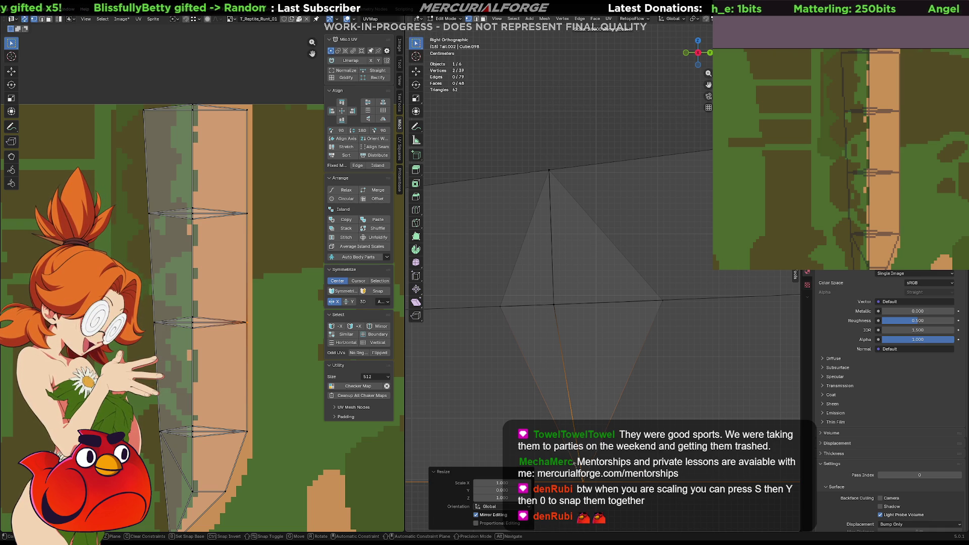
{"action": "key", "text": "Escape"}
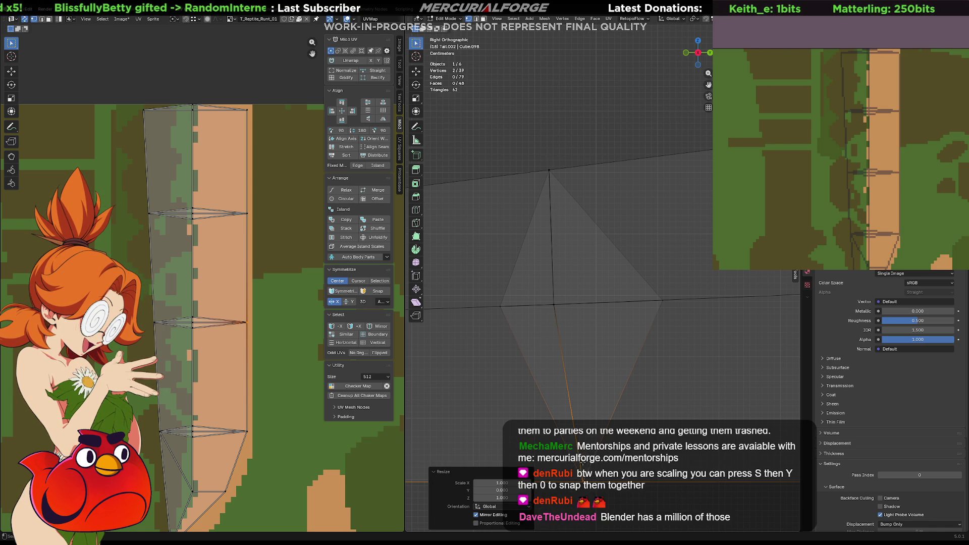
{"action": "left_click", "coordinate": [646, 445]}
- Collapse the diamond's bottom vertex pair to zero along Y and Z
{"action": "scroll", "coordinate": [630, 403], "scroll_direction": "down", "scroll_amount": 5}
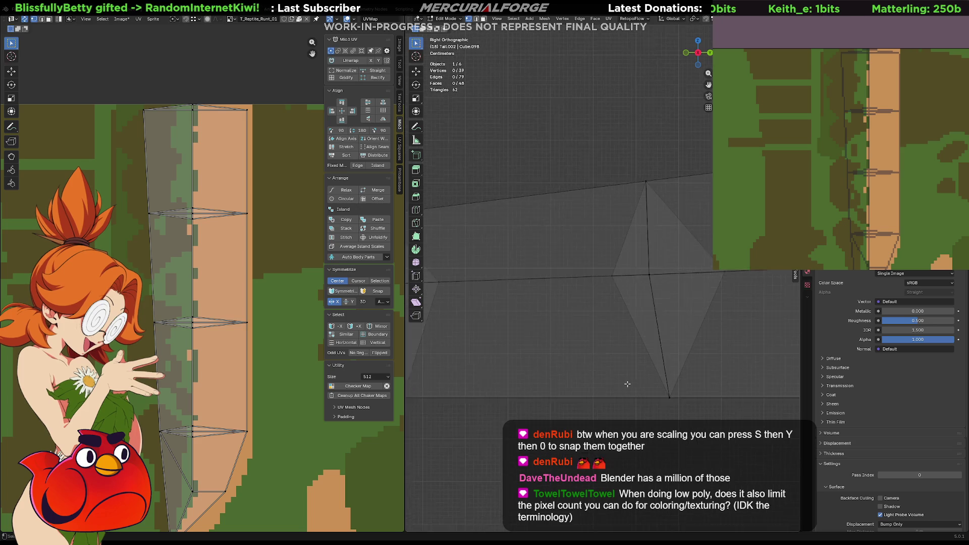
{"action": "left_click_drag", "start_coordinate": [607, 344], "coordinate": [540, 375]}
{"action": "scroll", "coordinate": [596, 365], "scroll_direction": "up", "scroll_amount": 5}
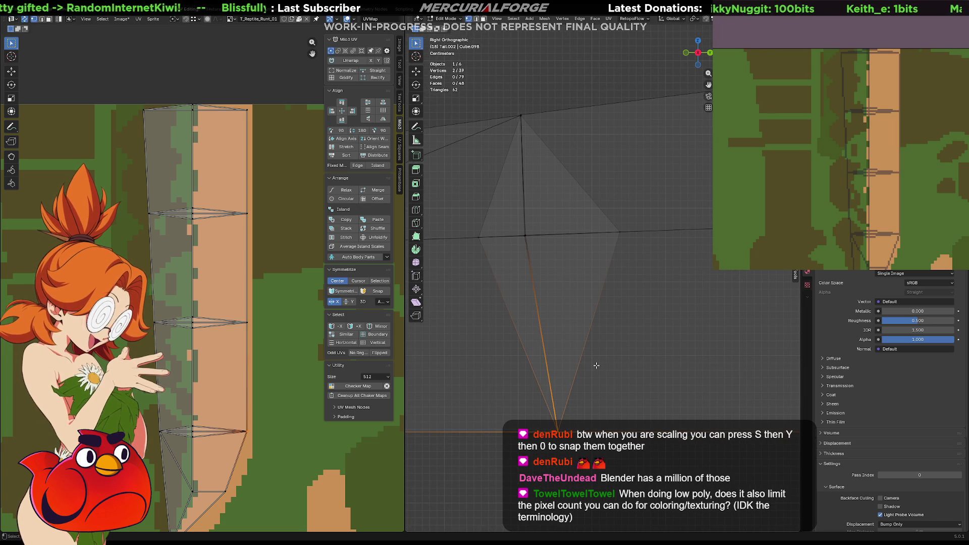
{"action": "key", "text": "s"}
{"action": "key", "text": "y"}
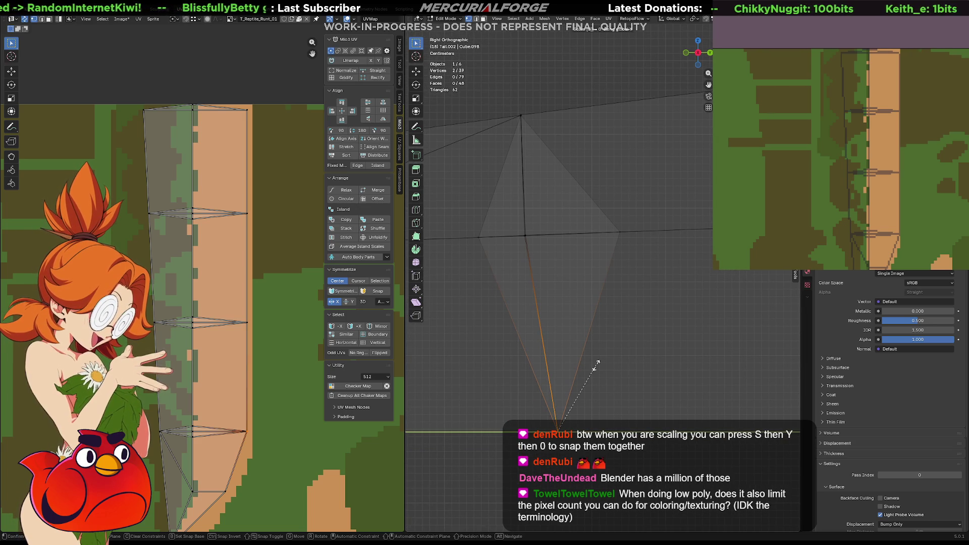
{"action": "key", "text": "Return"}
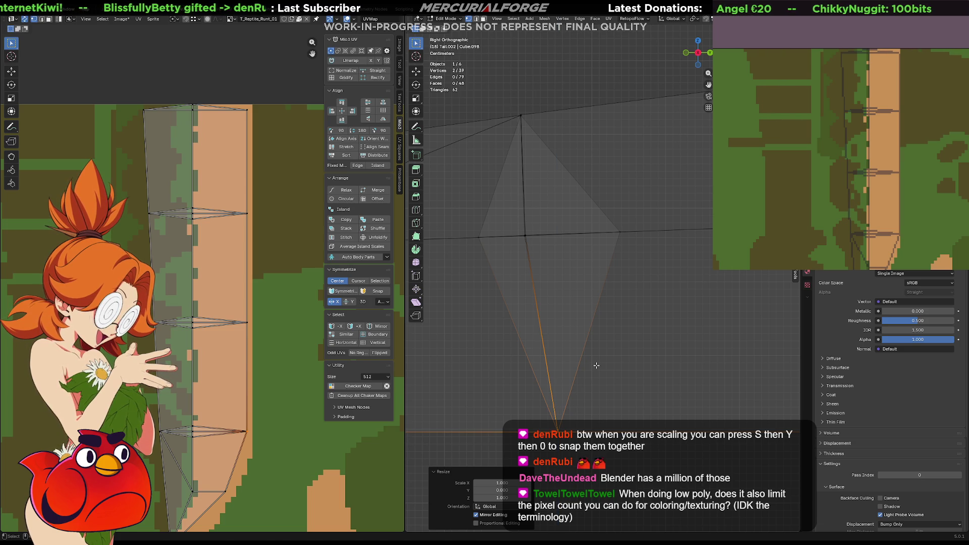
{"action": "key", "text": "s"}
{"action": "key", "text": "z"}
{"action": "key", "text": "0"}
{"action": "key", "text": "Return"}
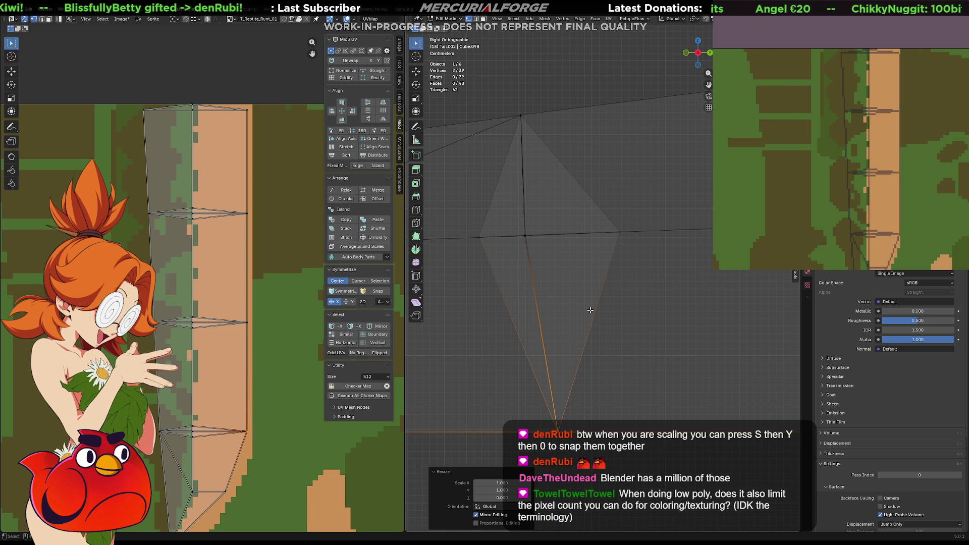
- Collapse the centre vertex pair to zero along Y and Z
{"action": "left_click_drag", "start_coordinate": [570, 295], "coordinate": [503, 222]}
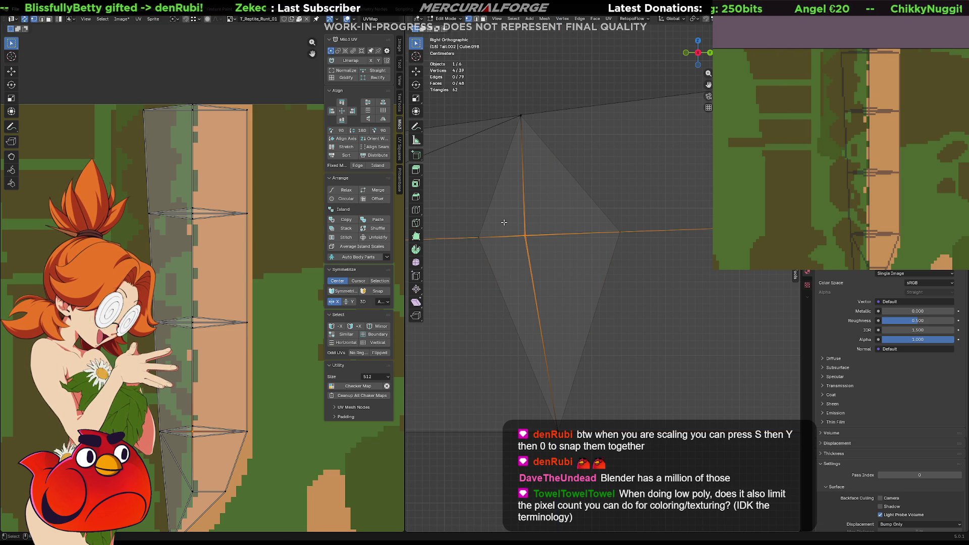
{"action": "key", "text": "s"}
{"action": "key", "text": "y"}
{"action": "key", "text": "Return"}
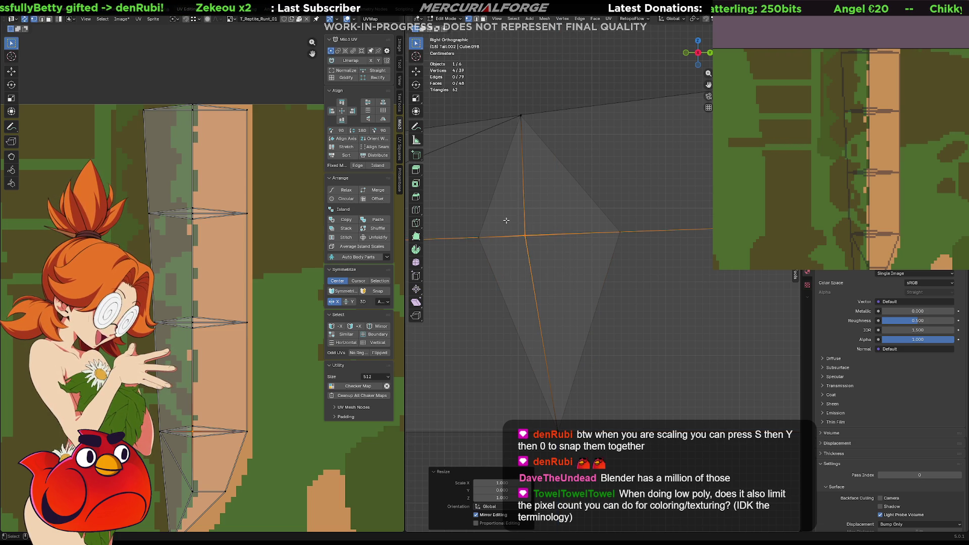
{"action": "key", "text": "s"}
{"action": "key", "text": "z"}
{"action": "key", "text": "0"}
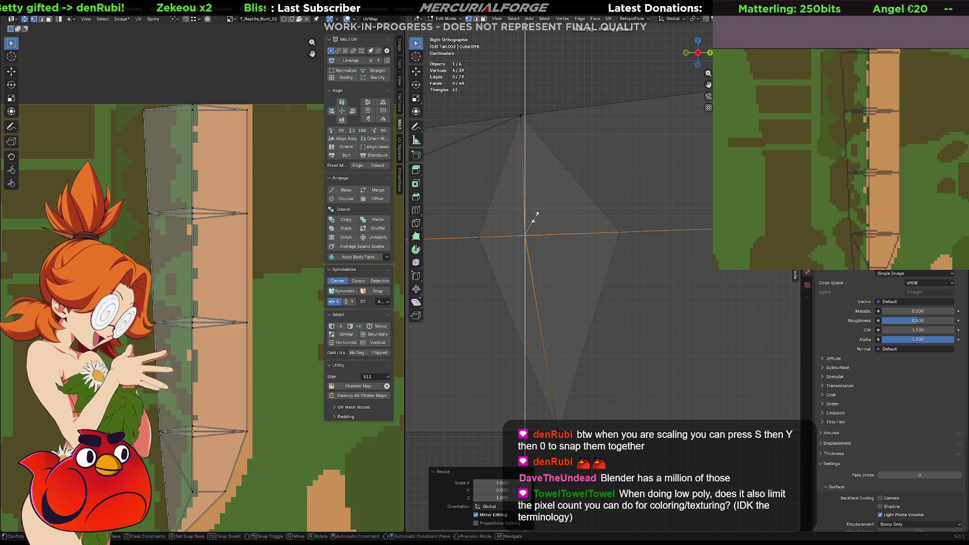
{"action": "key", "text": "Return"}
- Collapse the diamond's top vertex pair to zero along Y and Z
{"action": "left_click_drag", "start_coordinate": [495, 85], "coordinate": [536, 135]}
{"action": "key", "text": "s"}
{"action": "key", "text": "y"}
{"action": "key", "text": "0"}
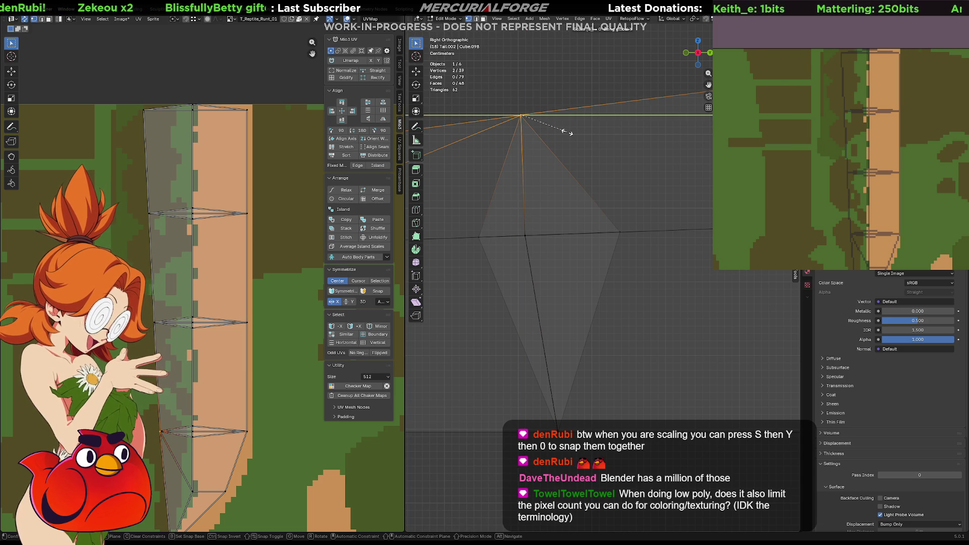
{"action": "key", "text": "Return"}
{"action": "key", "text": "s"}
{"action": "key", "text": "z"}
{"action": "key", "text": "0"}
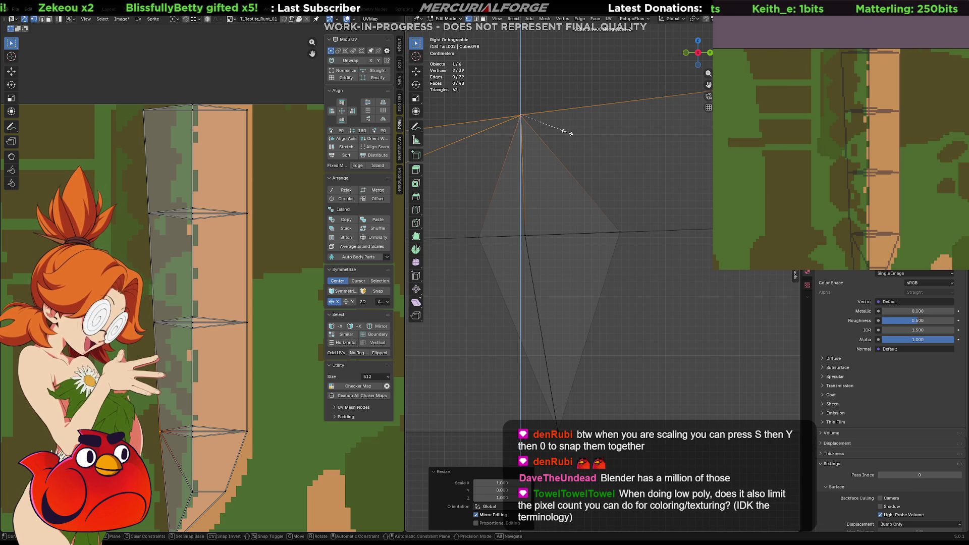
{"action": "key", "text": "Return"}
- Add the Torso to the selection and enter Edit Mode on it
{"action": "left_click", "coordinate": [567, 133]}
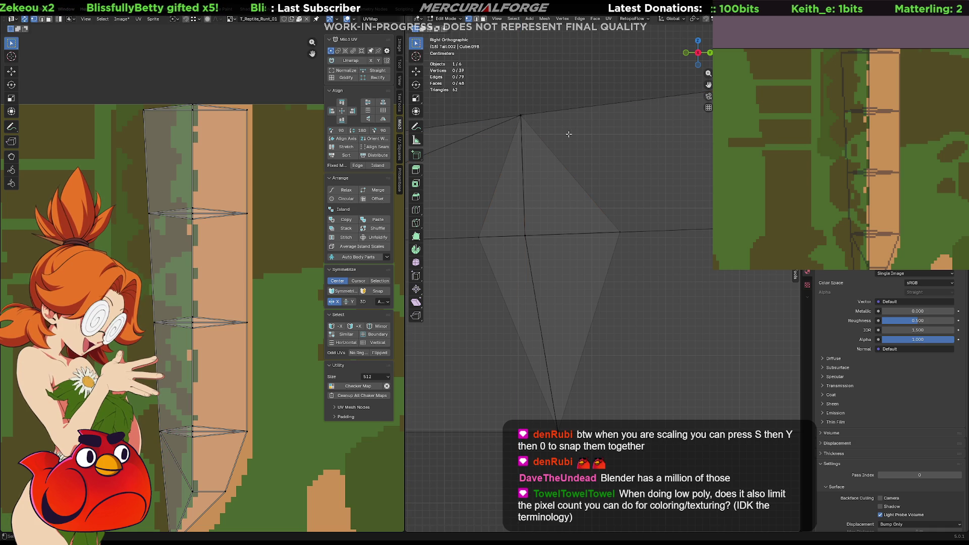
{"action": "scroll", "coordinate": [512, 263], "scroll_direction": "down", "scroll_amount": 2}
{"action": "scroll", "coordinate": [578, 214], "scroll_direction": "up", "scroll_amount": 3}
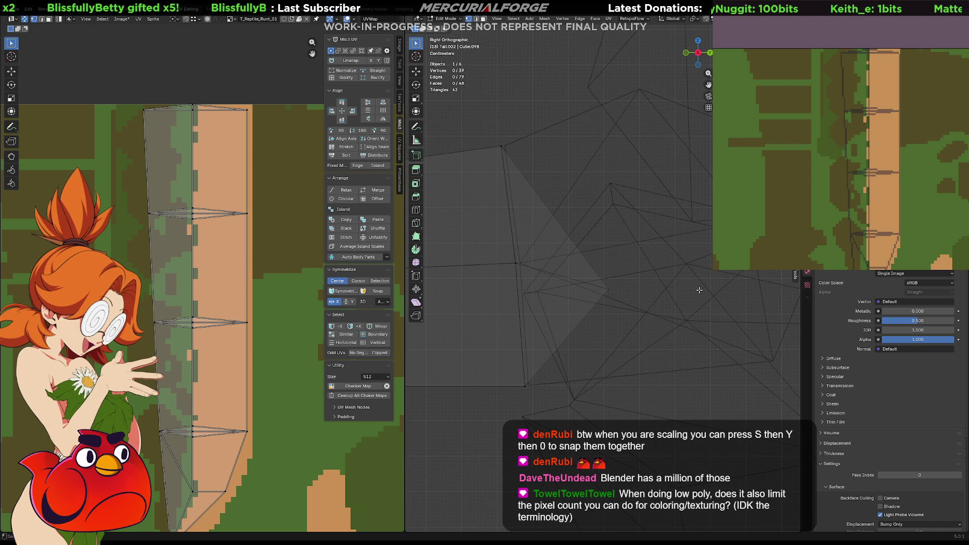
{"action": "key", "text": "Tab"}
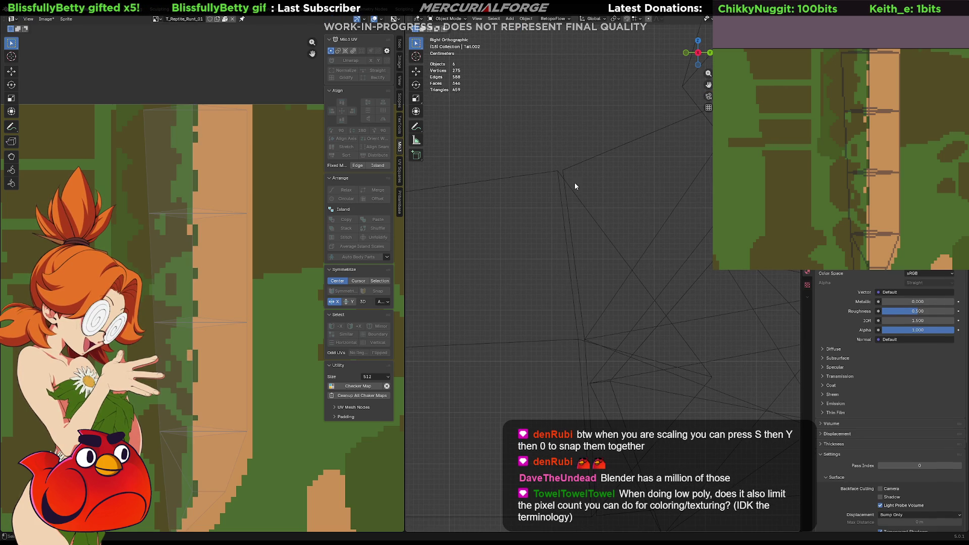
{"action": "left_click", "coordinate": [580, 165], "text": "shift"}
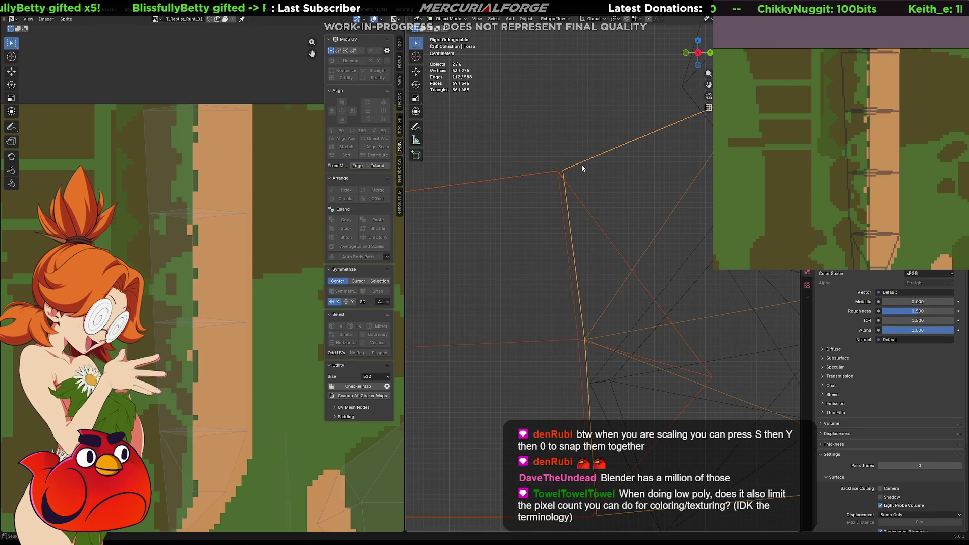
{"action": "key", "text": "Tab"}
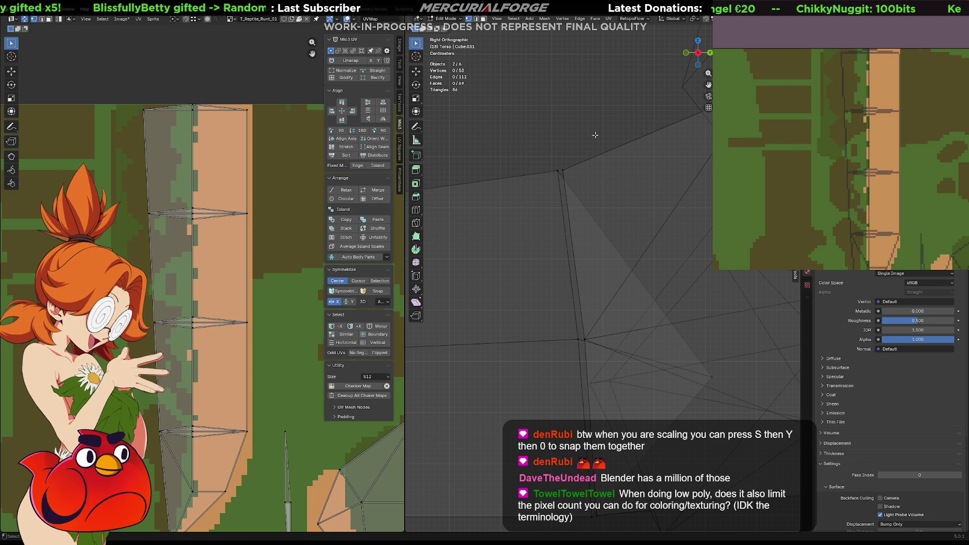
- Flatten the torso vertex pair at the tail joint to zero along Y
{"action": "left_click_drag", "start_coordinate": [595, 135], "coordinate": [531, 209]}
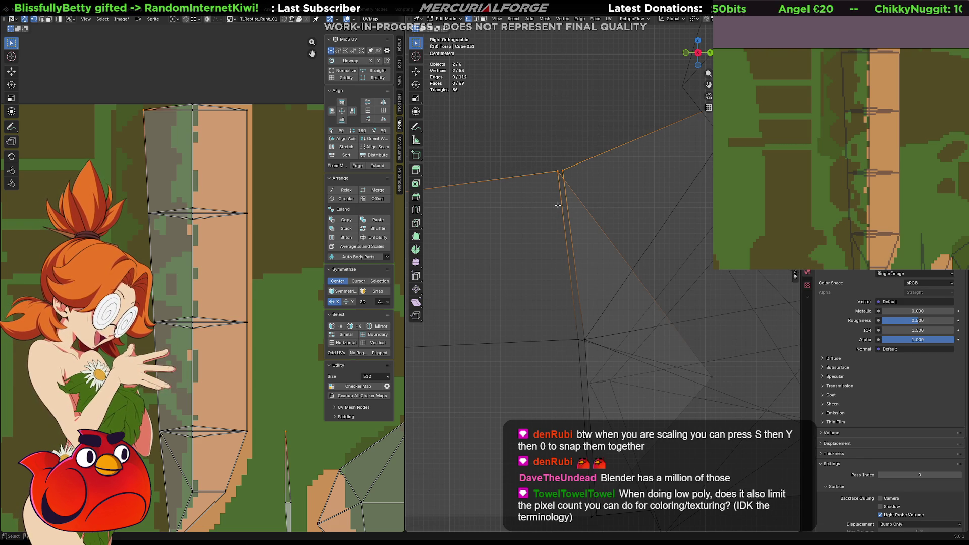
{"action": "key", "text": "s"}
{"action": "key", "text": "y"}
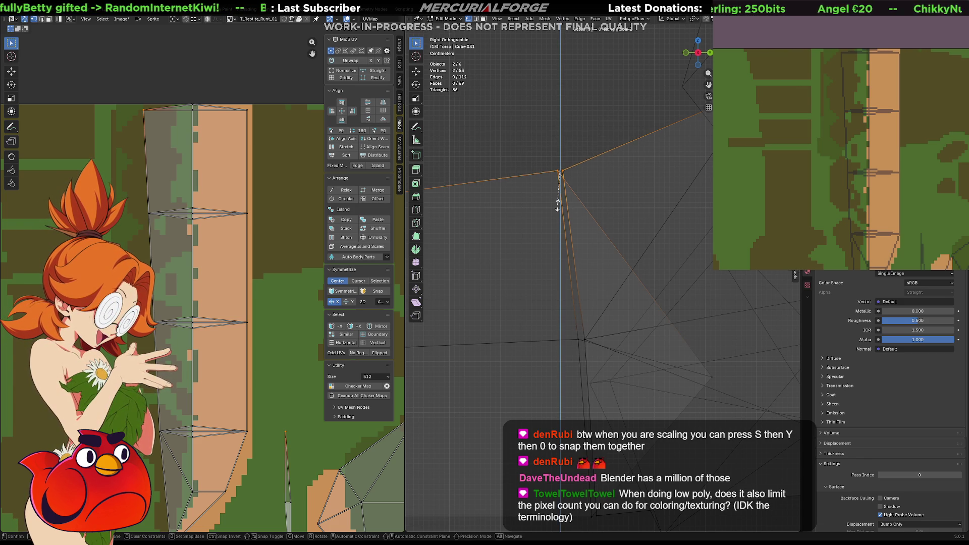
{"action": "key", "text": "0"}
{"action": "key", "text": "Return"}
{"action": "key", "text": "s"}
{"action": "key", "text": "y"}
{"action": "key", "text": "0"}
{"action": "key", "text": "Return"}
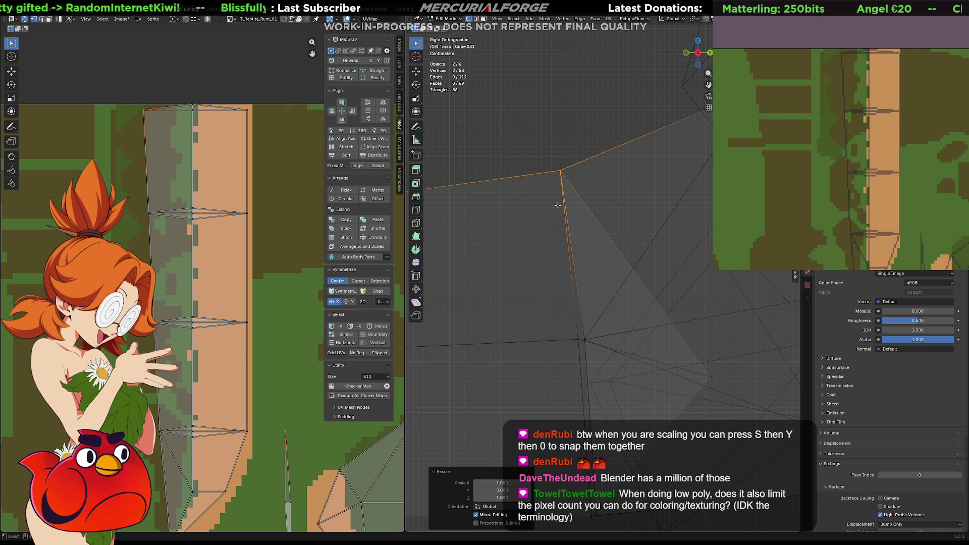
- Flatten the lower torso vertex pair to zero along Y and Z
{"action": "left_click", "coordinate": [558, 349]}
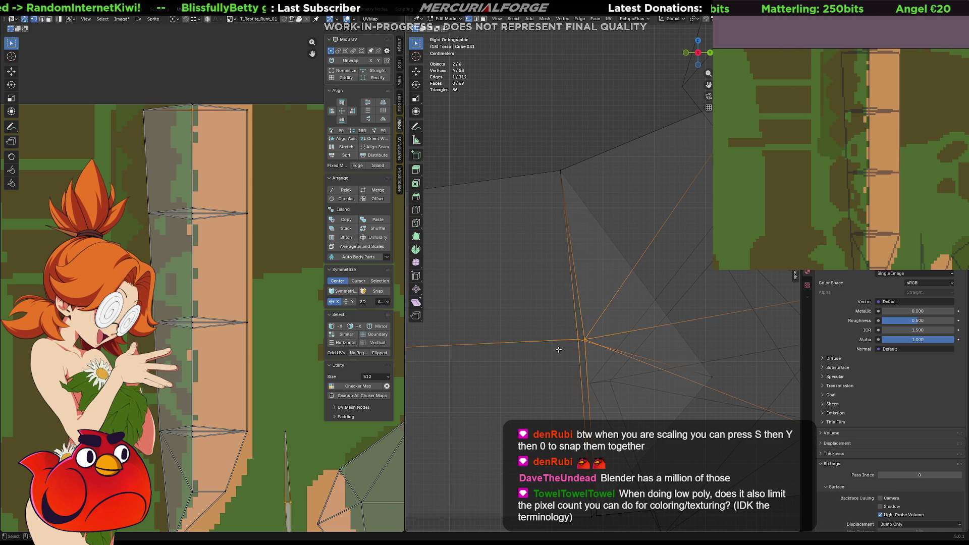
{"action": "key", "text": "s"}
{"action": "key", "text": "y"}
{"action": "key", "text": "0"}
{"action": "key", "text": "Return"}
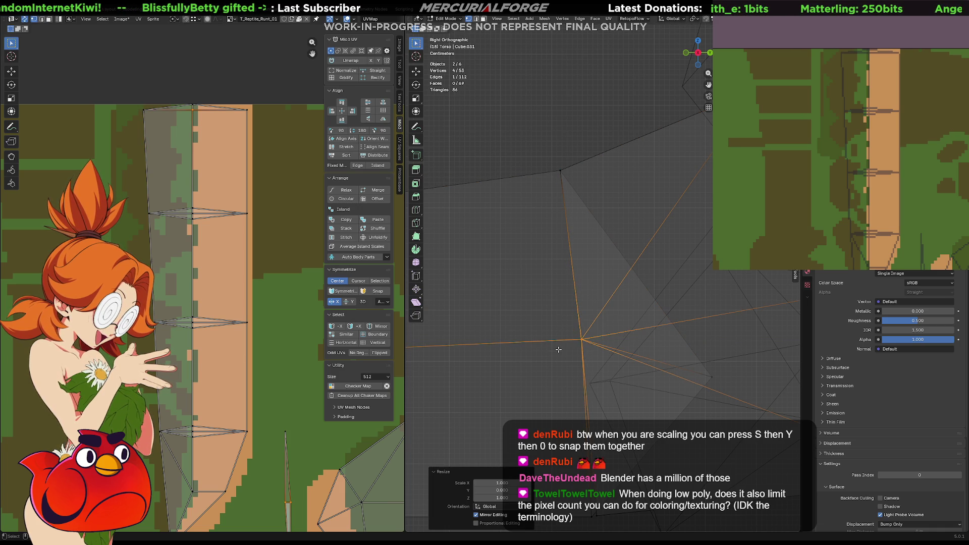
{"action": "key", "text": "s"}
{"action": "key", "text": "z"}
{"action": "key", "text": "0"}
{"action": "key", "text": "Return"}
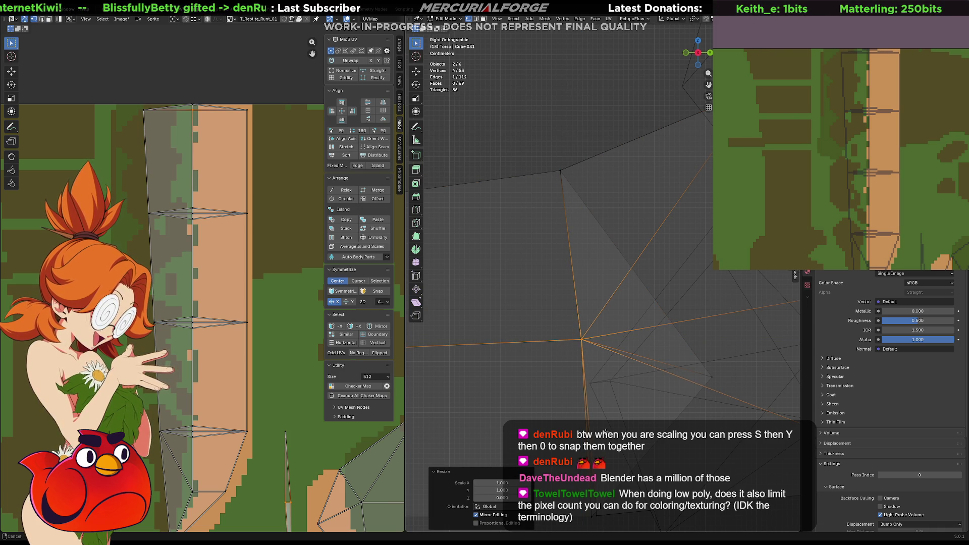
- Flatten the next rows of tail vertices to zero along Z, then deselect
{"action": "middle_click_drag", "start_coordinate": [558, 349], "coordinate": [545, 250], "text": "shift"}
{"action": "left_click_drag", "start_coordinate": [599, 397], "coordinate": [557, 437]}
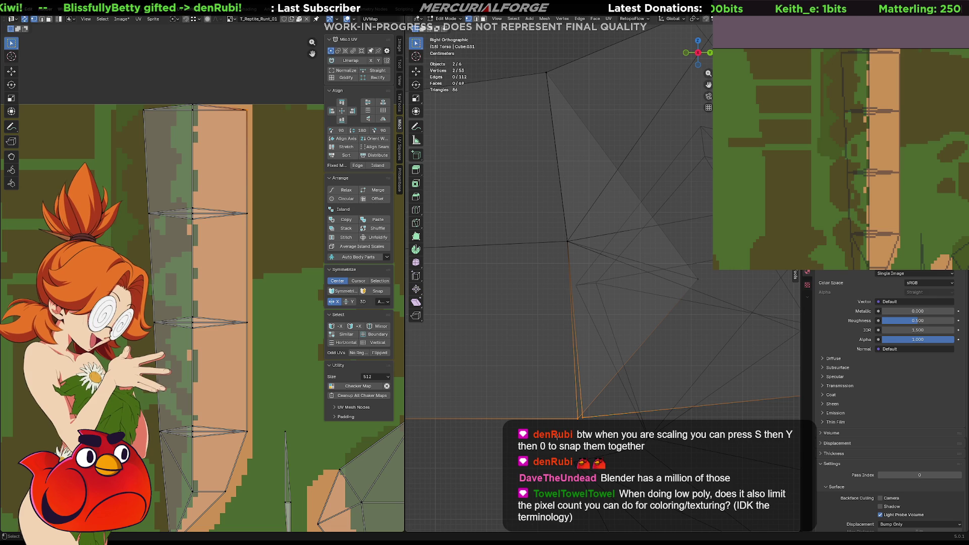
{"action": "key", "text": "s"}
{"action": "key", "text": "z"}
{"action": "key", "text": "0"}
{"action": "key", "text": "Return"}
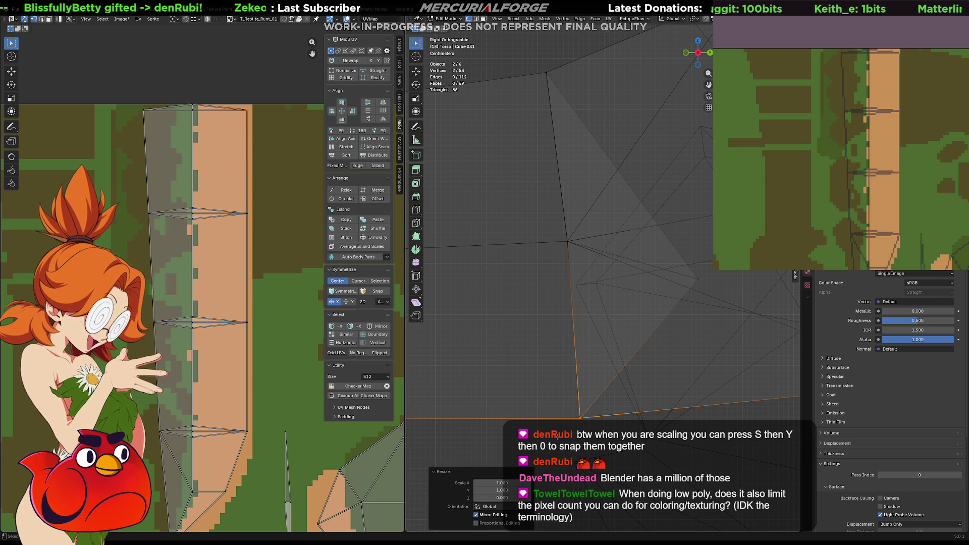
{"action": "left_click", "coordinate": [556, 436]}
{"action": "scroll", "coordinate": [597, 211], "scroll_direction": "down", "scroll_amount": 4}
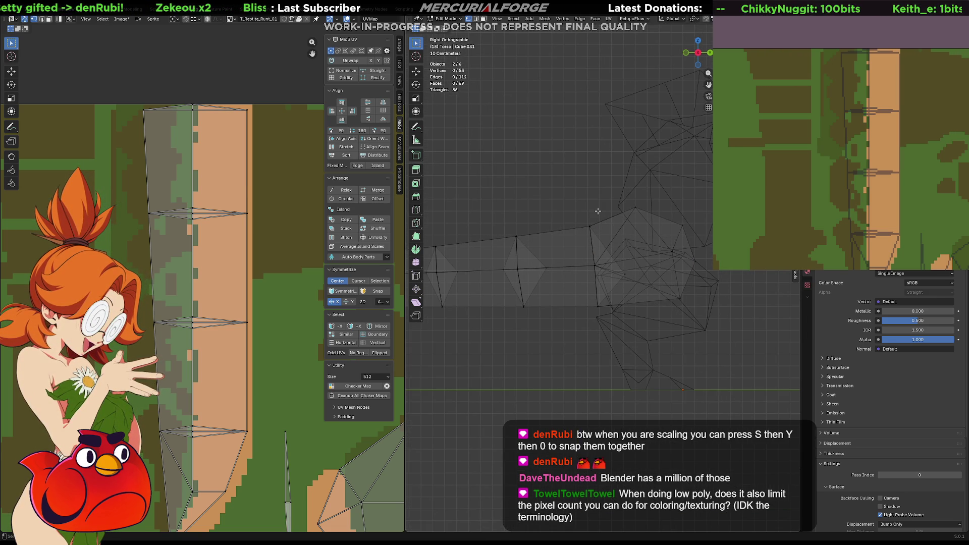
- Select the left and middle tail pieces and isolate them in perspective local view
{"action": "middle_click_drag", "start_coordinate": [515, 270], "coordinate": [562, 265], "text": "shift"}
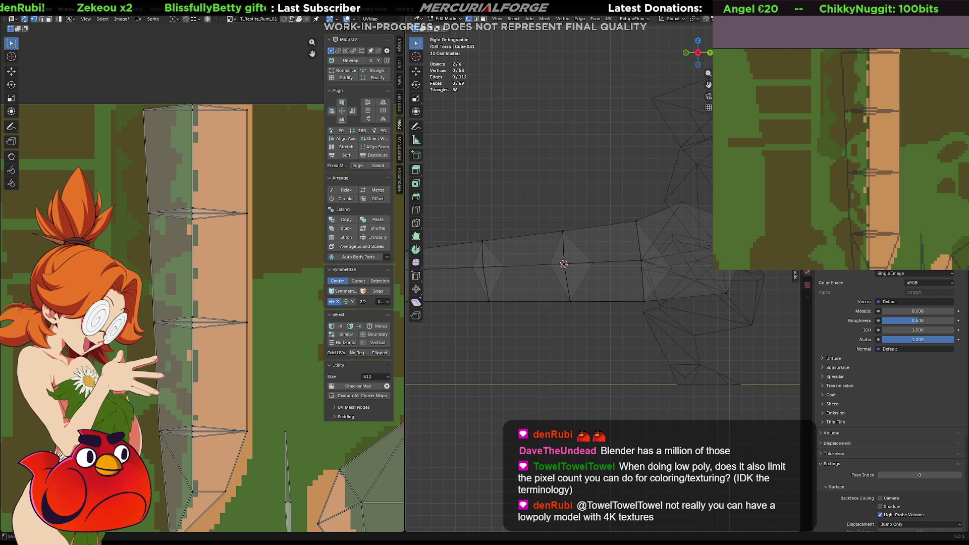
{"action": "middle_click_drag", "start_coordinate": [523, 262], "coordinate": [599, 251], "text": "shift"}
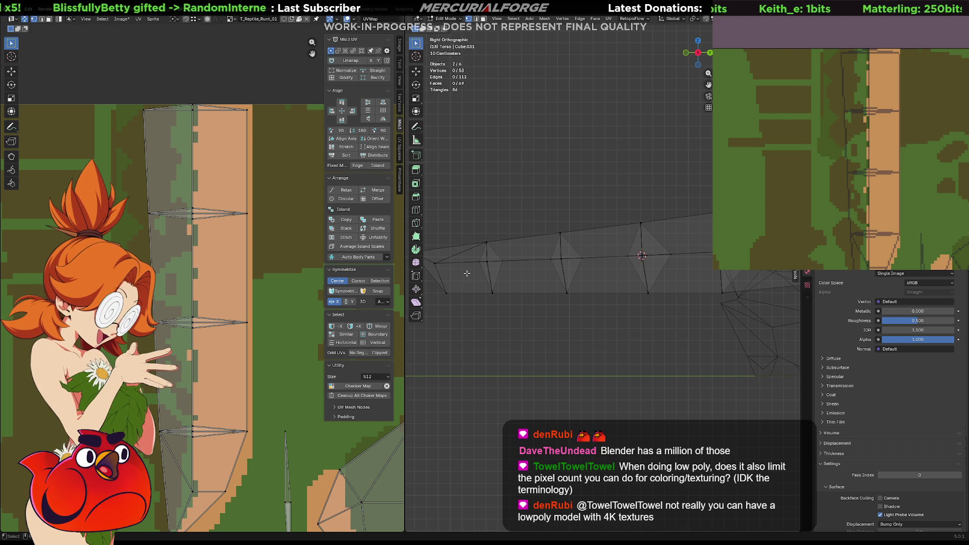
{"action": "key", "text": "l"}
{"action": "key", "text": "l"}
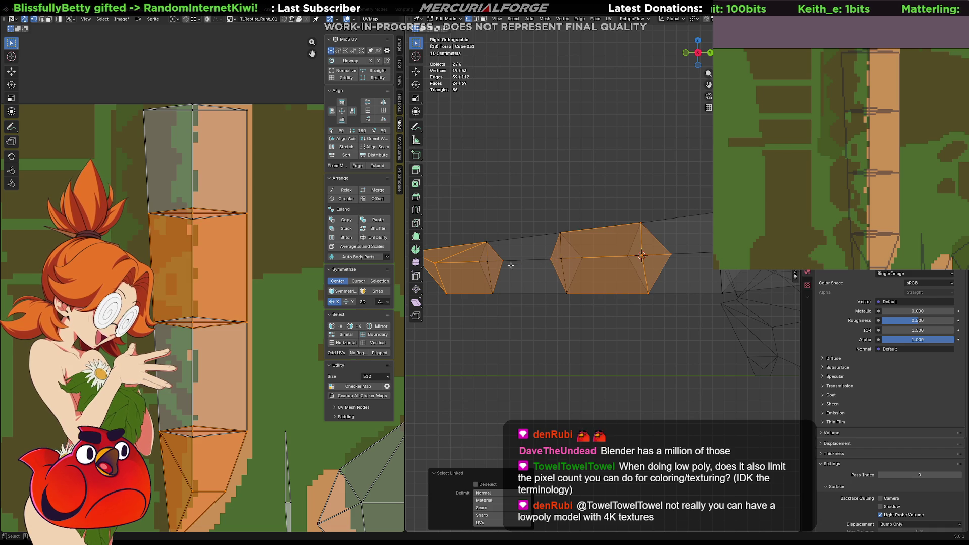
{"action": "key", "text": "l"}
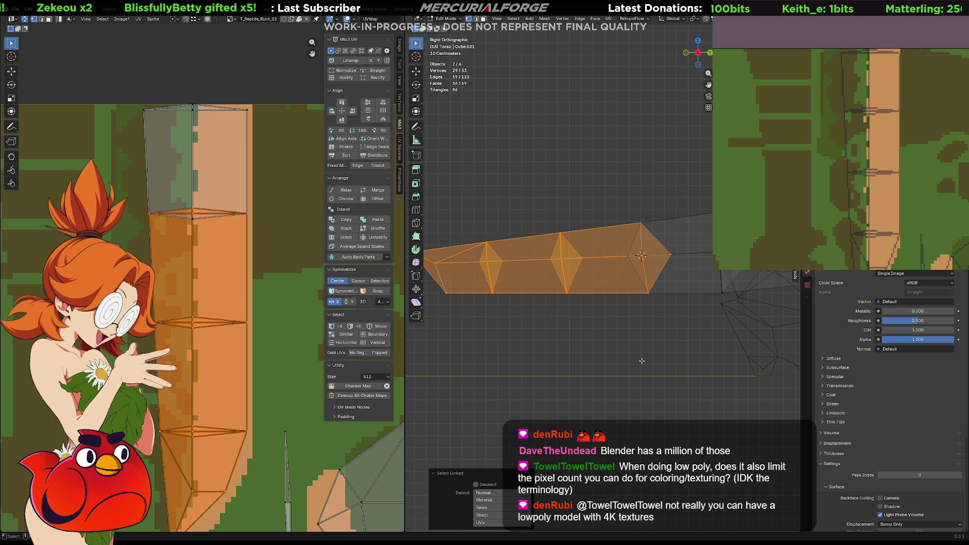
{"action": "key", "text": "KP_Divide"}
{"action": "key", "text": "KP_Divide"}
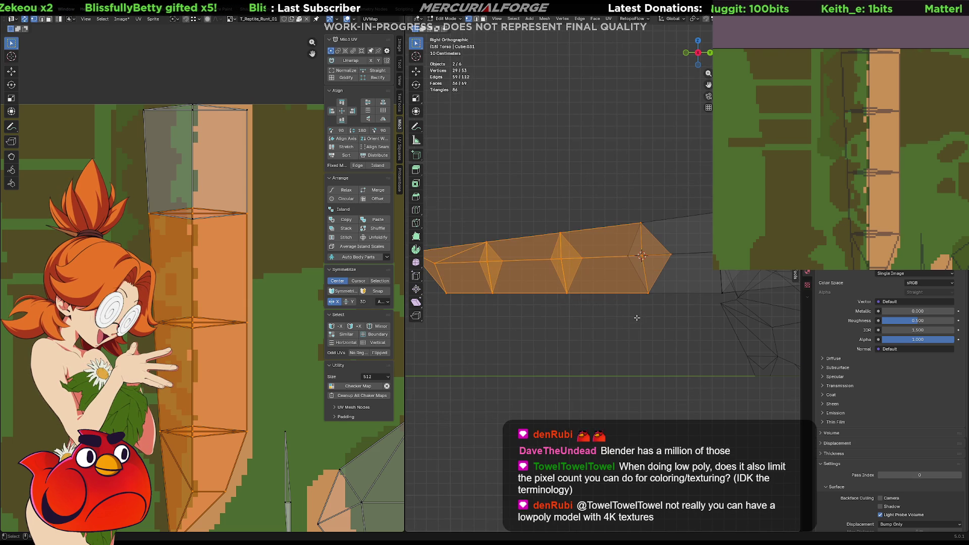
{"action": "key", "text": "KP_5"}
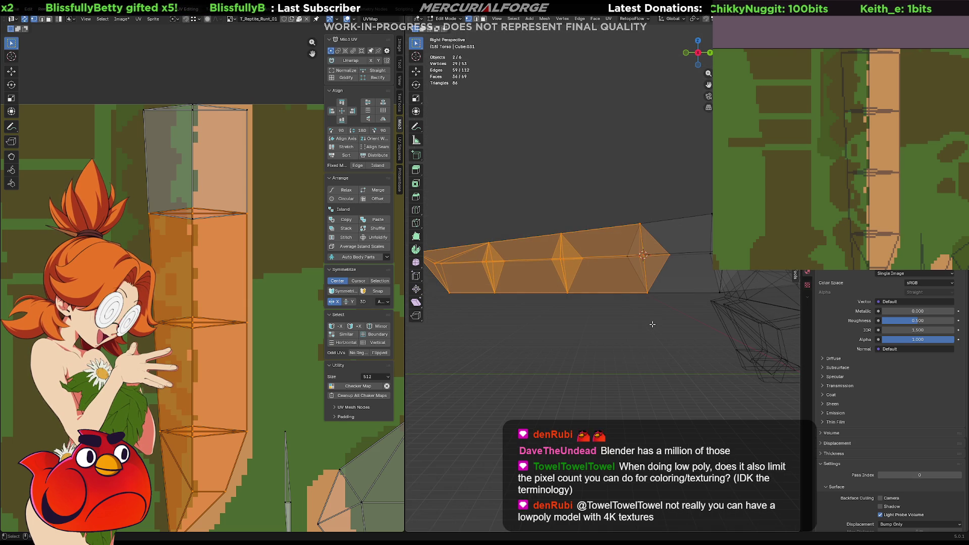
- Show the textured model in Material Preview and set the pivot to Median Point
{"action": "mouse_move", "coordinate": [639, 319]}
{"action": "middle_mouse_down"}
{"action": "mouse_move", "coordinate": [629, 259]}
{"action": "mouse_move", "coordinate": [640, 268]}
{"action": "middle_mouse_up"}
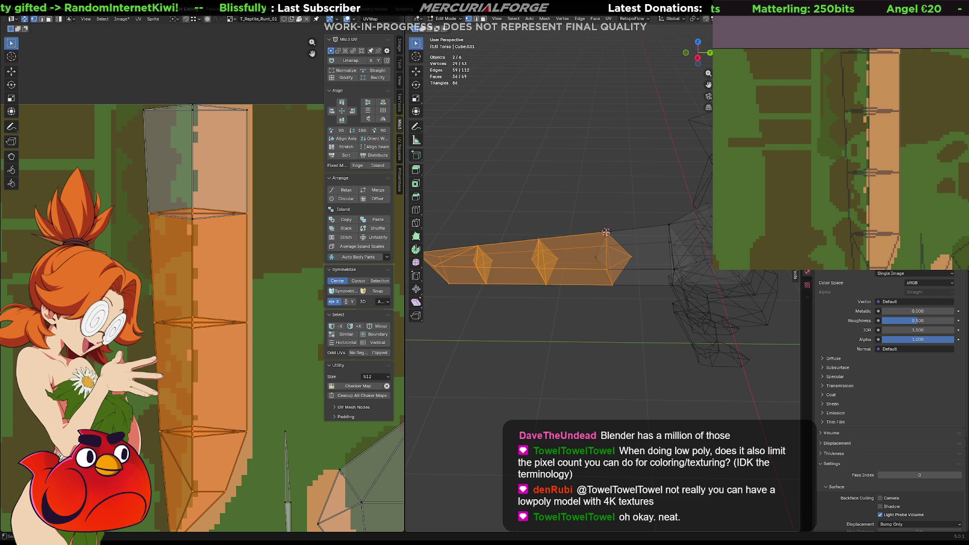
{"action": "key", "text": "shift+z"}
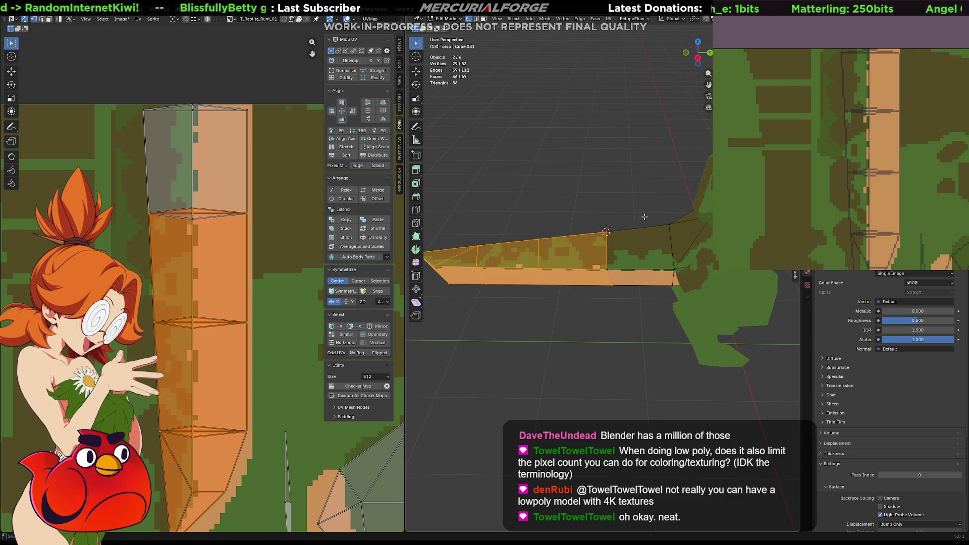
{"action": "key", "text": "r"}
{"action": "key", "text": "z"}
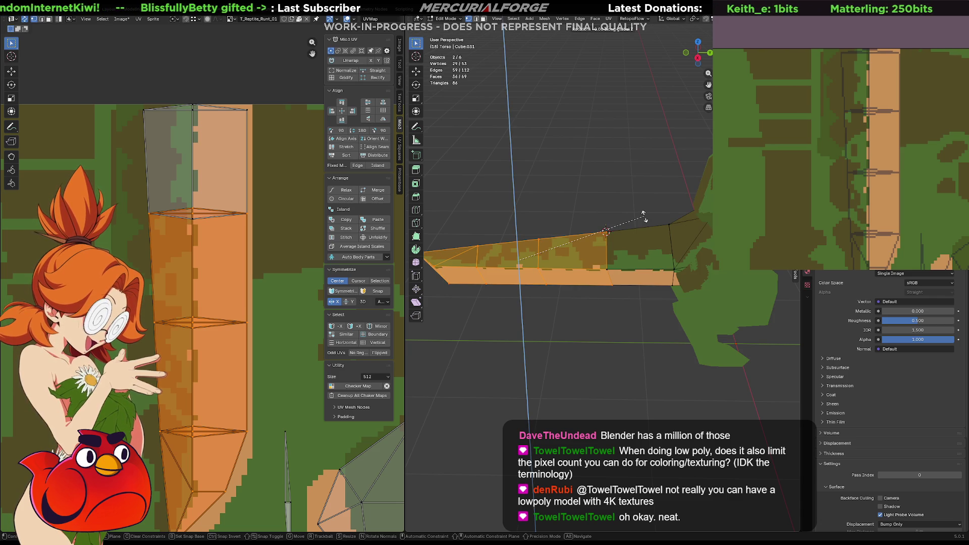
{"action": "left_click", "coordinate": [643, 215]}
{"action": "key", "text": "period"}
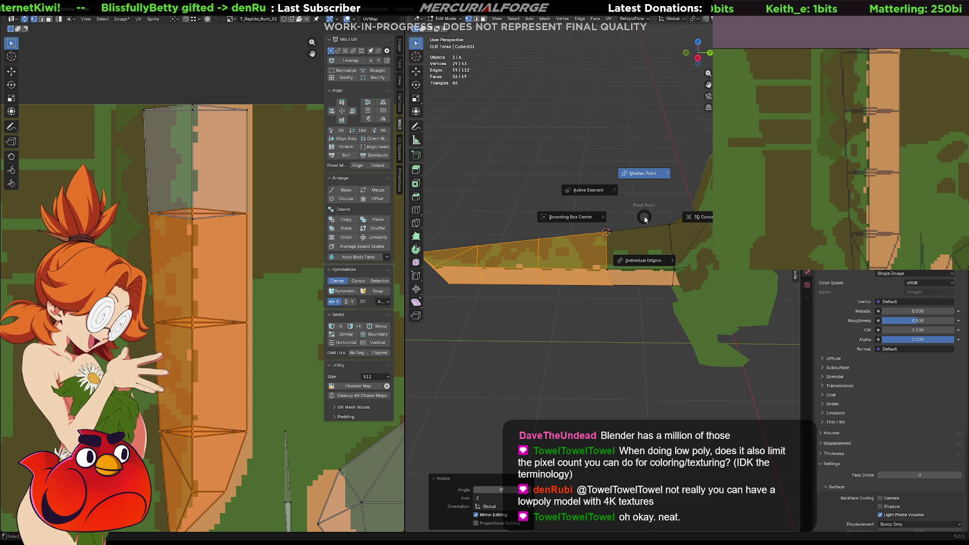
{"action": "left_click", "coordinate": [645, 219]}
- Rotate the tail segments around Z to angle them downward, then return to Object Mode
{"action": "key", "text": "r"}
{"action": "key", "text": "z"}
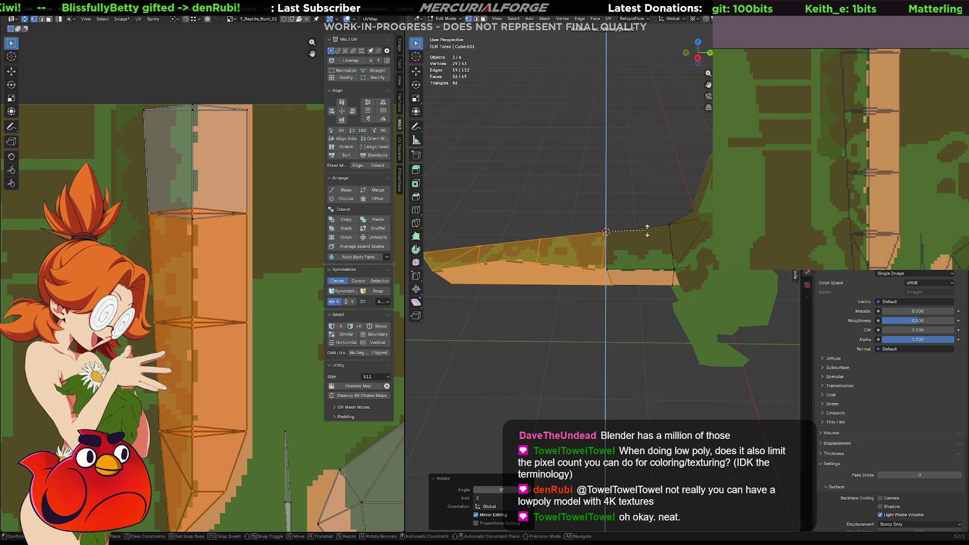
{"action": "right_click", "coordinate": [647, 231]}
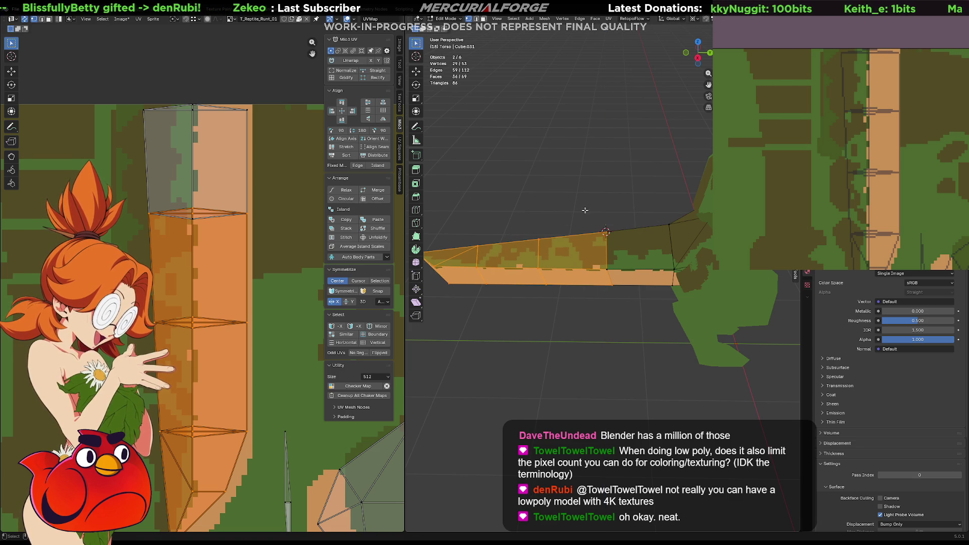
{"action": "key", "text": "r"}
{"action": "key", "text": "z"}
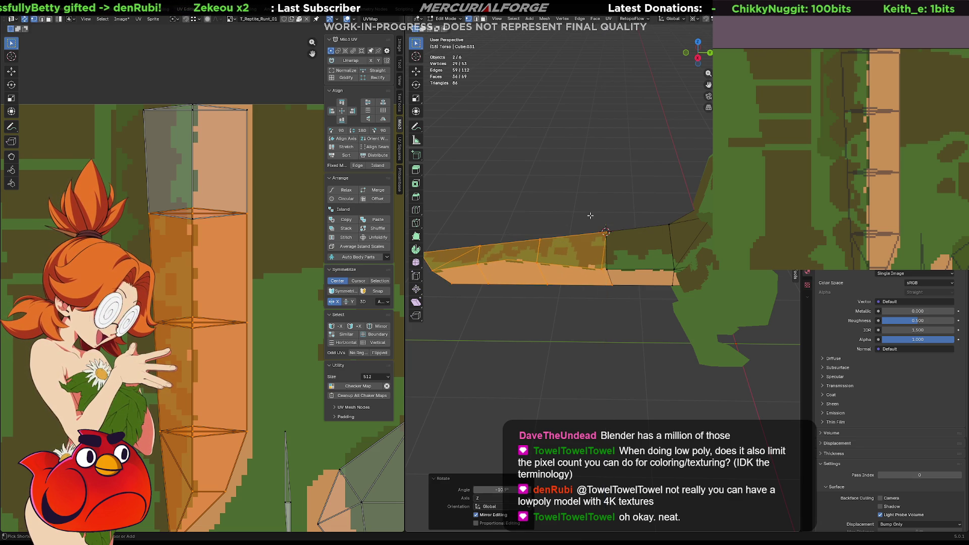
{"action": "left_click", "coordinate": [516, 252]}
{"action": "mouse_move", "coordinate": [515, 252]}
{"action": "middle_mouse_down"}
{"action": "mouse_move", "coordinate": [677, 232]}
{"action": "mouse_move", "coordinate": [613, 204]}
{"action": "middle_mouse_up"}
{"action": "key", "text": "ctrl+Tab"}
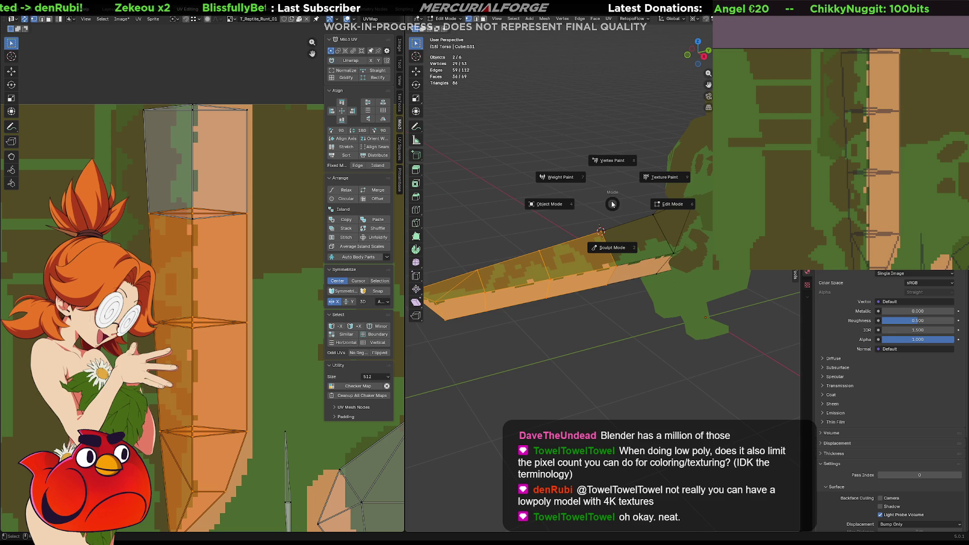
{"action": "key", "text": "Tab"}
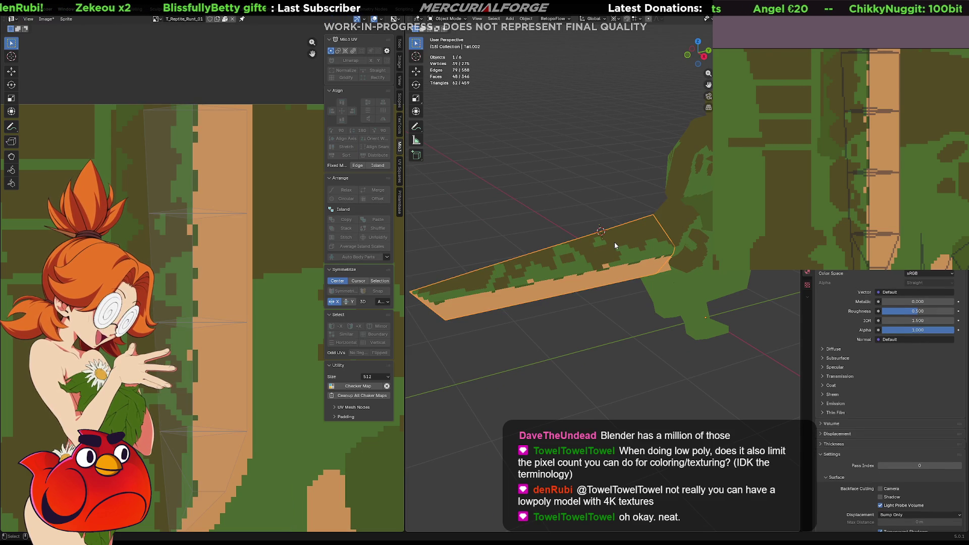
- Rotate the tail faces twice around Z to kink the tail at the middle joint
{"action": "key", "text": "Tab"}
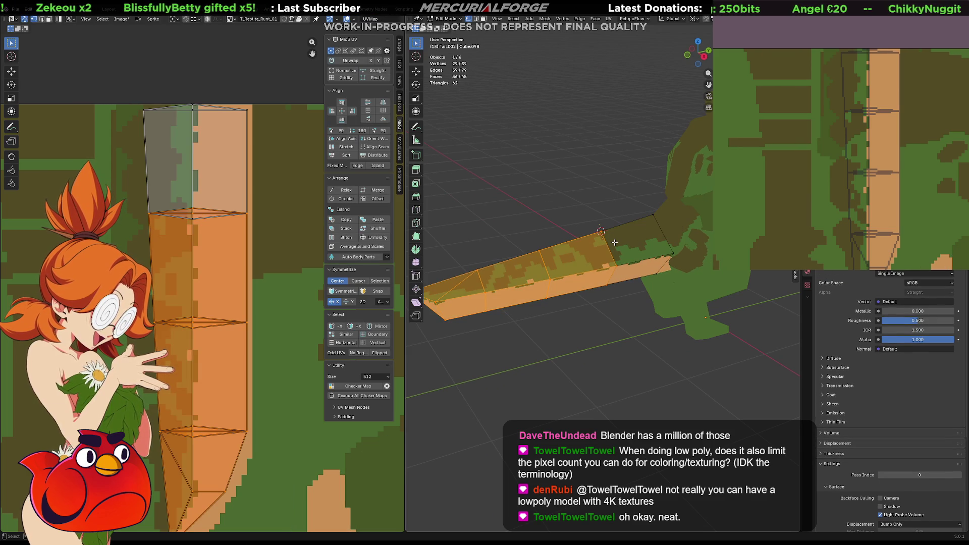
{"action": "key", "text": "r"}
{"action": "key", "text": "z"}
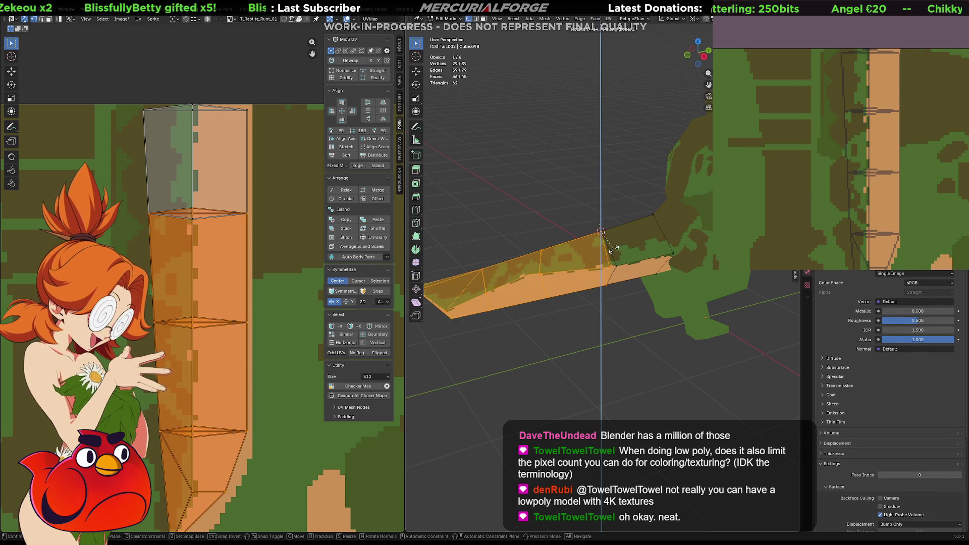
{"action": "left_click", "coordinate": [646, 230]}
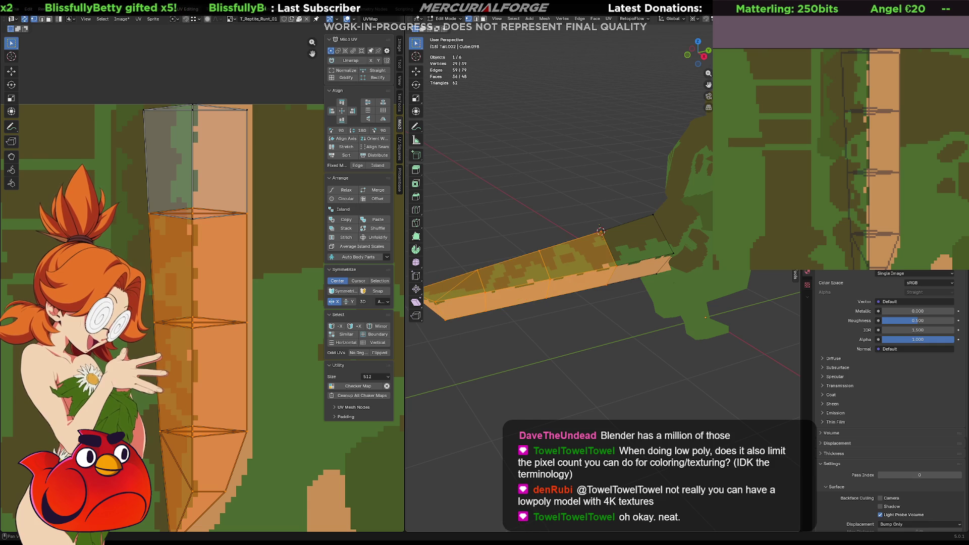
{"action": "key", "text": "r"}
{"action": "key", "text": "z"}
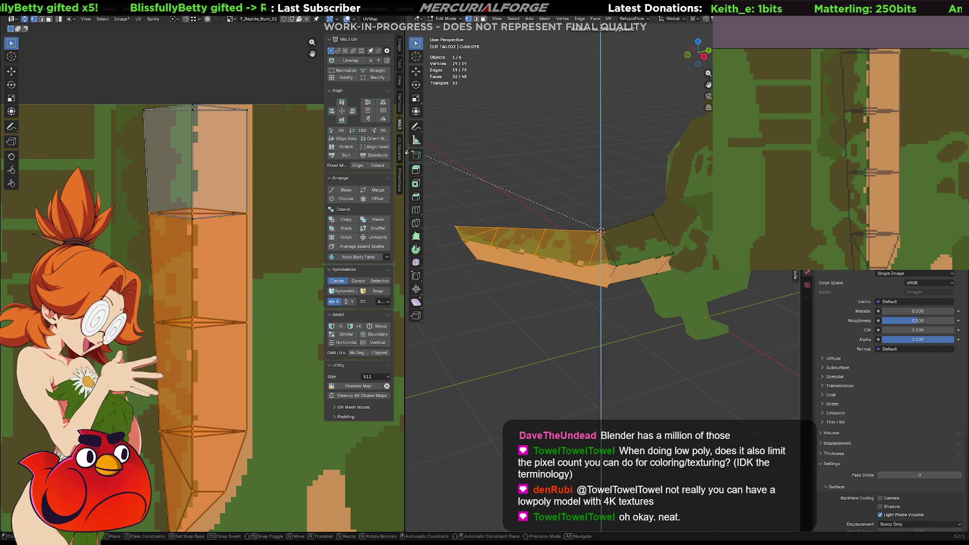
{"action": "left_click", "coordinate": [496, 248]}
{"action": "left_click", "coordinate": [543, 291]}
{"action": "mouse_move", "coordinate": [543, 291]}
{"action": "middle_mouse_down"}
{"action": "mouse_move", "coordinate": [702, 302]}
{"action": "mouse_move", "coordinate": [523, 307]}
{"action": "middle_mouse_up"}
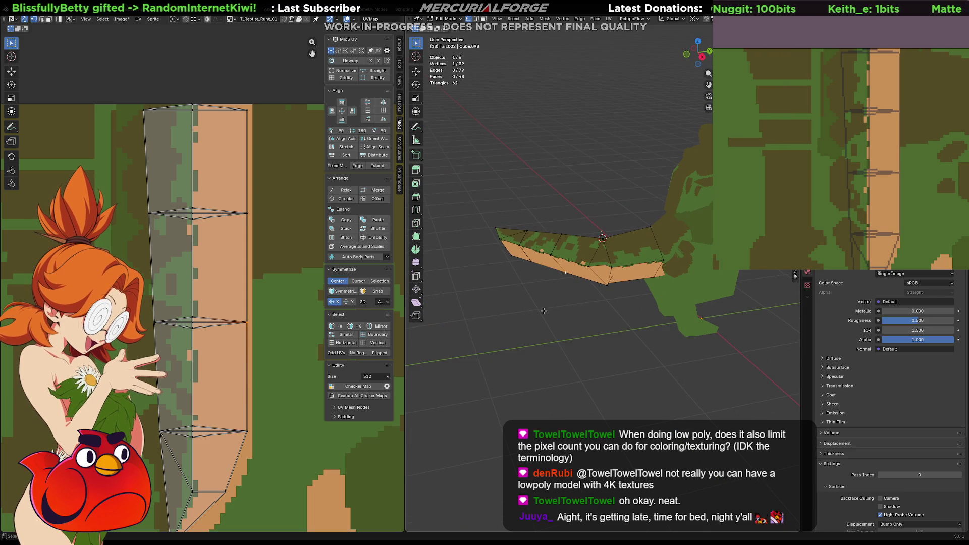